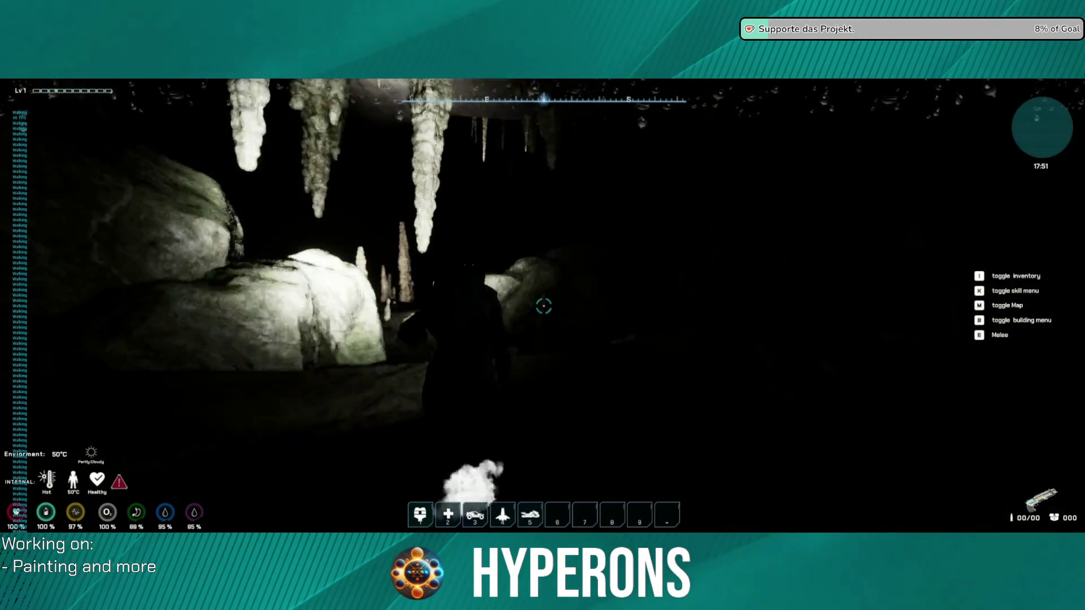
Walk the character deep into the cave past the lit boulders and stalactites, then pause the game
{"action": "key", "text": "w"}
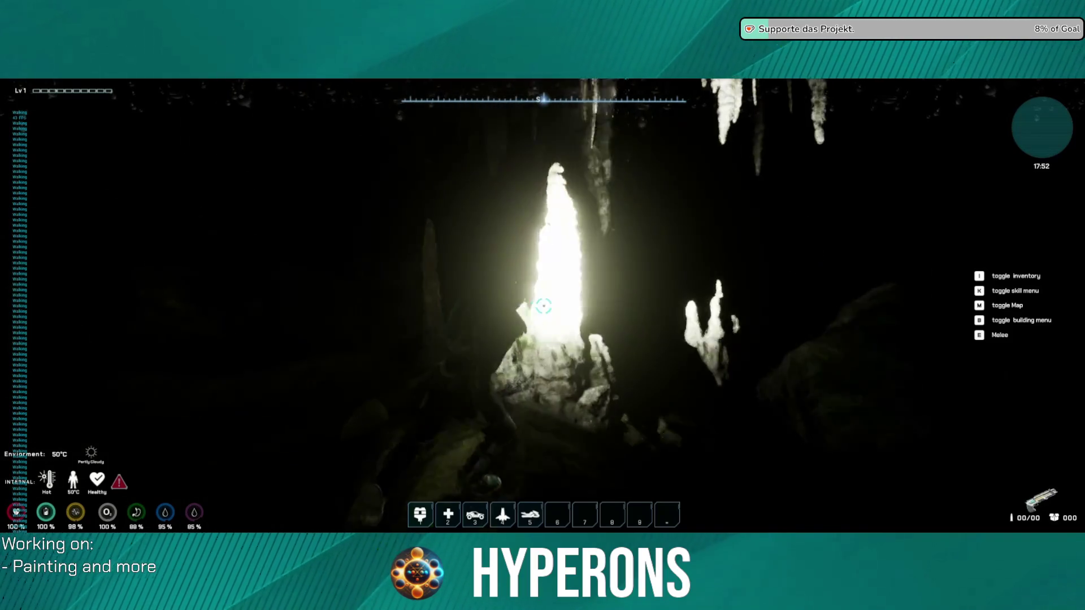
{"action": "key", "text": "w"}
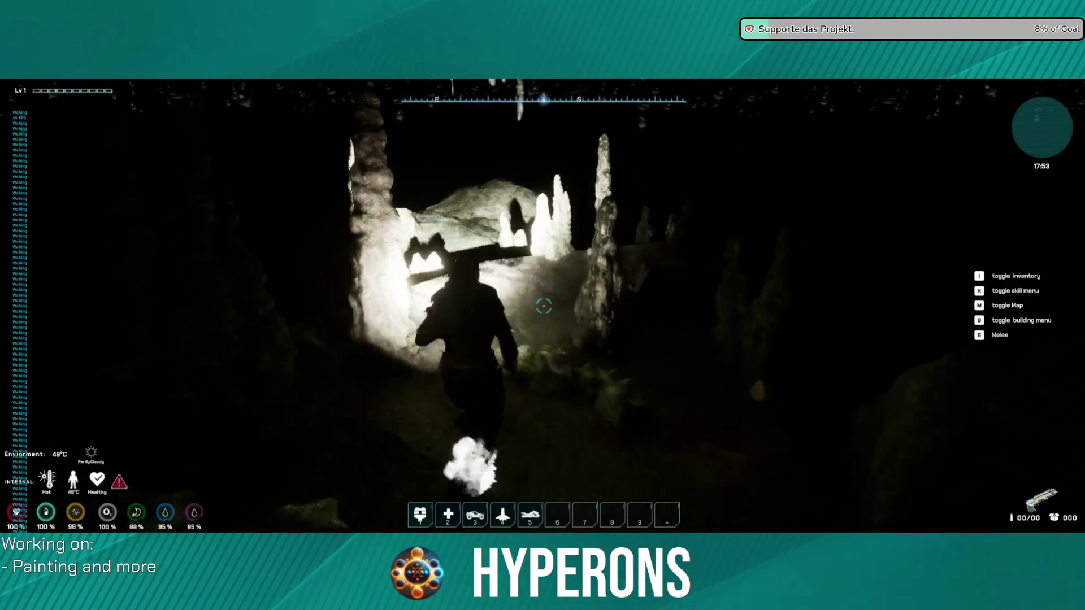
{"action": "key", "text": "w"}
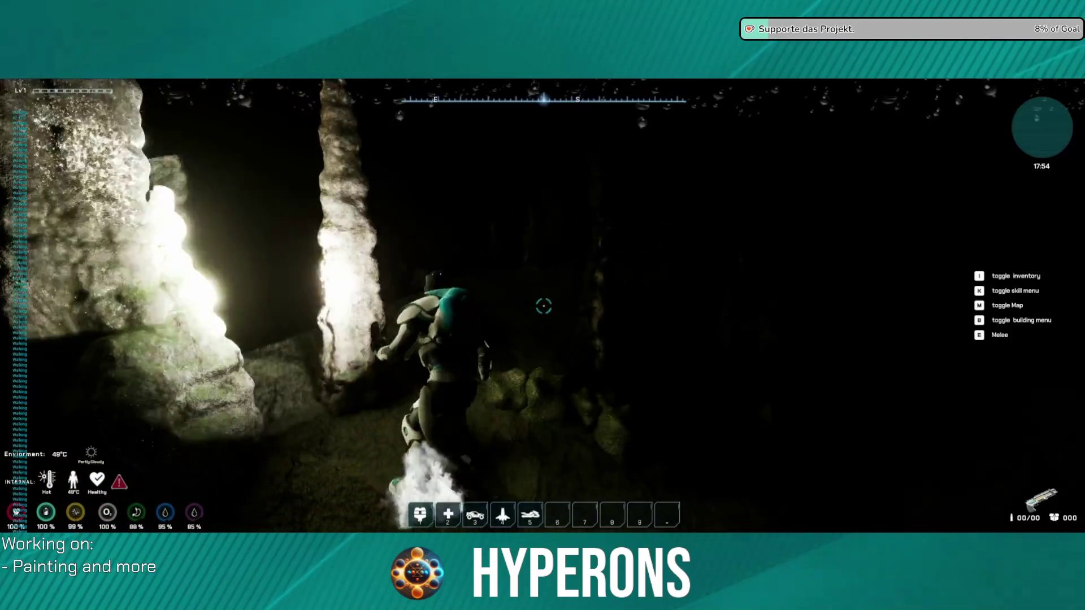
{"action": "key", "text": "w"}
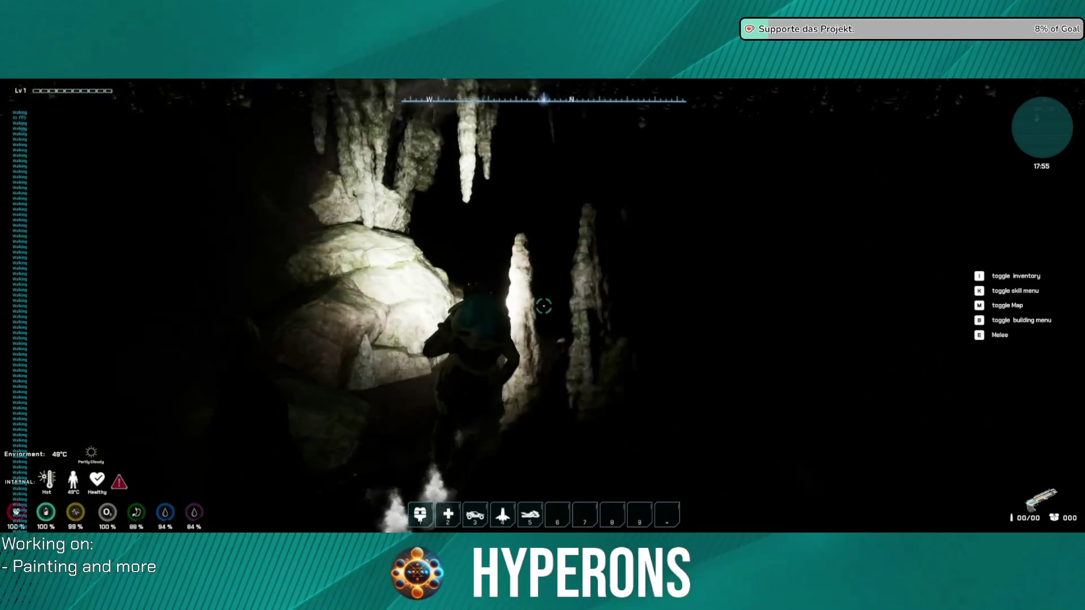
{"action": "key", "text": "w"}
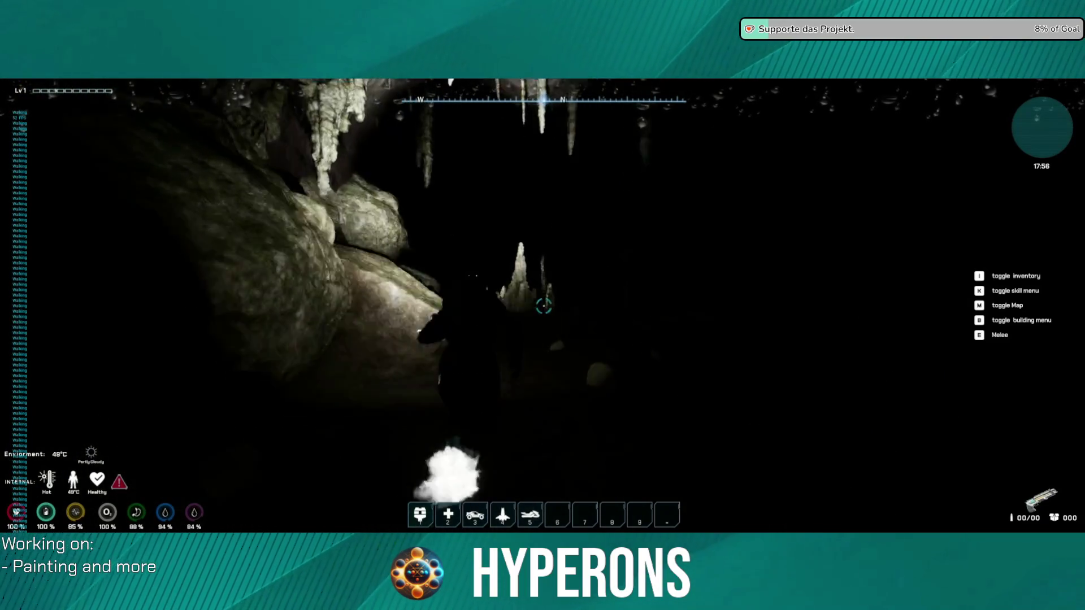
{"action": "key", "text": "w"}
{"action": "key", "text": "w"}
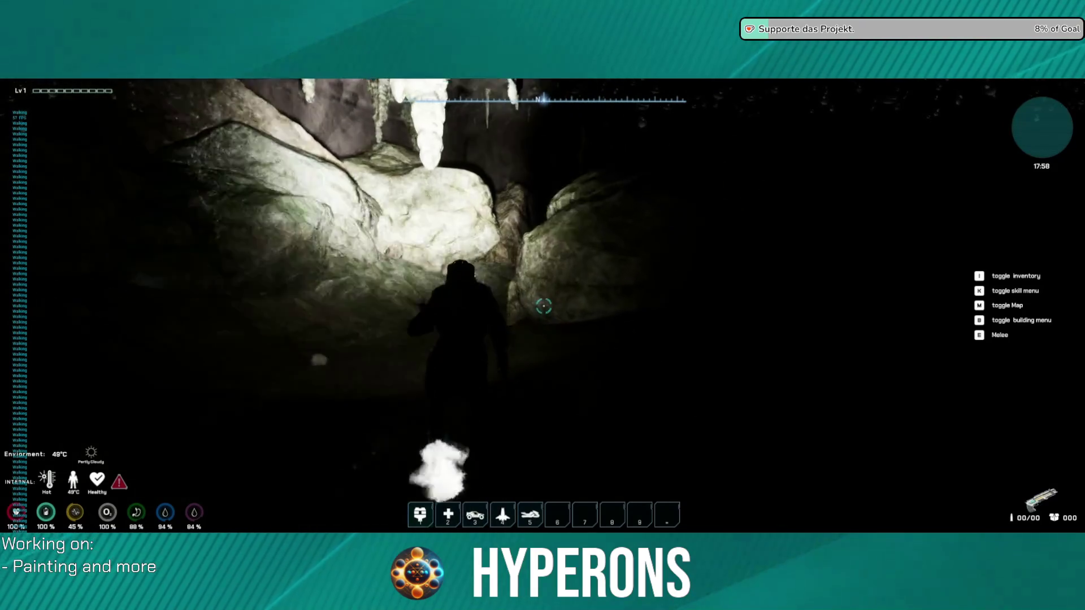
{"action": "key", "text": "w"}
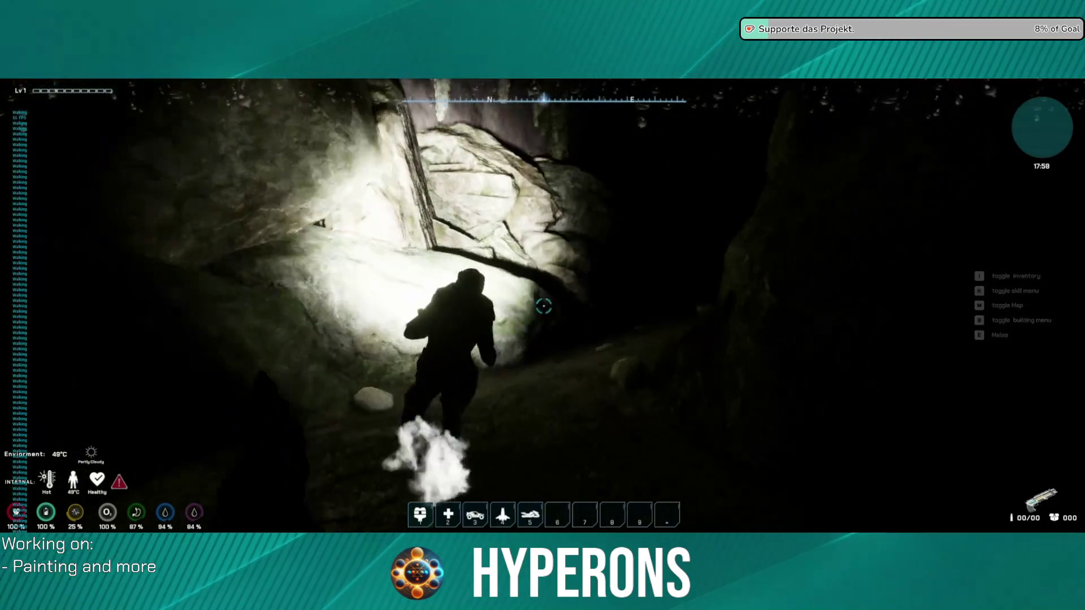
{"action": "key", "text": "w"}
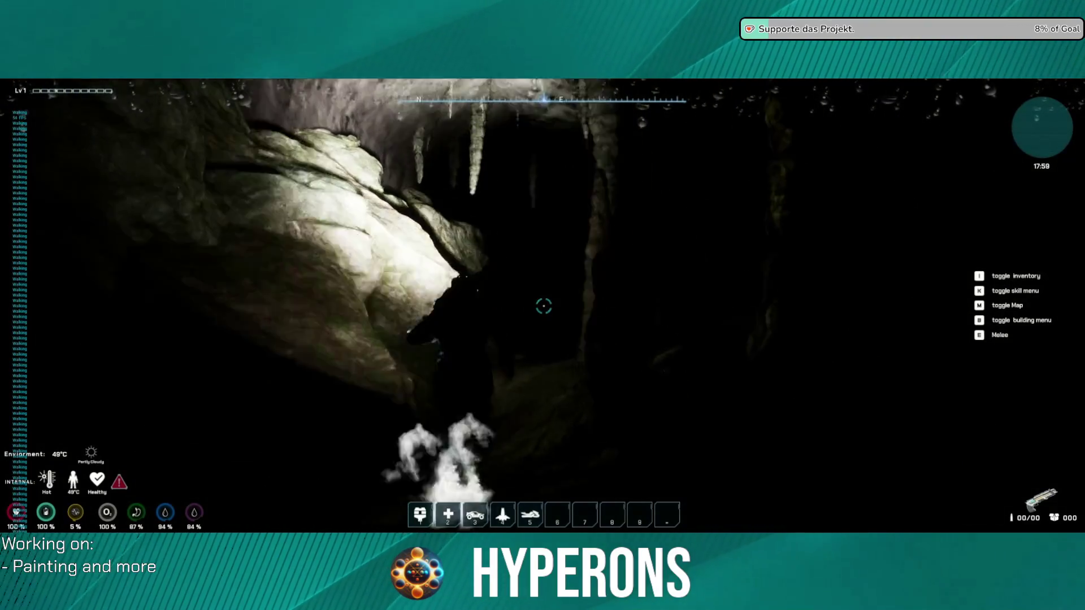
{"action": "key", "text": "w"}
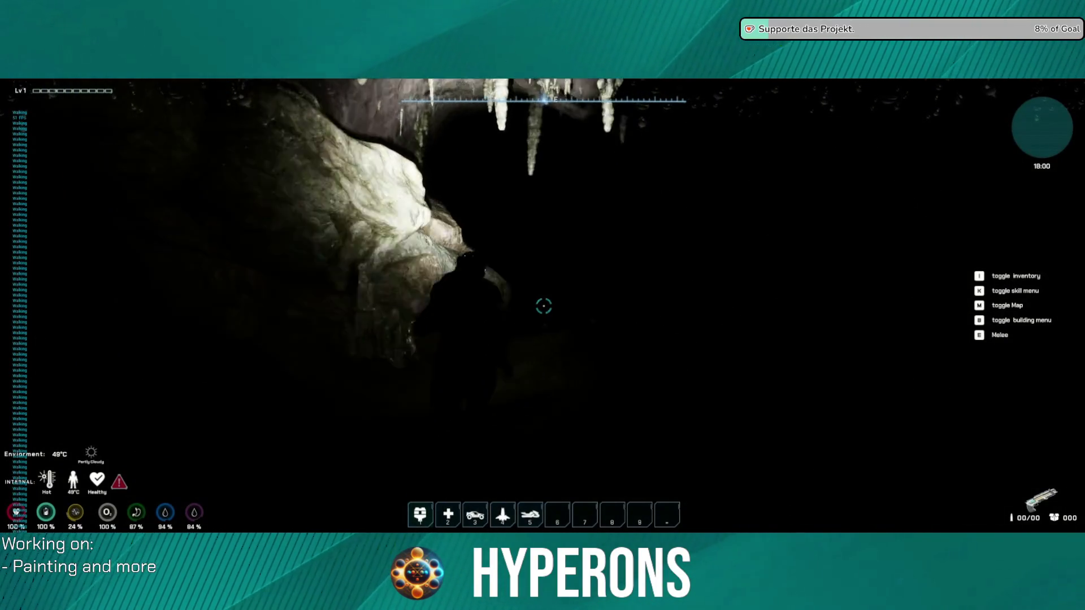
{"action": "key", "text": "w"}
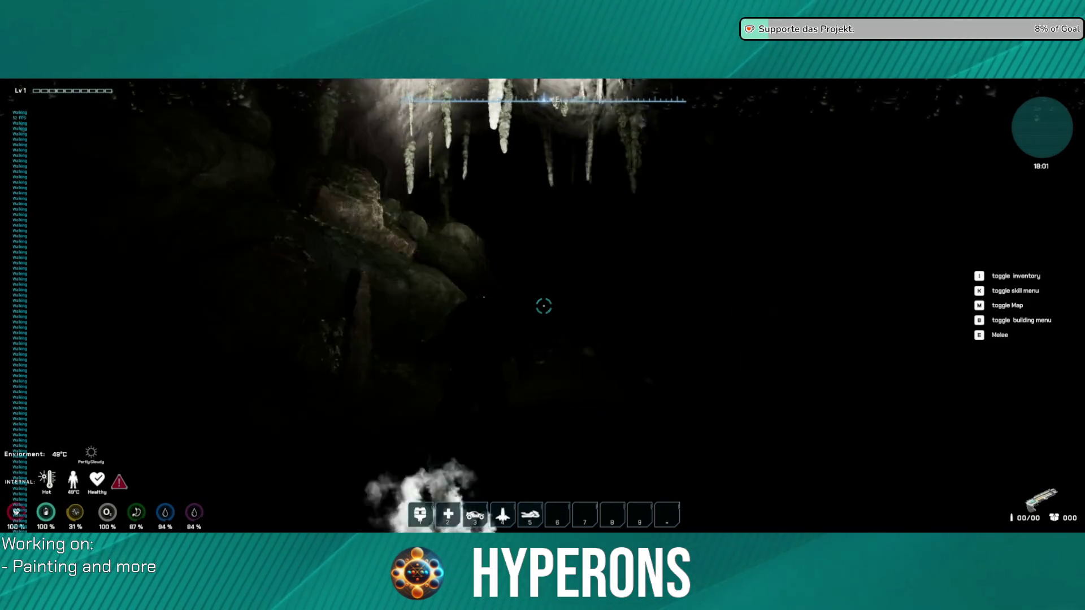
{"action": "key", "text": "w"}
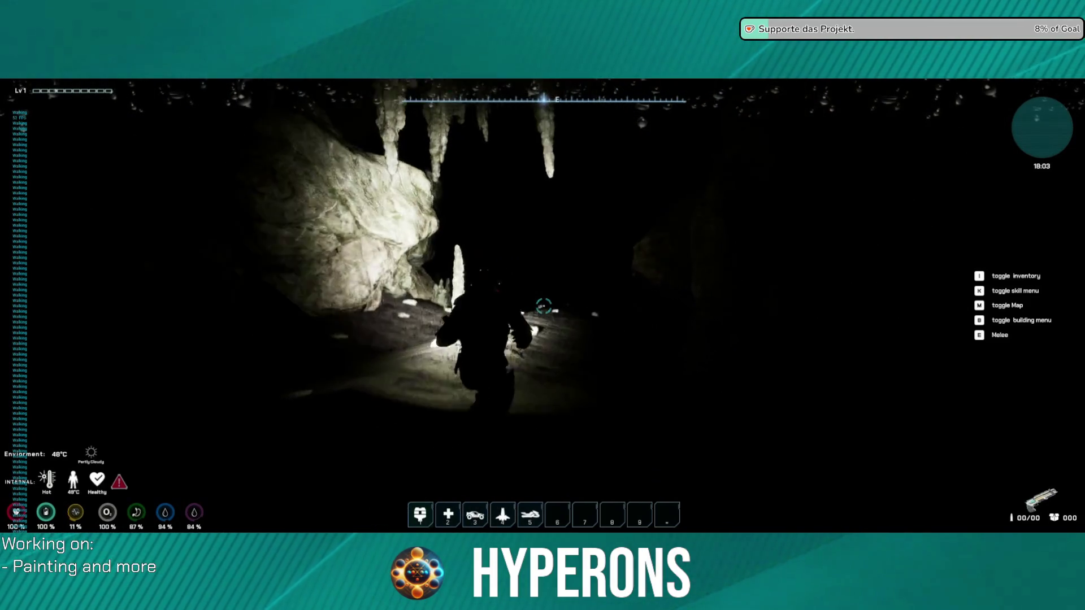
{"action": "key", "text": "w"}
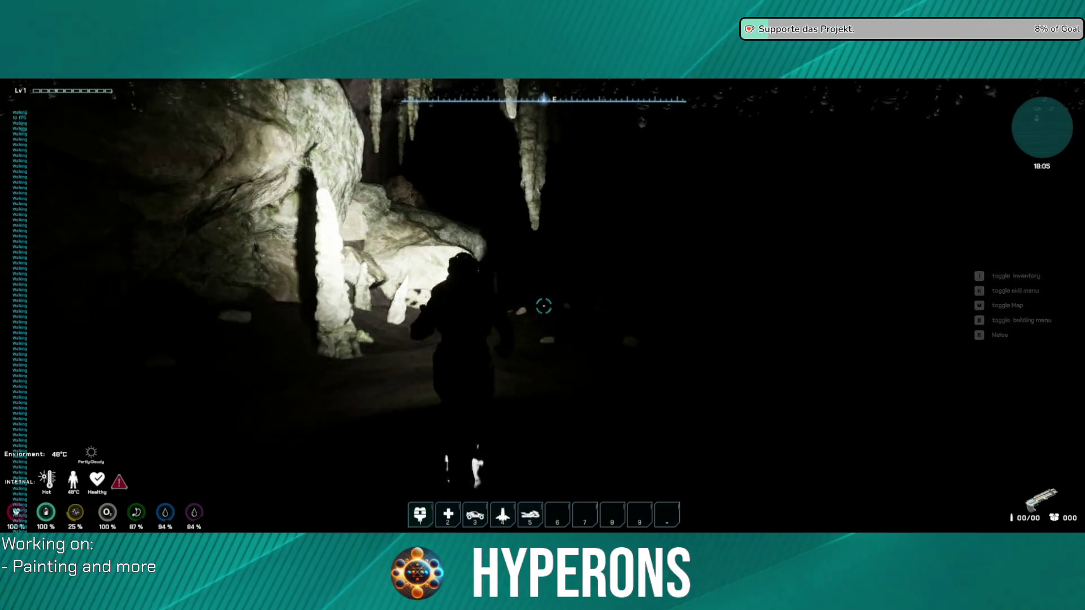
{"action": "key", "text": "w"}
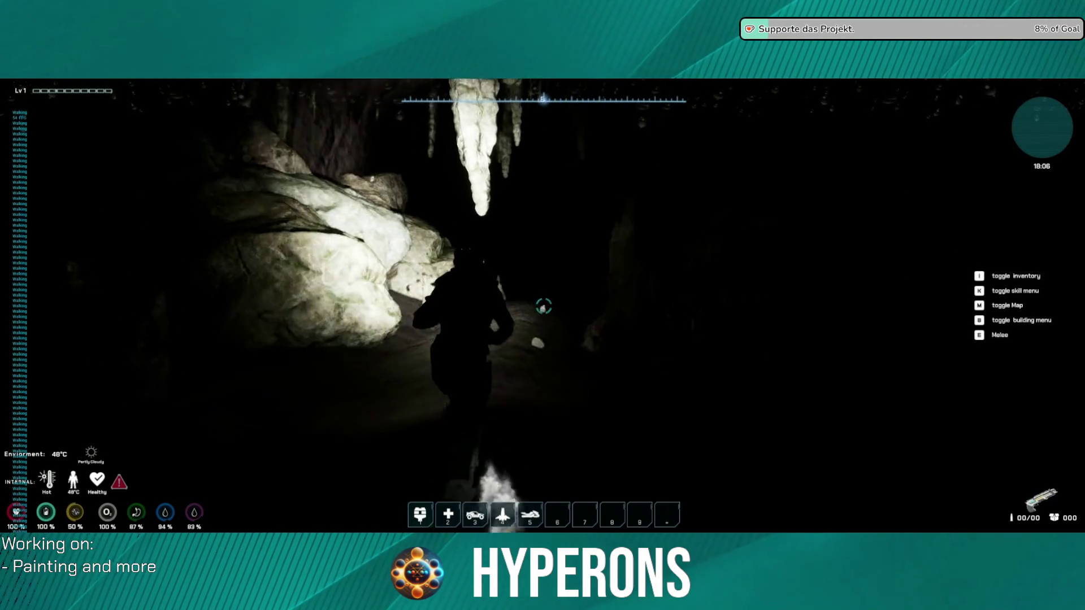
{"action": "key", "text": "w"}
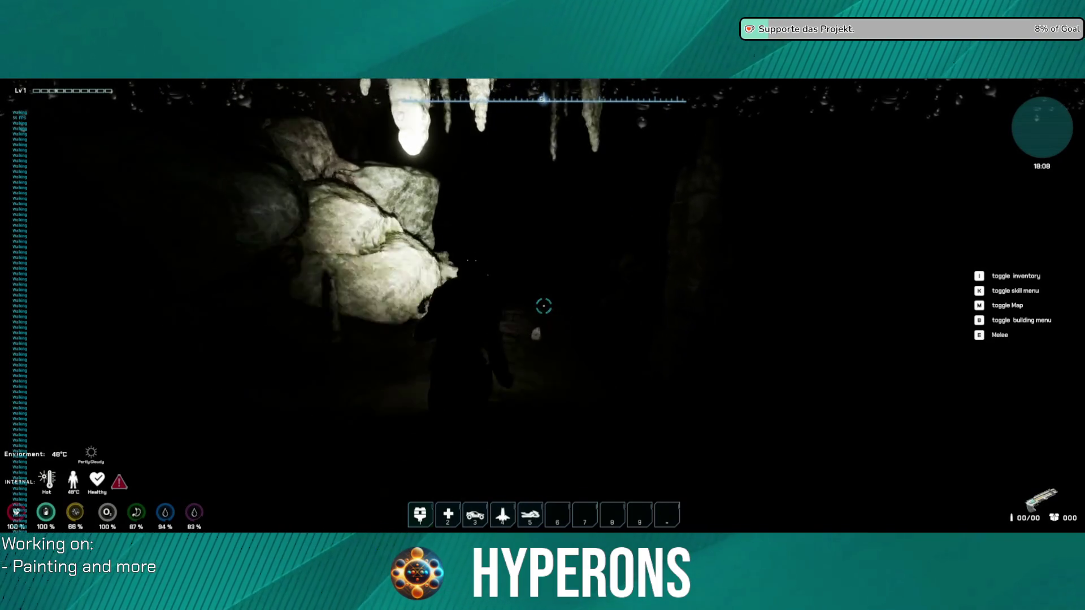
{"action": "key", "text": "w"}
{"action": "key", "text": "w"}
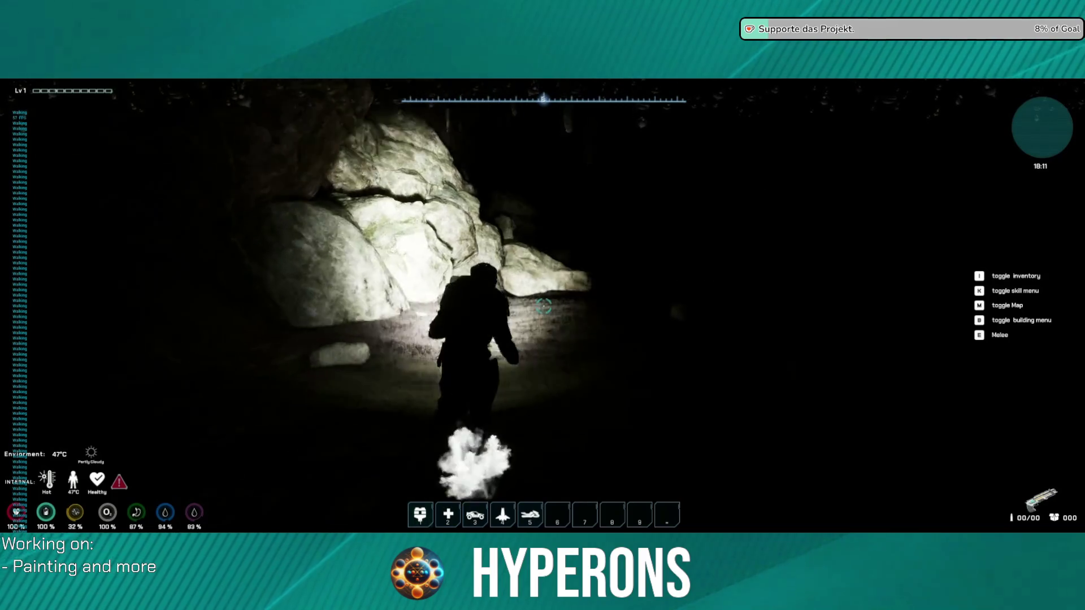
{"action": "key", "text": "w"}
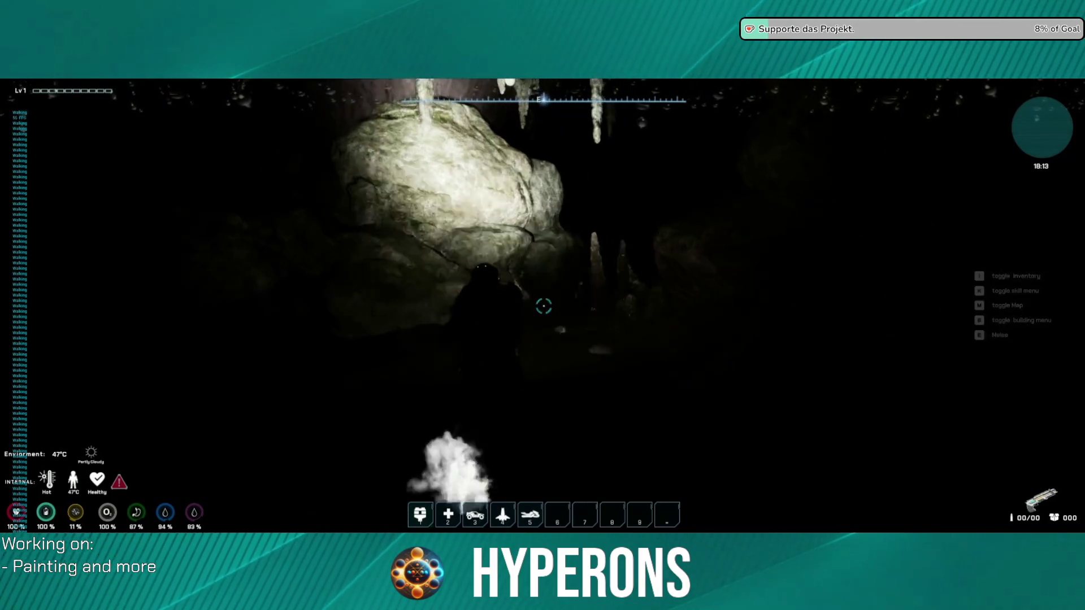
{"action": "key", "text": "w"}
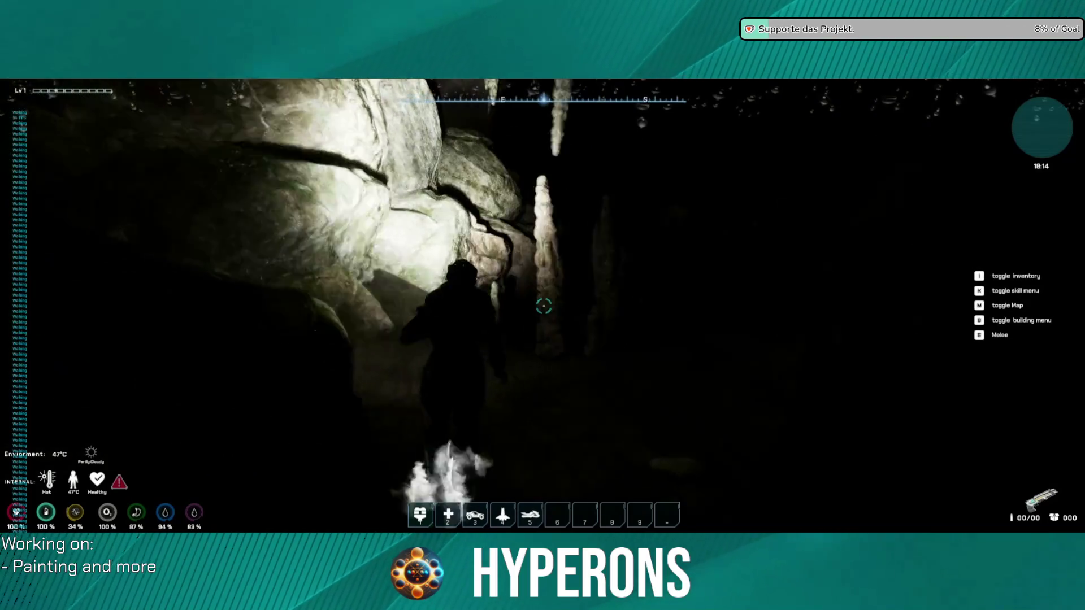
{"action": "key", "text": "w"}
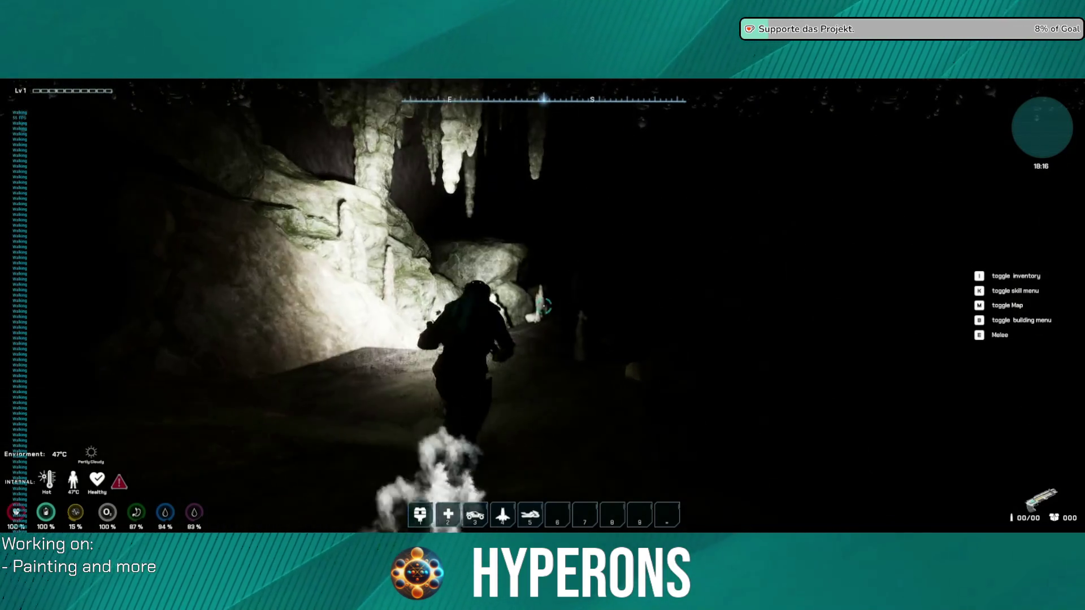
{"action": "key", "text": "w"}
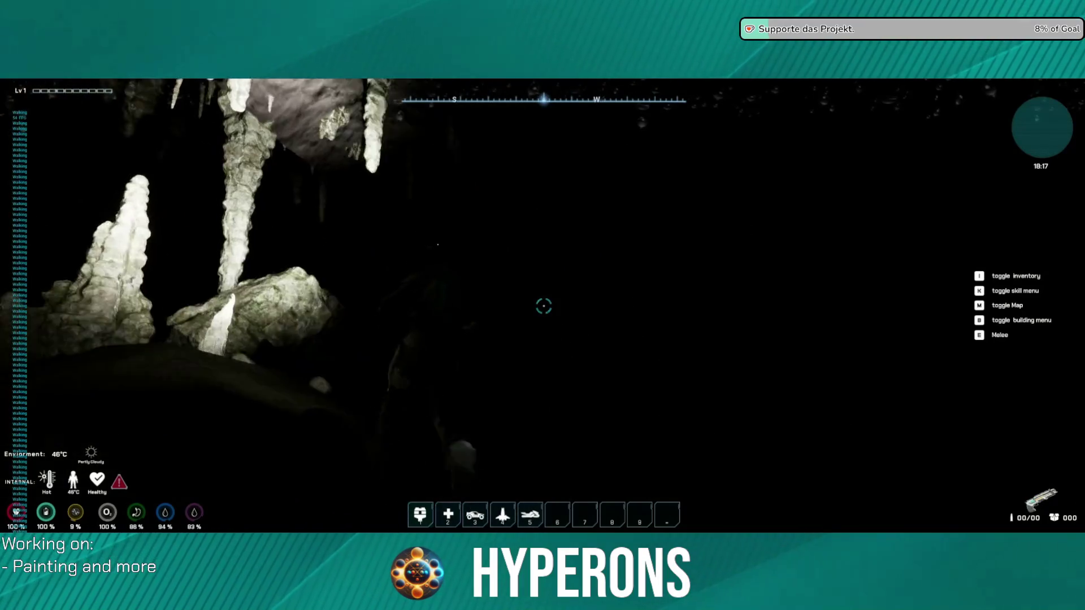
{"action": "key", "text": "w"}
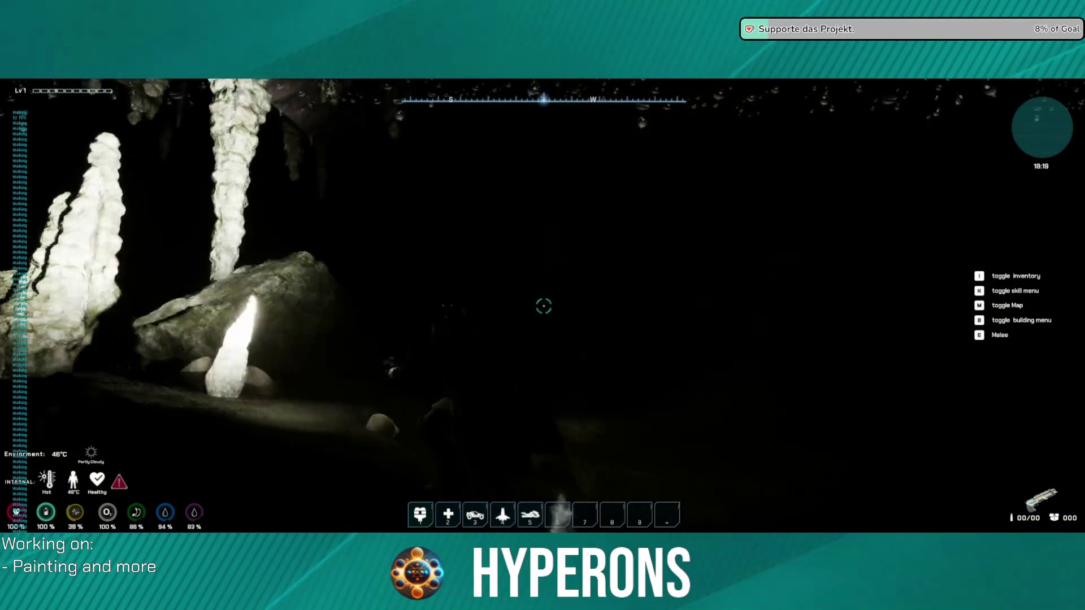
{"action": "key", "text": "w"}
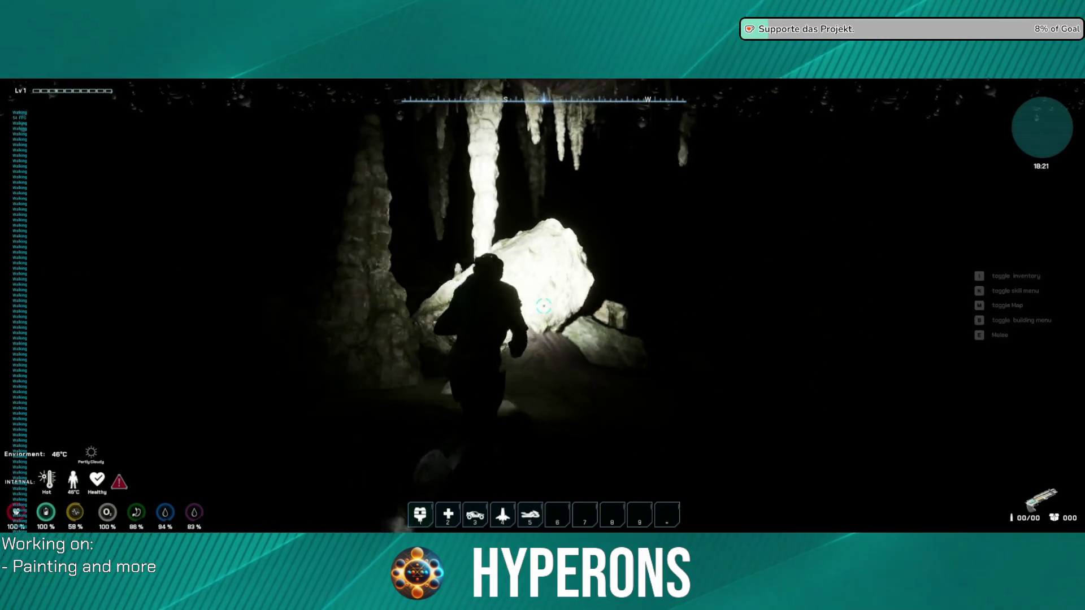
{"action": "key", "text": "w"}
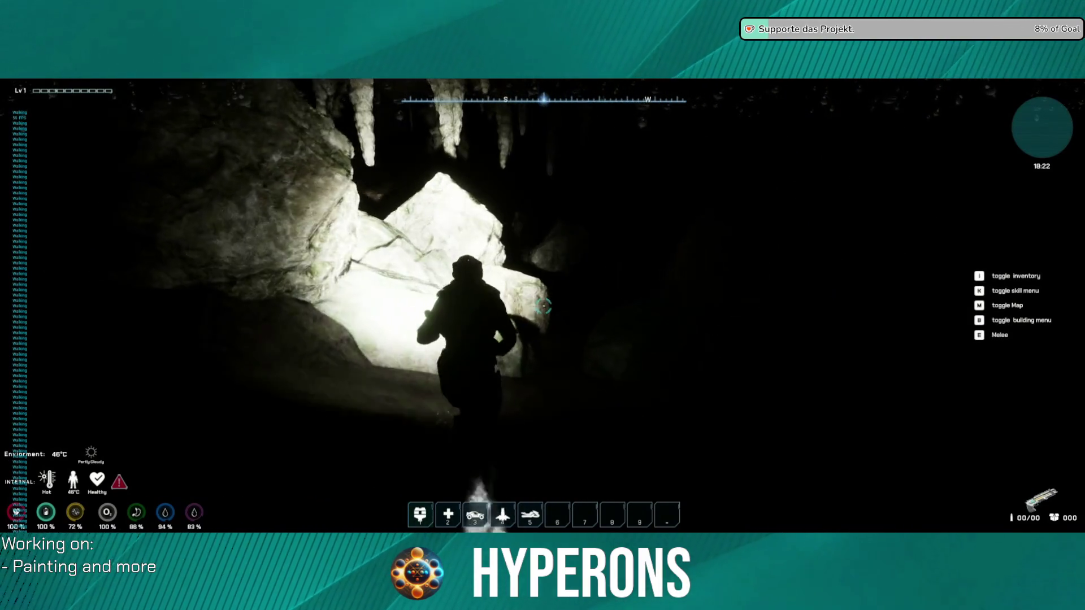
{"action": "key", "text": "w"}
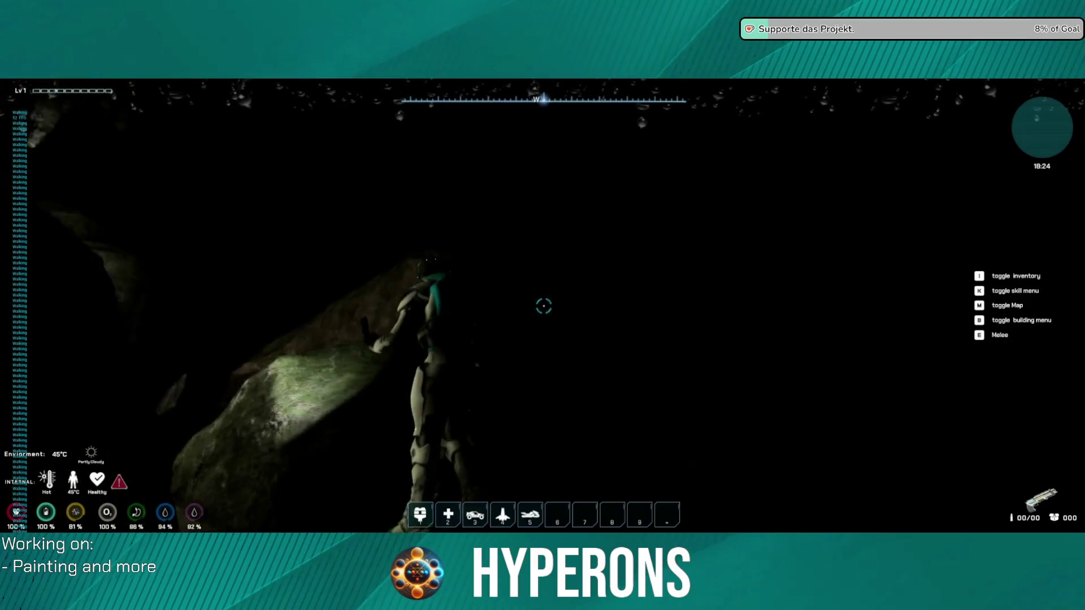
{"action": "key", "text": "w"}
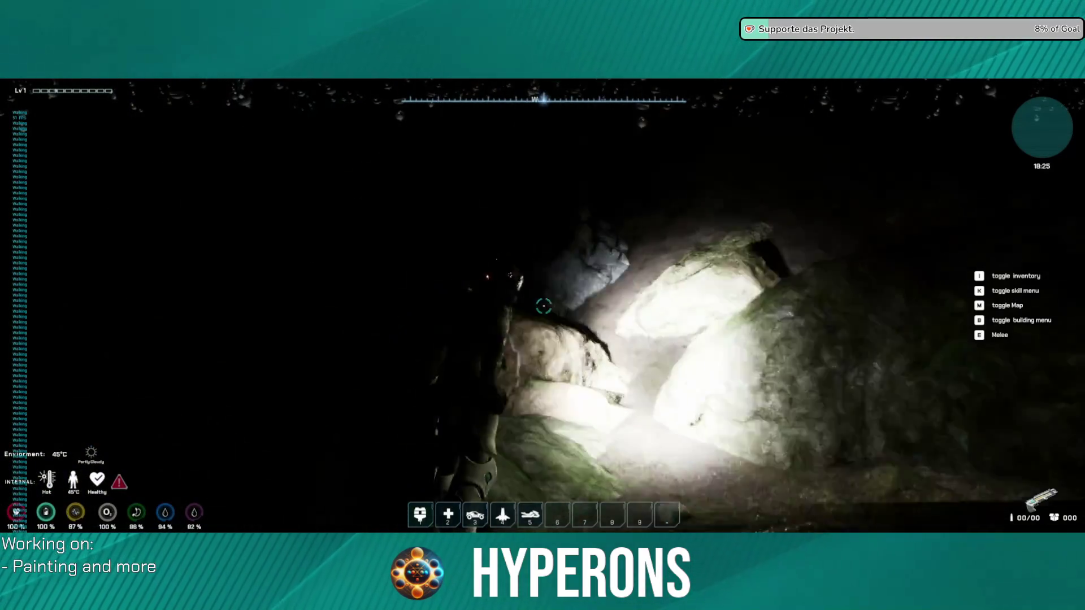
{"action": "key", "text": "w"}
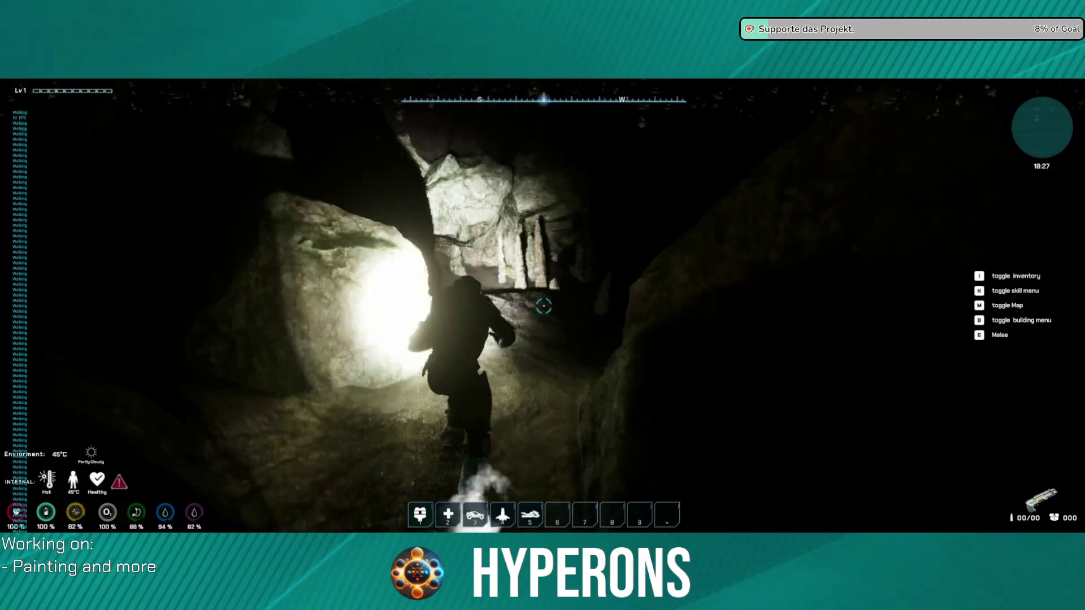
{"action": "key", "text": "w"}
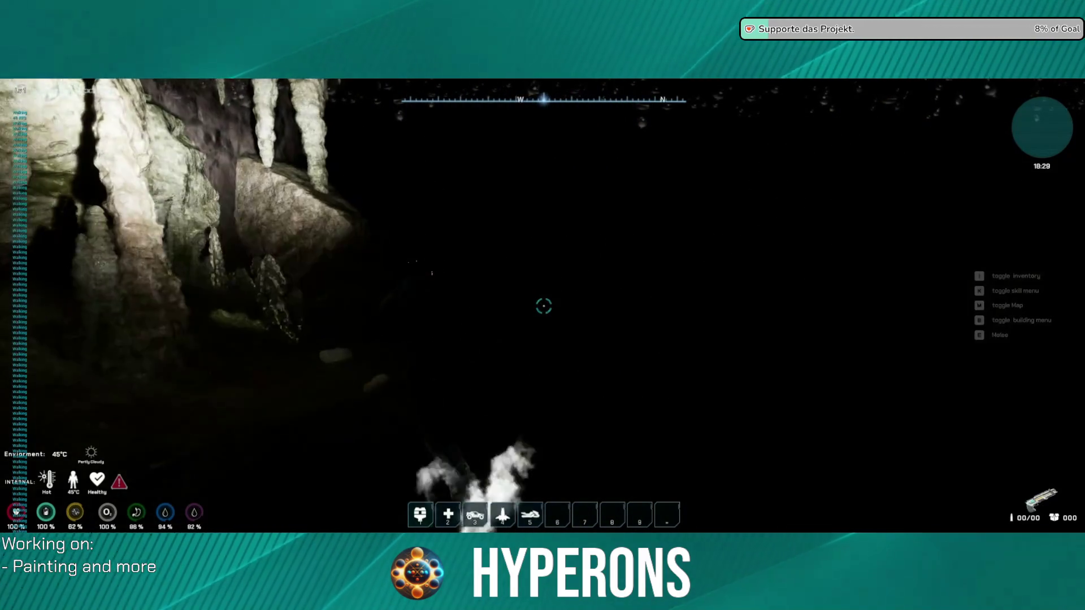
{"action": "key", "text": "w"}
{"action": "key", "text": "w"}
{"action": "key", "text": "Escape"}
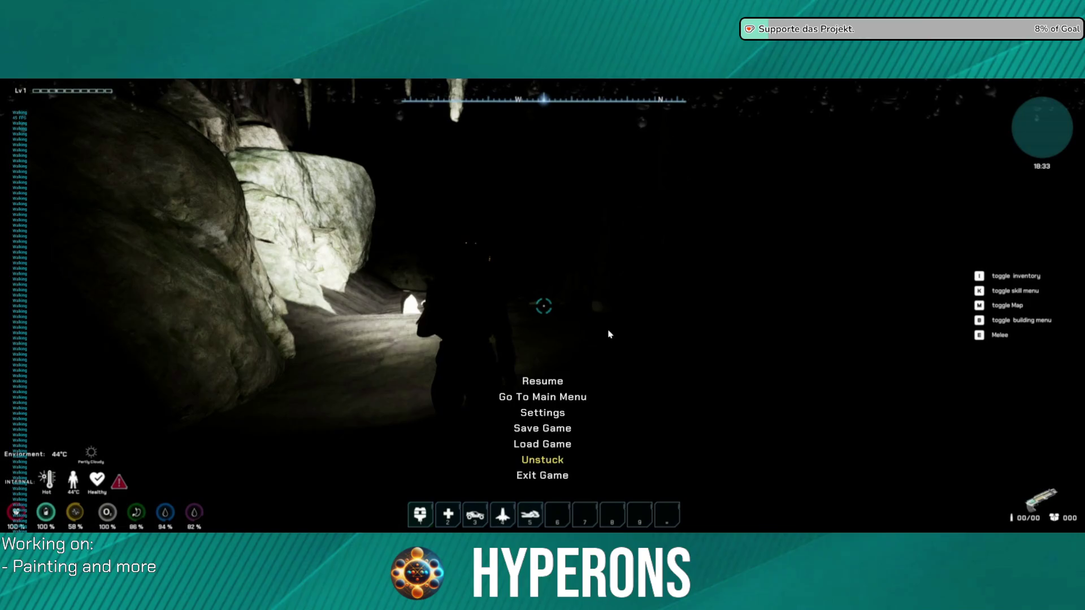
Exit the game back to the editor and close the BP_ME_LEDLamp blueprint tab
{"action": "left_click", "coordinate": [553, 473]}
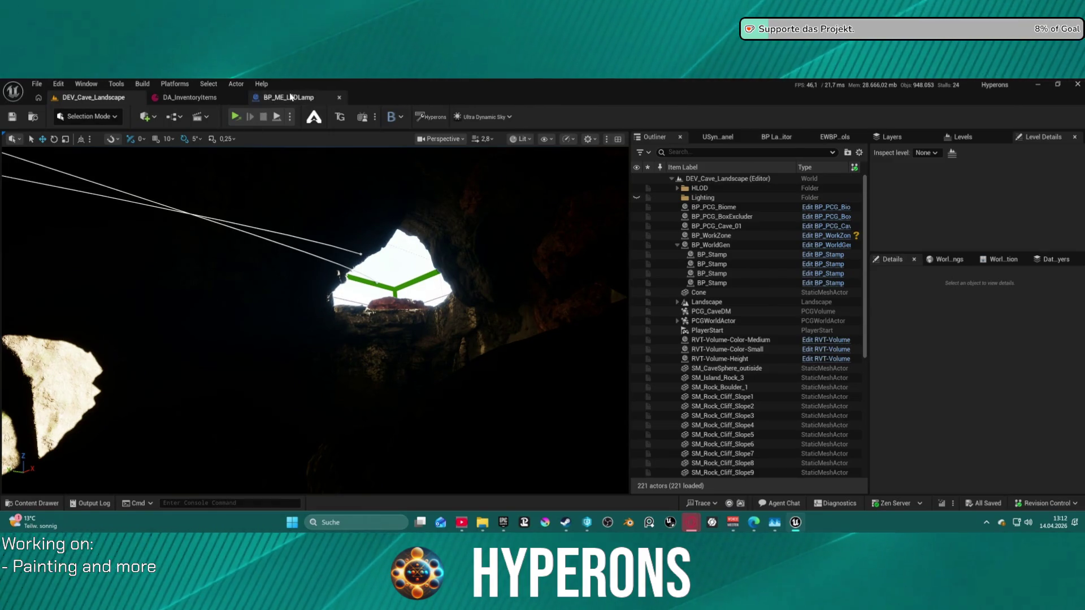
{"action": "middle_click", "coordinate": [302, 99]}
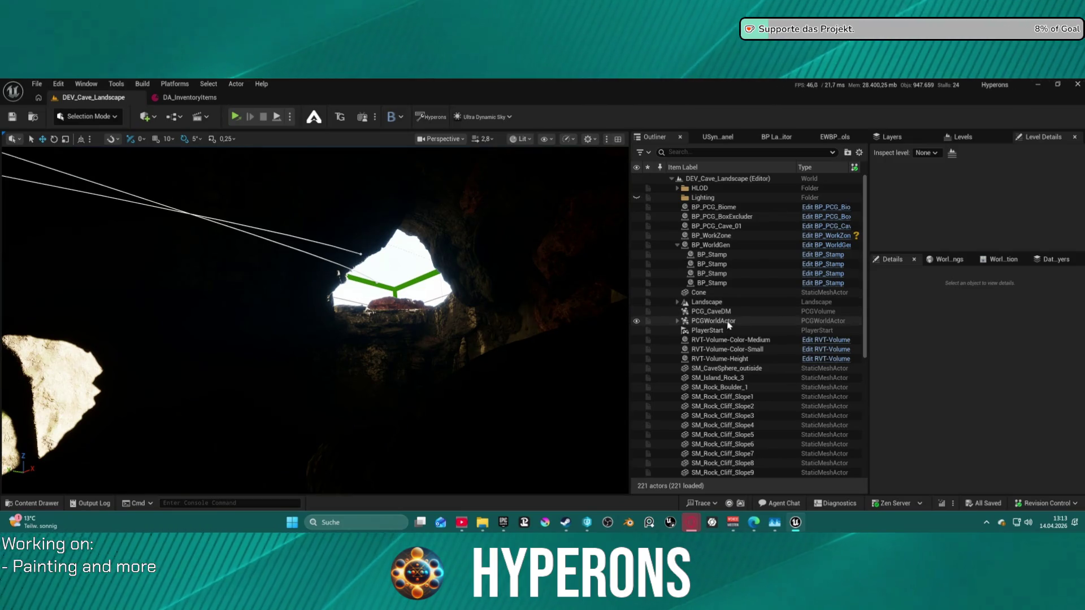
Open the PCG_CaveDM volume's PCGComponent graph and pull it into its own window
{"action": "left_click", "coordinate": [713, 311]}
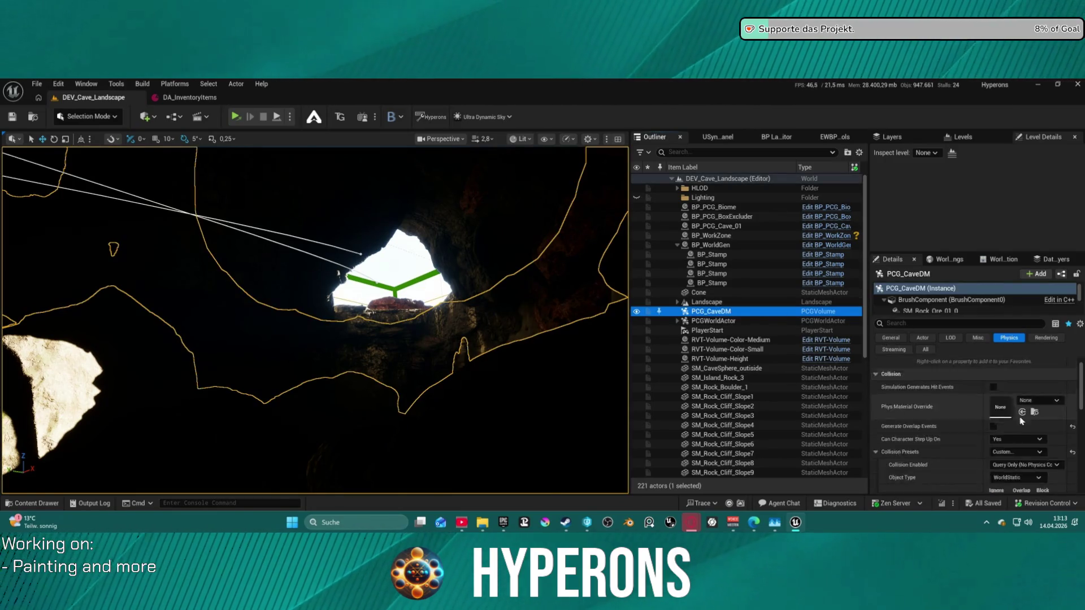
{"action": "scroll", "coordinate": [952, 308], "scroll_direction": "down", "scroll_amount": 3}
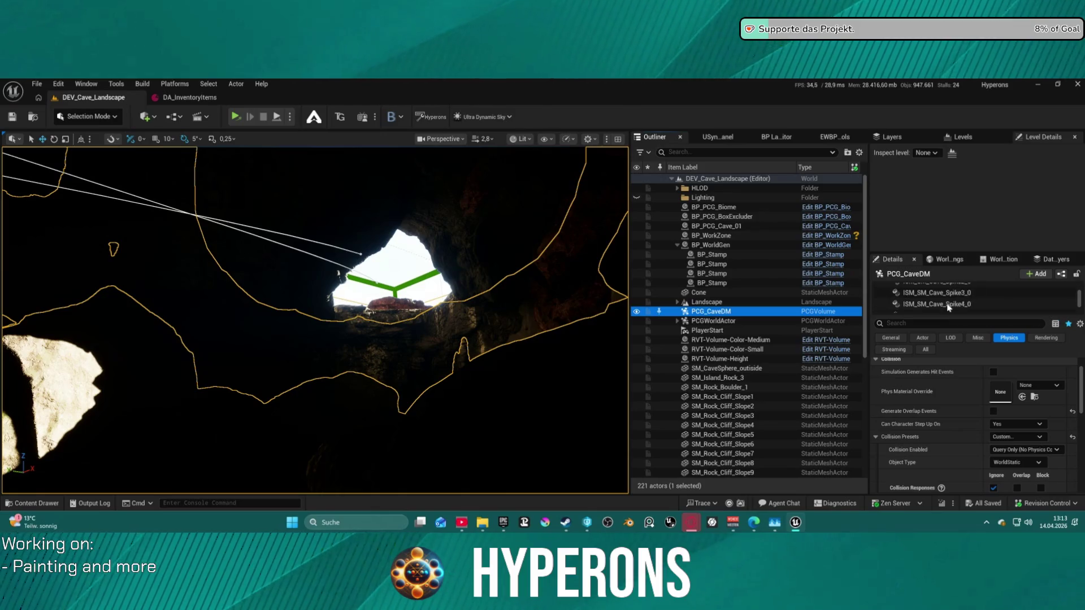
{"action": "left_click", "coordinate": [903, 305]}
{"action": "scroll", "coordinate": [983, 436], "scroll_direction": "down", "scroll_amount": 3}
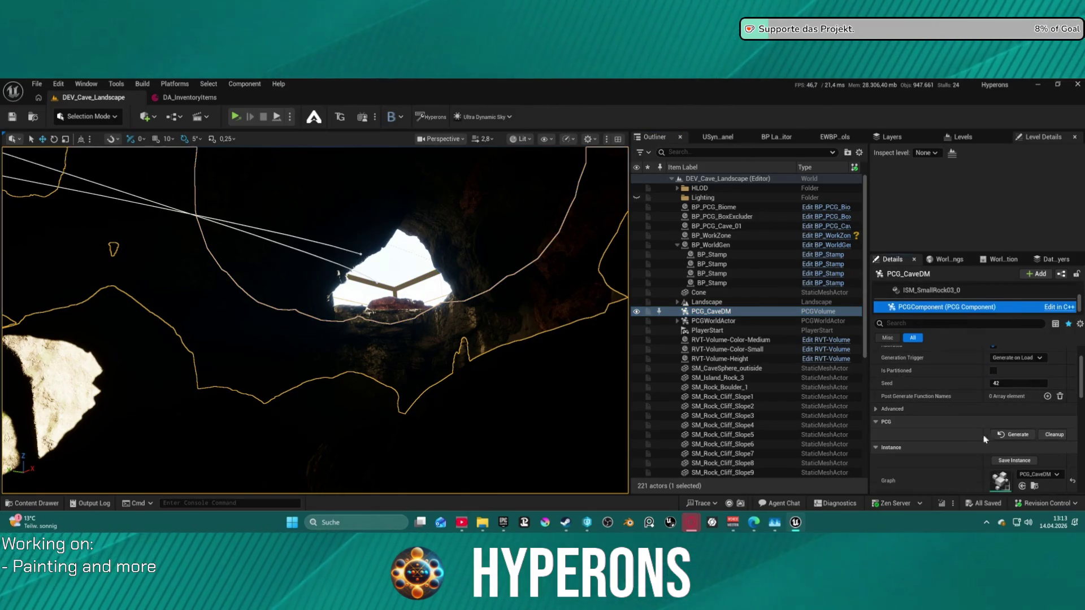
{"action": "double_click", "coordinate": [1000, 463]}
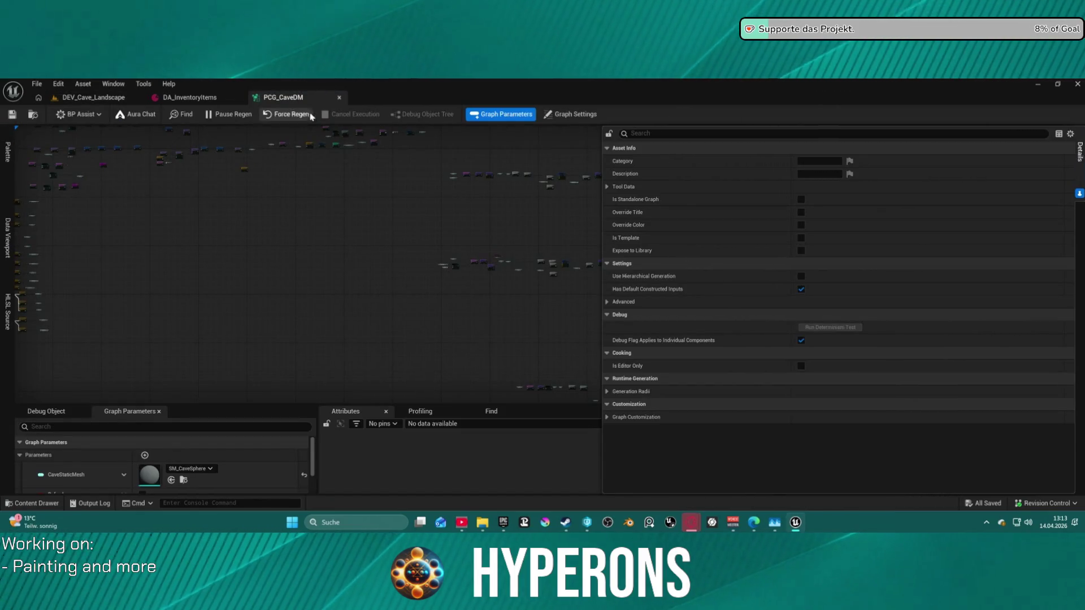
{"action": "mouse_move", "coordinate": [304, 102]}
{"action": "left_mouse_down"}
{"action": "mouse_move", "coordinate": [557, 116]}
{"action": "mouse_move", "coordinate": [572, 176]}
{"action": "left_mouse_up"}
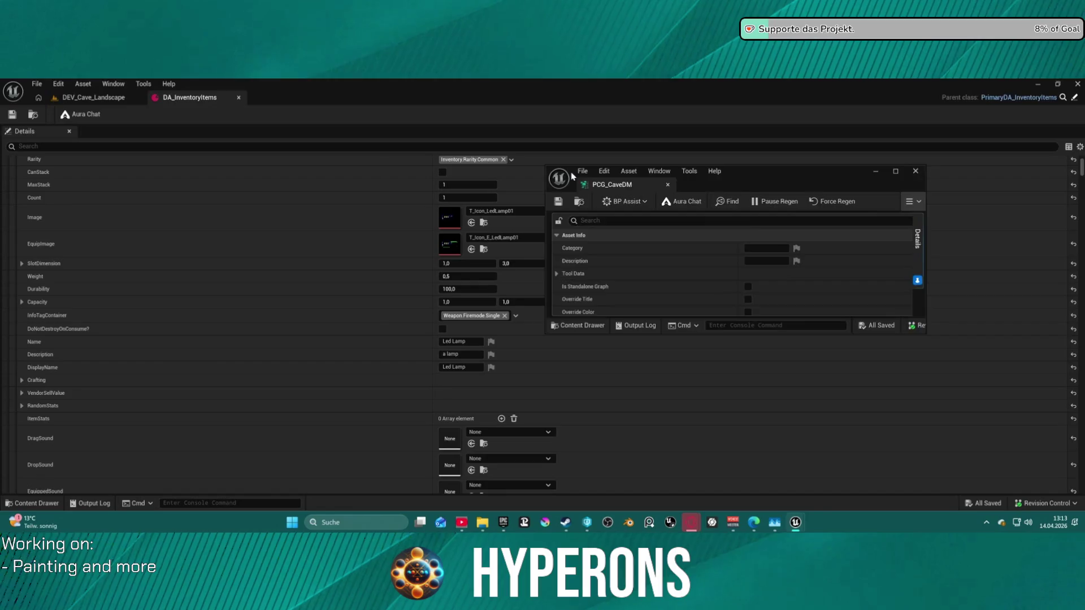
Snap the graph window beside the editor and set DA_InventoryItems SlotDimension to 2,0 × 1,0
{"action": "key", "text": "super+Right"}
{"action": "left_click", "coordinate": [180, 170]}
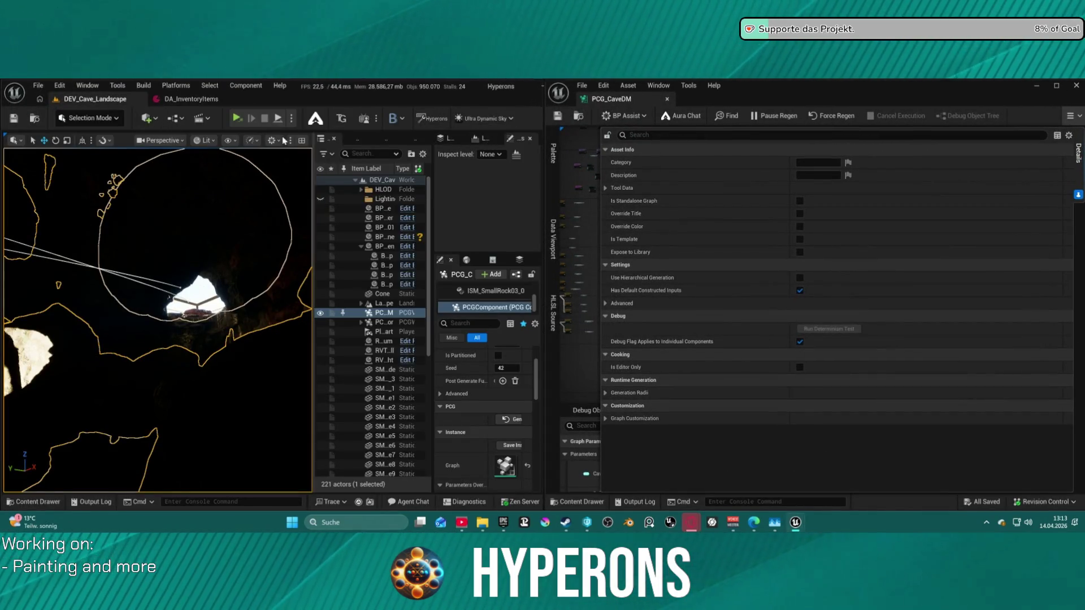
{"action": "left_click", "coordinate": [191, 98]}
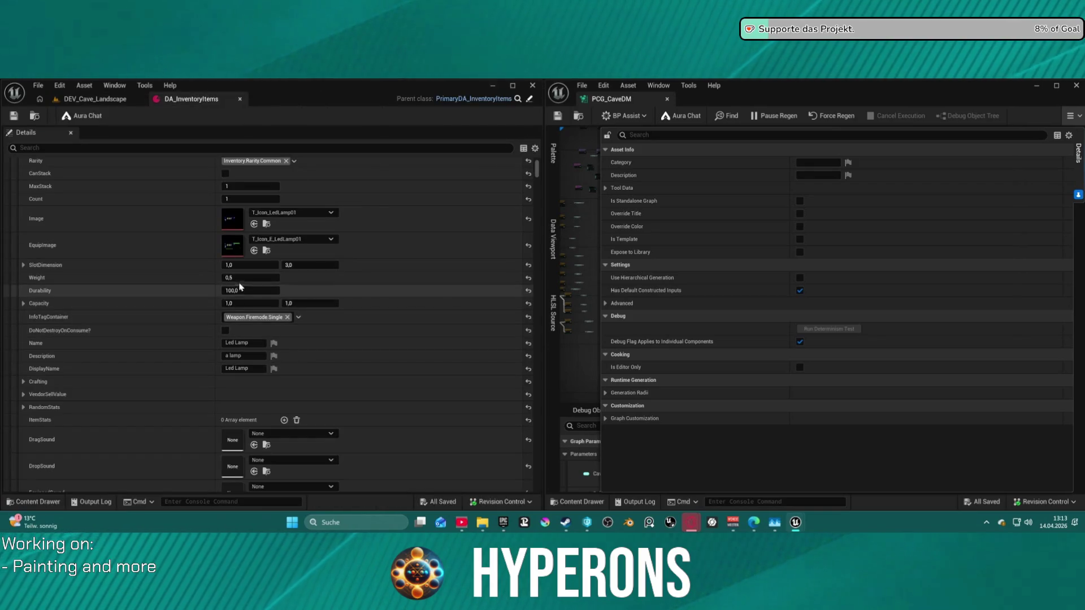
{"action": "left_click", "coordinate": [309, 264]}
{"action": "type", "text": "2"}
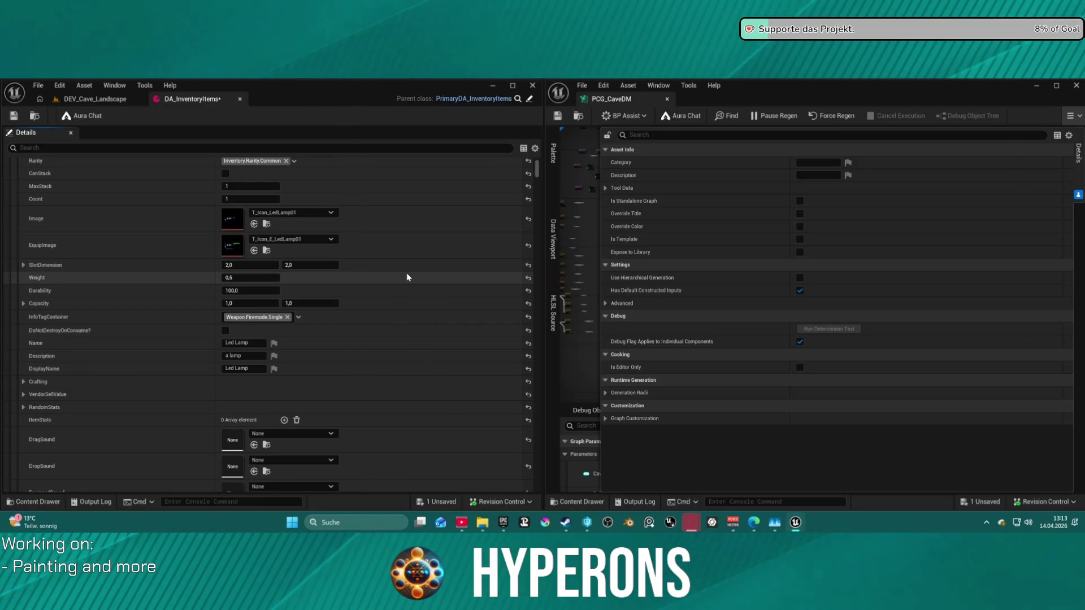
{"action": "left_click", "coordinate": [309, 265]}
{"action": "type", "text": "1"}
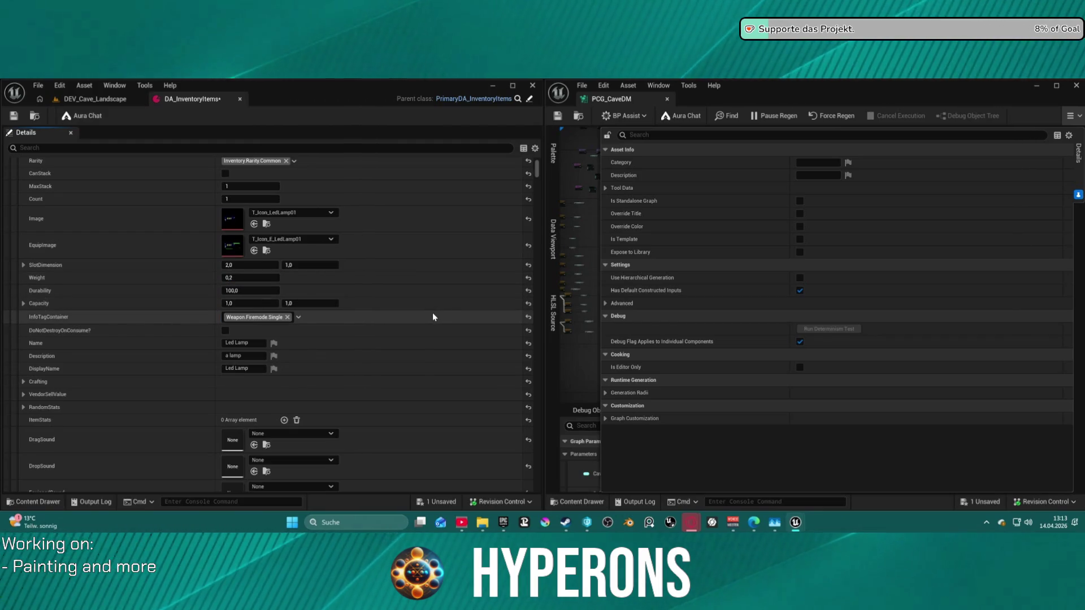
{"action": "scroll", "coordinate": [429, 326], "scroll_direction": "down", "scroll_amount": 4}
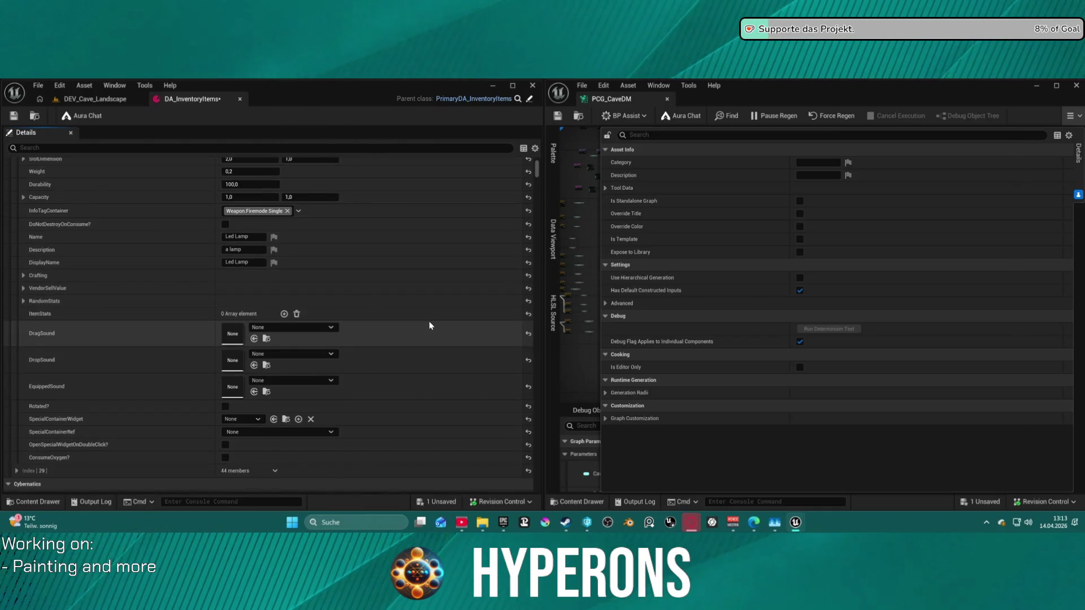
Change the item Description to 'made by A.Corp' and save DA_InventoryItems
{"action": "left_click", "coordinate": [222, 249]}
{"action": "type", "text": "made by A"}
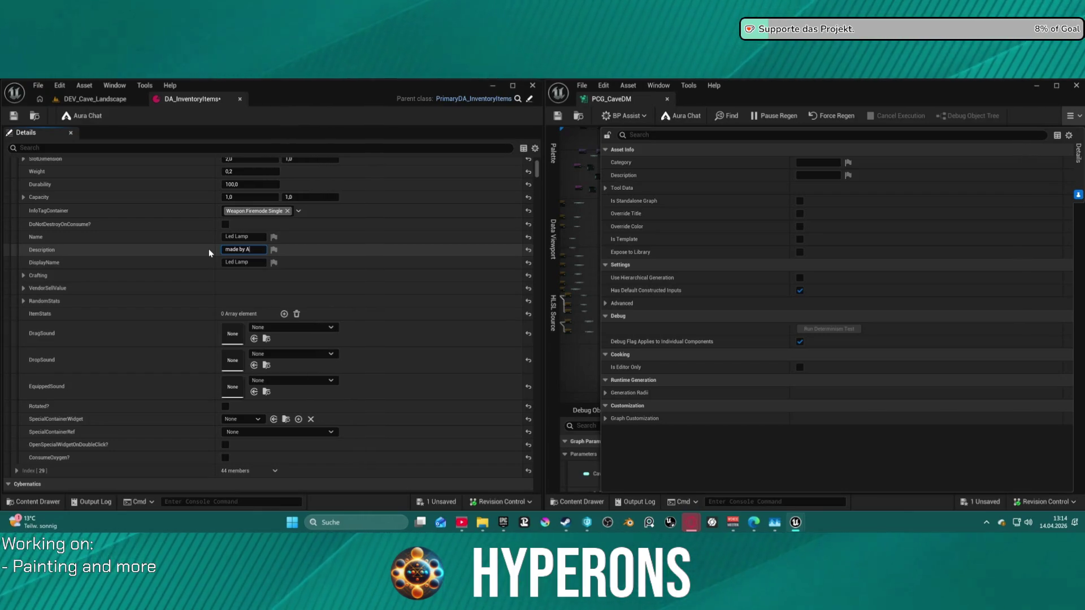
{"action": "type", "text": ".Corp"}
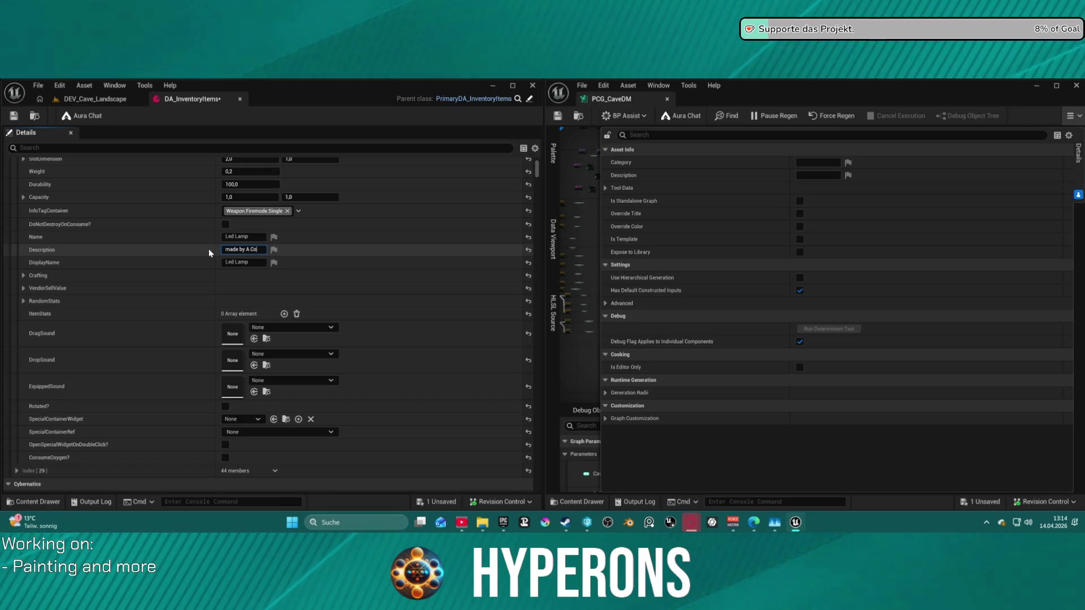
{"action": "key", "text": "Left"}
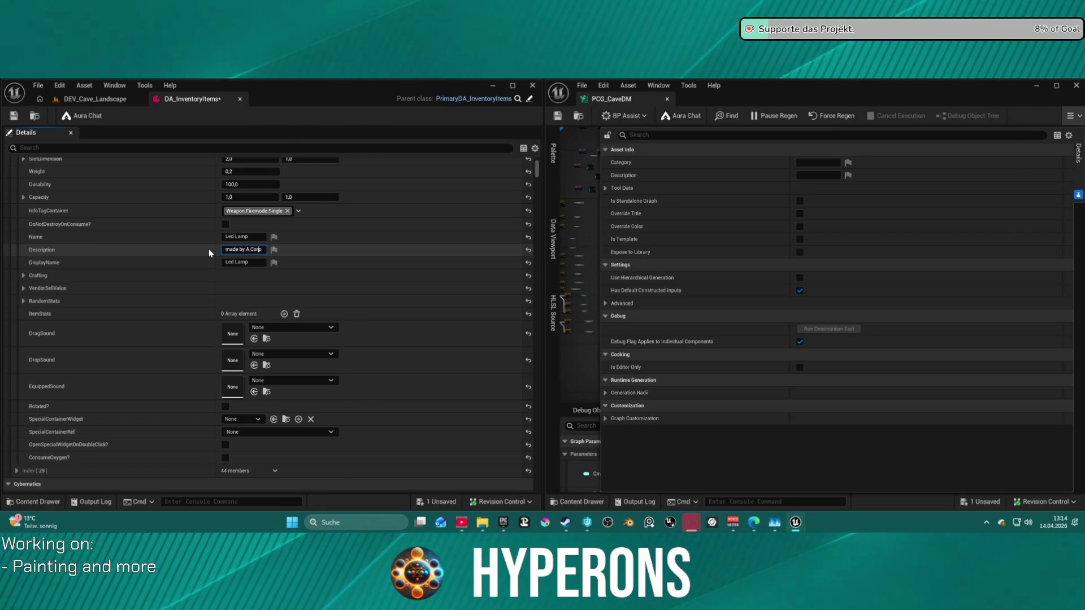
{"action": "key", "text": "BackSpace"}
{"action": "type", "text": "_"}
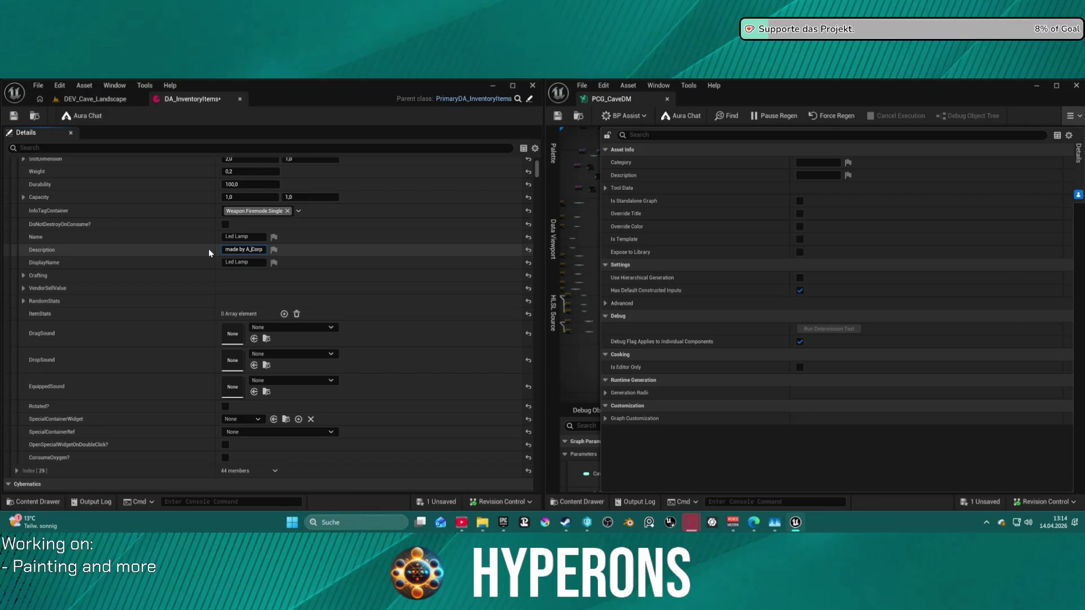
{"action": "key", "text": "BackSpace"}
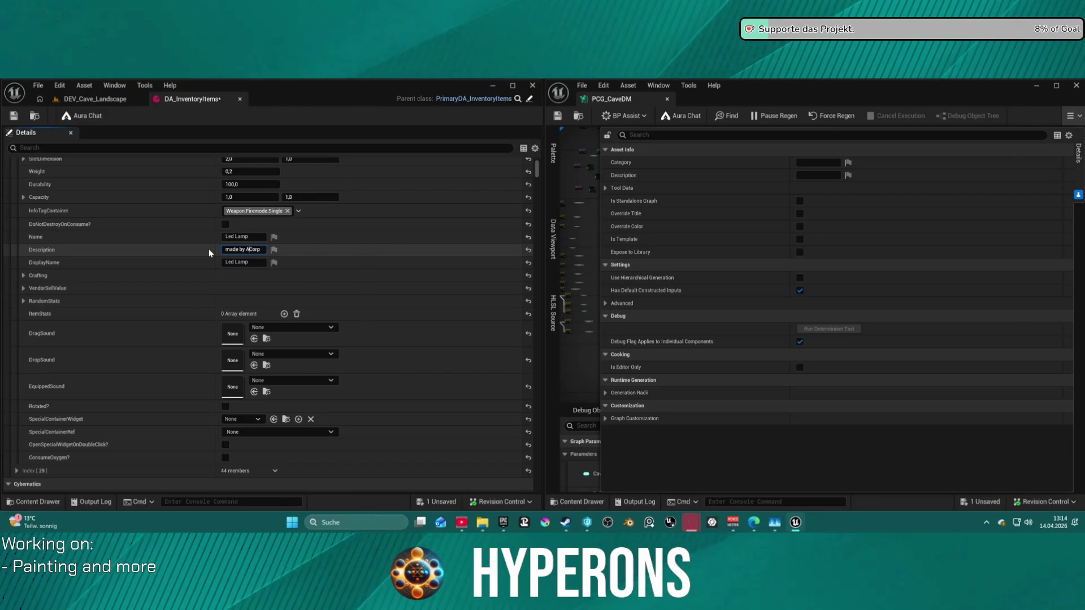
{"action": "type", "text": "."}
{"action": "key", "text": "Return"}
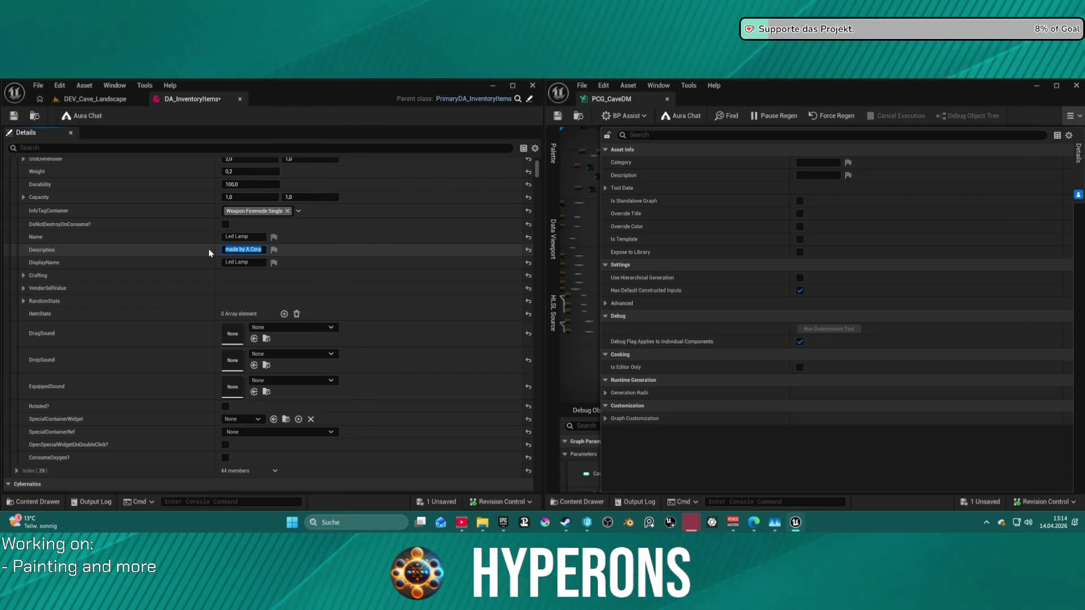
{"action": "left_click", "coordinate": [14, 116]}
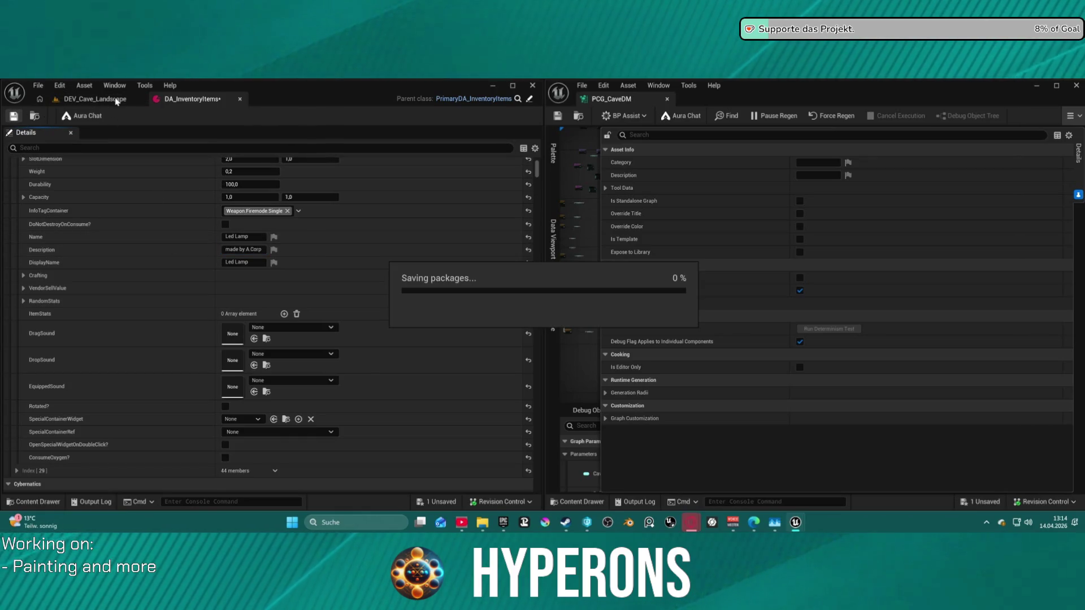
Play DEV_Cave_Landscape in the Selected Viewport despite blueprint compile errors, then stop the session
{"action": "left_click", "coordinate": [117, 100]}
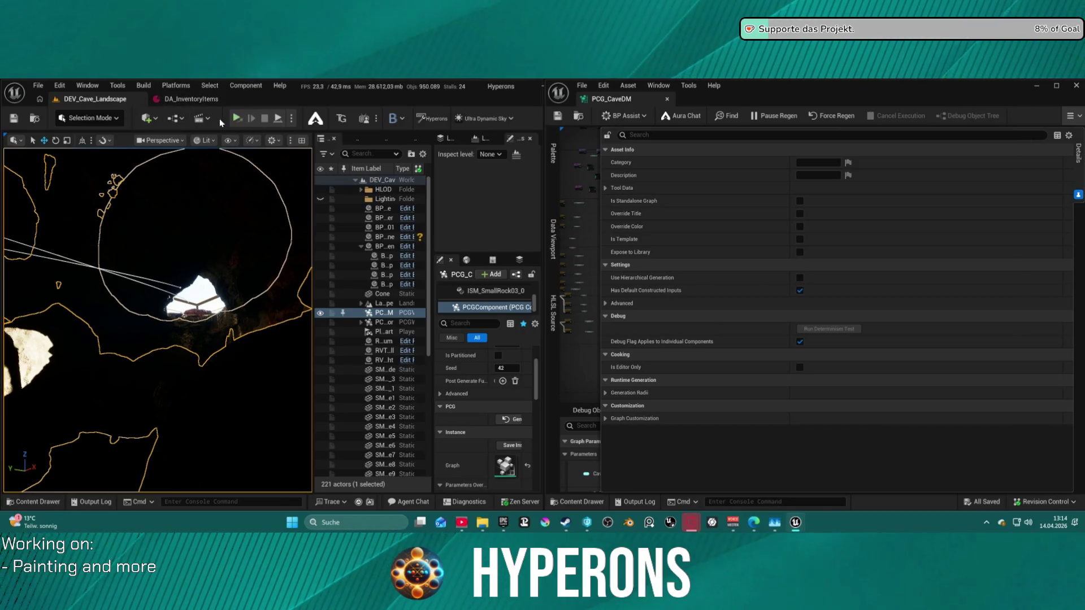
{"action": "left_click", "coordinate": [292, 119]}
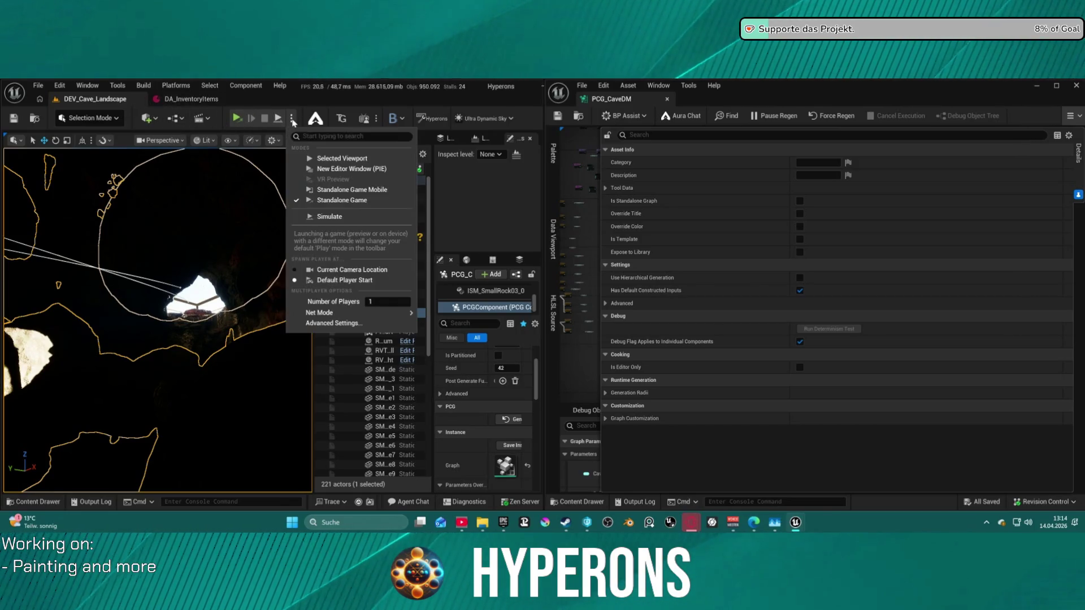
{"action": "left_click", "coordinate": [355, 160]}
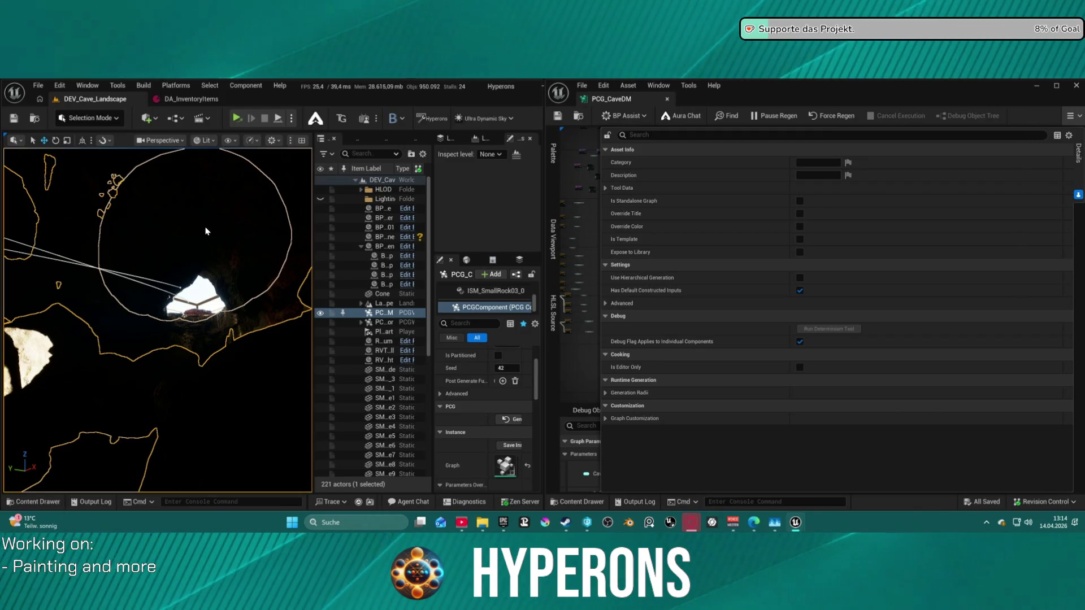
{"action": "key", "text": "alt+p"}
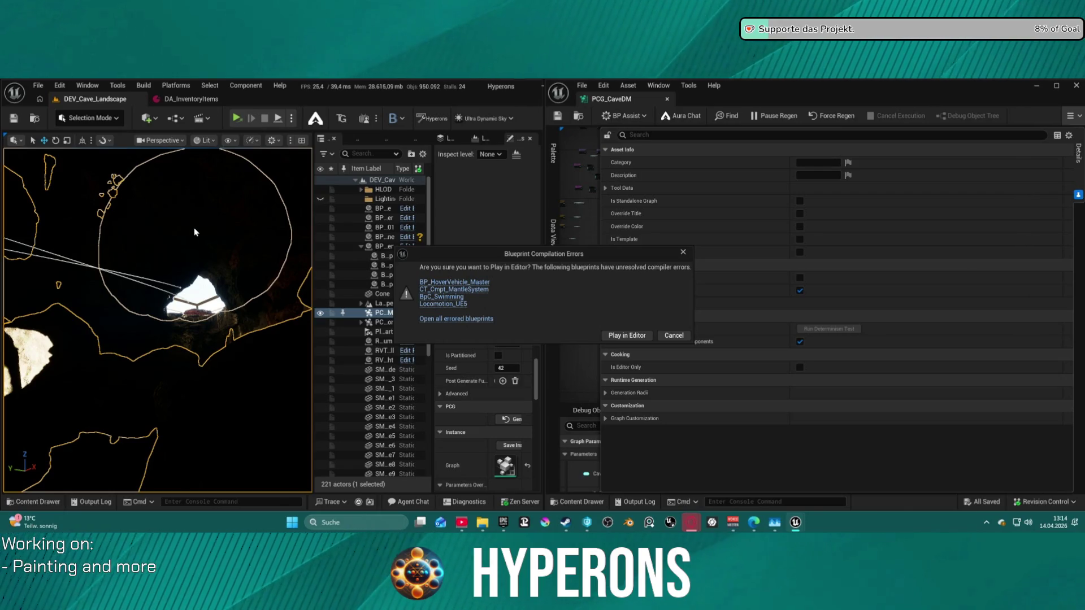
{"action": "left_click", "coordinate": [624, 333]}
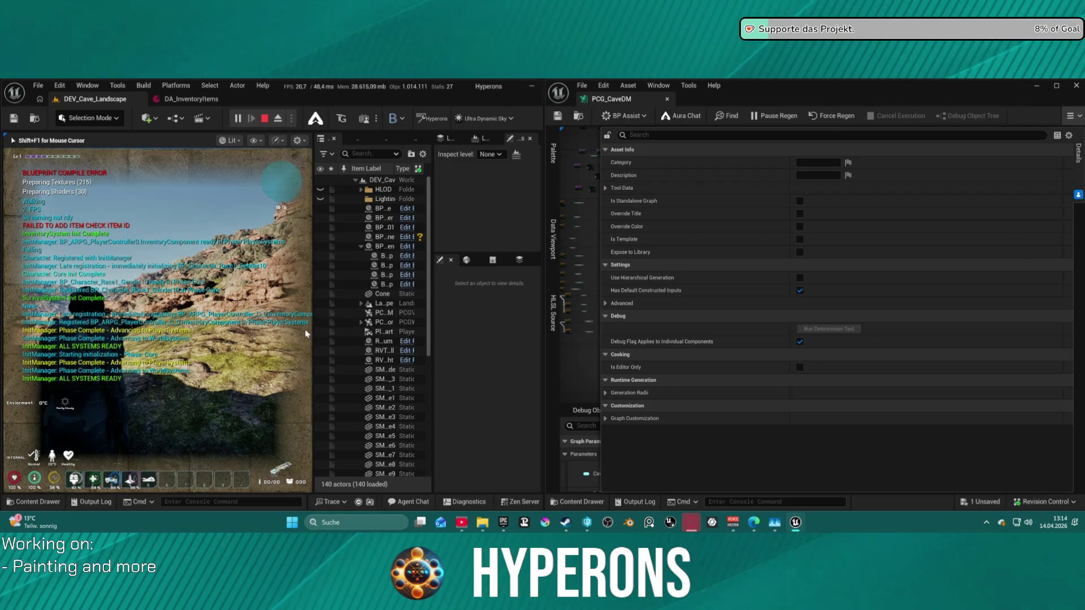
{"action": "key", "text": "Escape"}
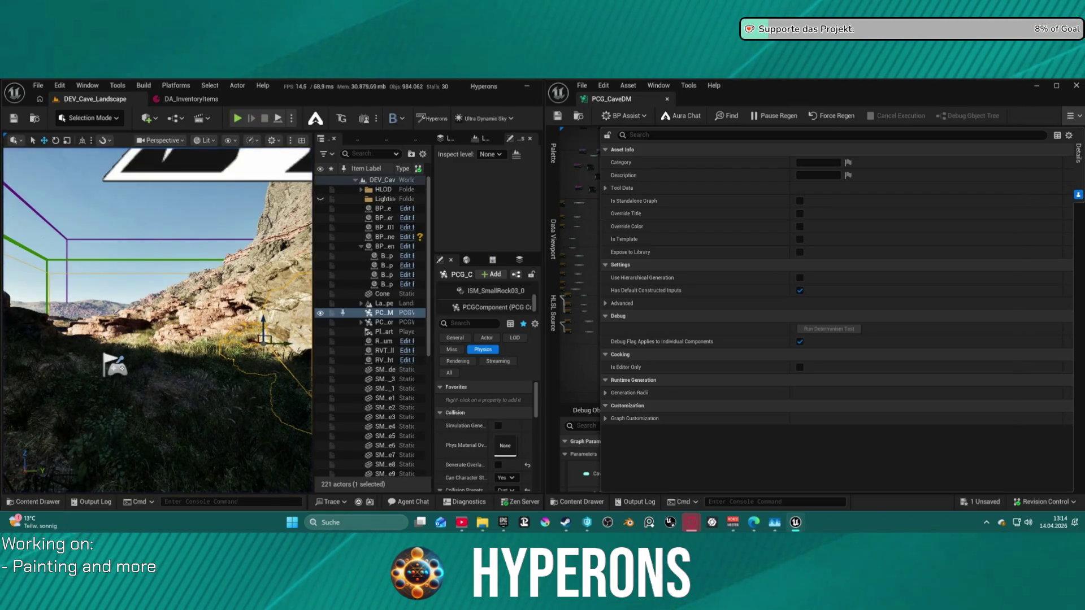
Focus on the PCG volume and set the viewport view mode to Unlit
{"action": "key", "text": "f"}
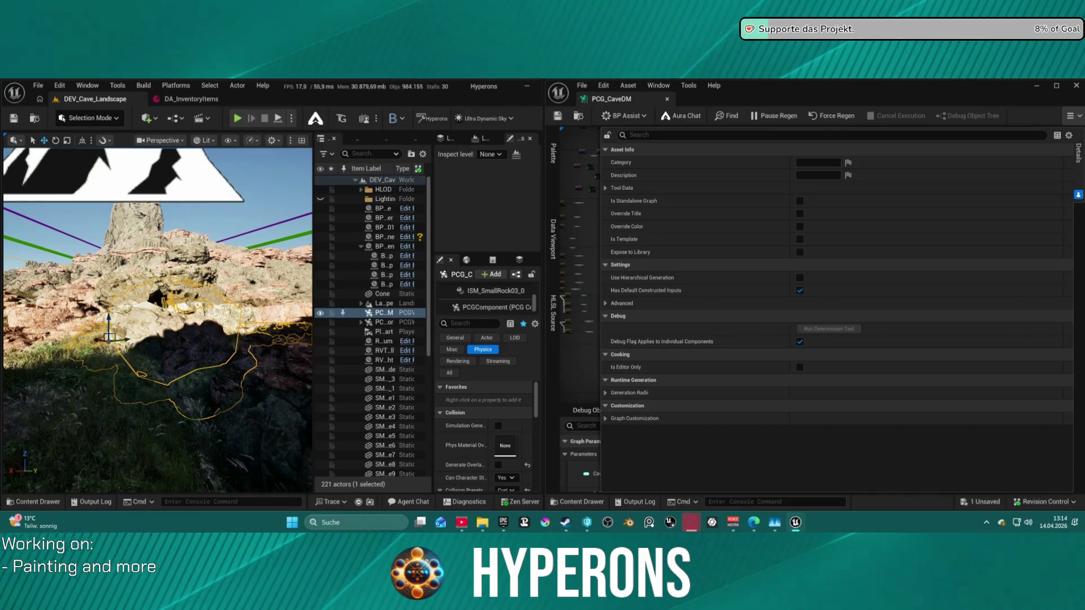
{"action": "scroll", "coordinate": [206, 151], "scroll_direction": "up", "scroll_amount": 5}
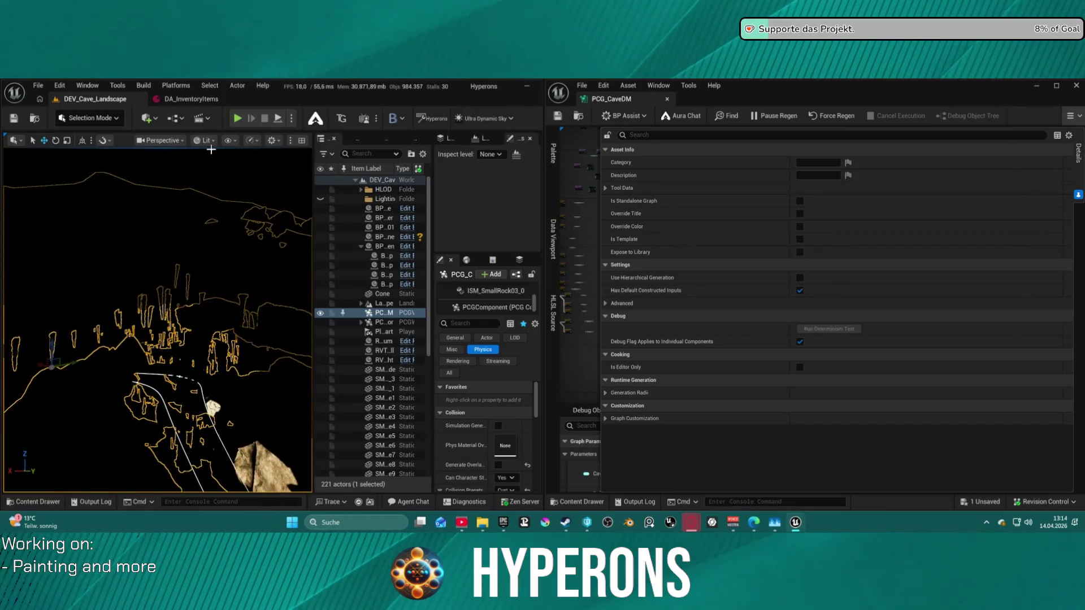
{"action": "left_click", "coordinate": [230, 141]}
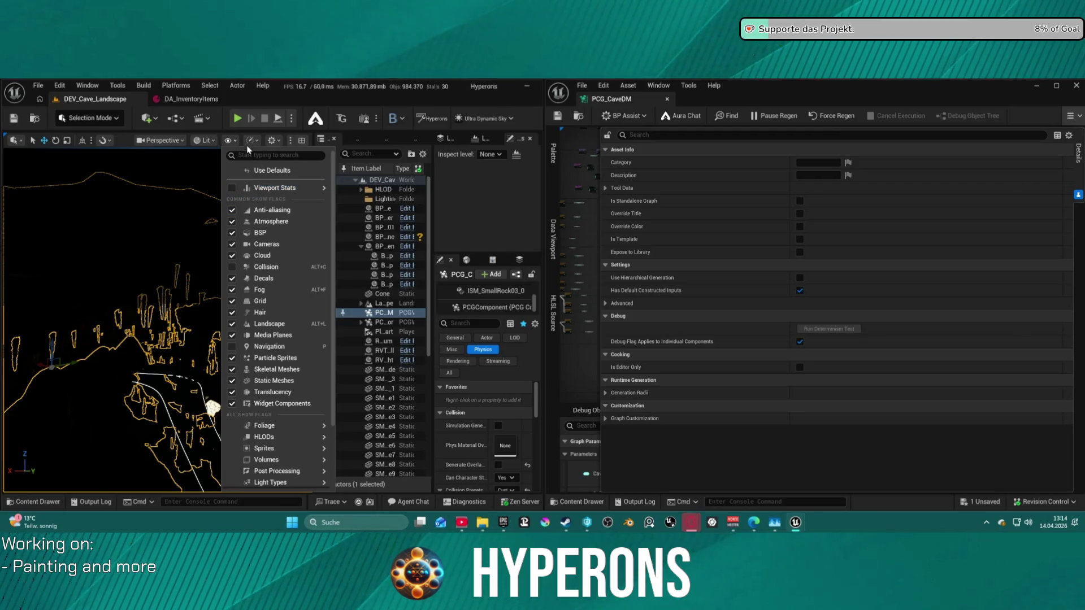
{"action": "left_click", "coordinate": [211, 142]}
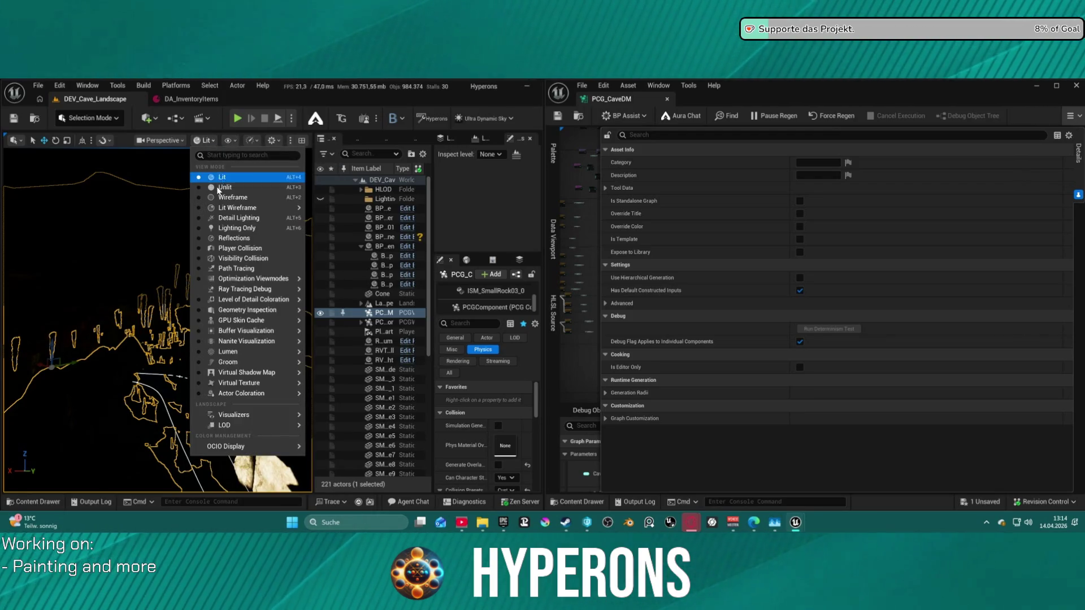
{"action": "left_click", "coordinate": [218, 188]}
Fly the camera toward the cave floor, maximize the viewport, and widen the PCG graph window
{"action": "key", "text": "w"}
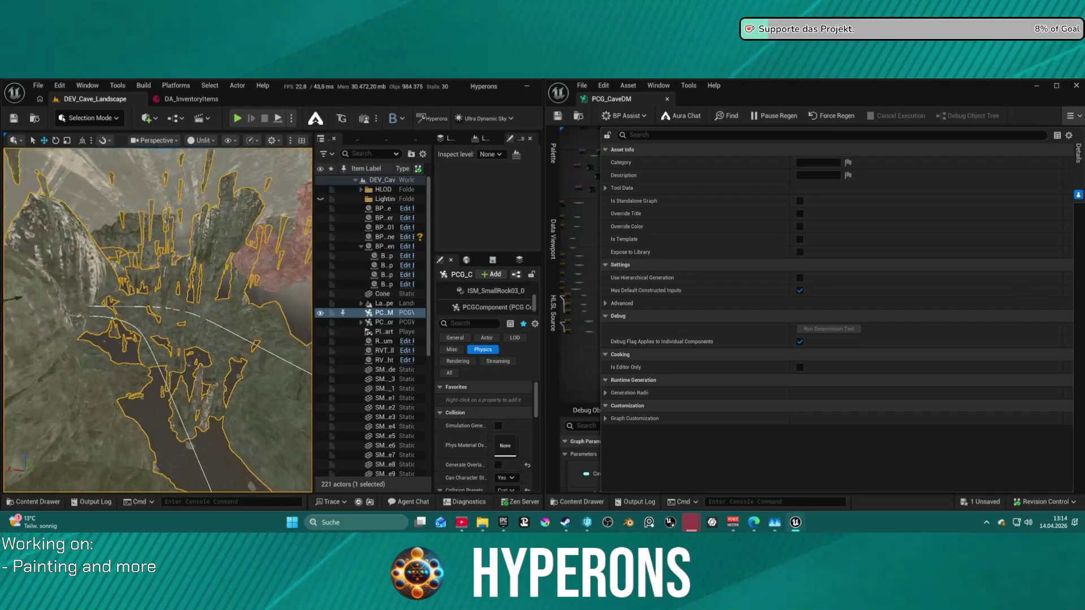
{"action": "key", "text": "w"}
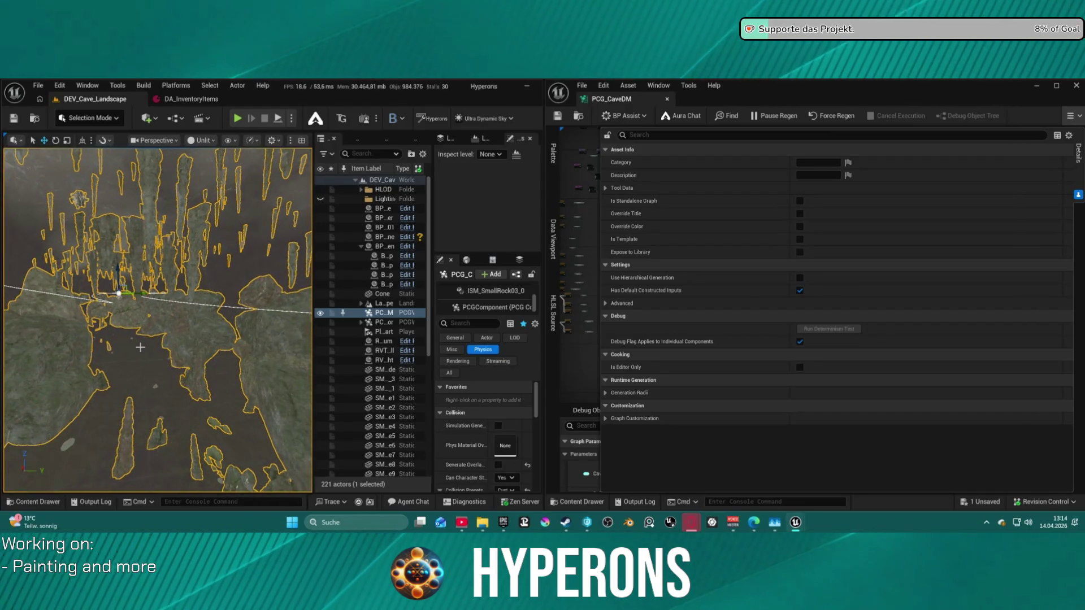
{"action": "key", "text": "F11"}
{"action": "left_click_drag", "start_coordinate": [530, 290], "coordinate": [475, 263]}
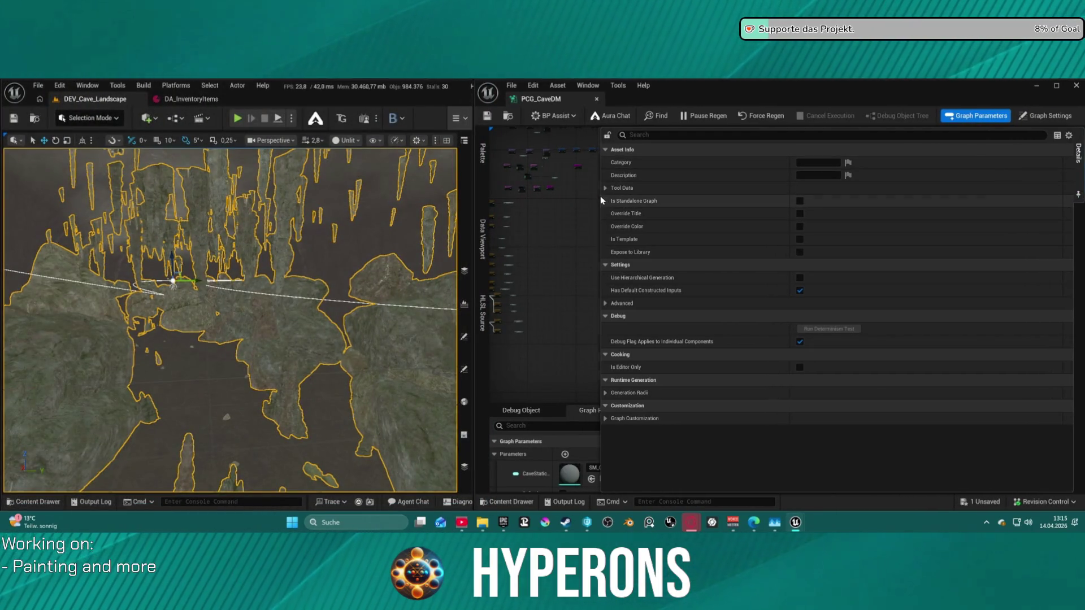
Zoom the graph to the Random Choice node and view its settings
{"action": "scroll", "coordinate": [825, 249], "scroll_direction": "down", "scroll_amount": 2}
{"action": "scroll", "coordinate": [717, 221], "scroll_direction": "up", "scroll_amount": 2}
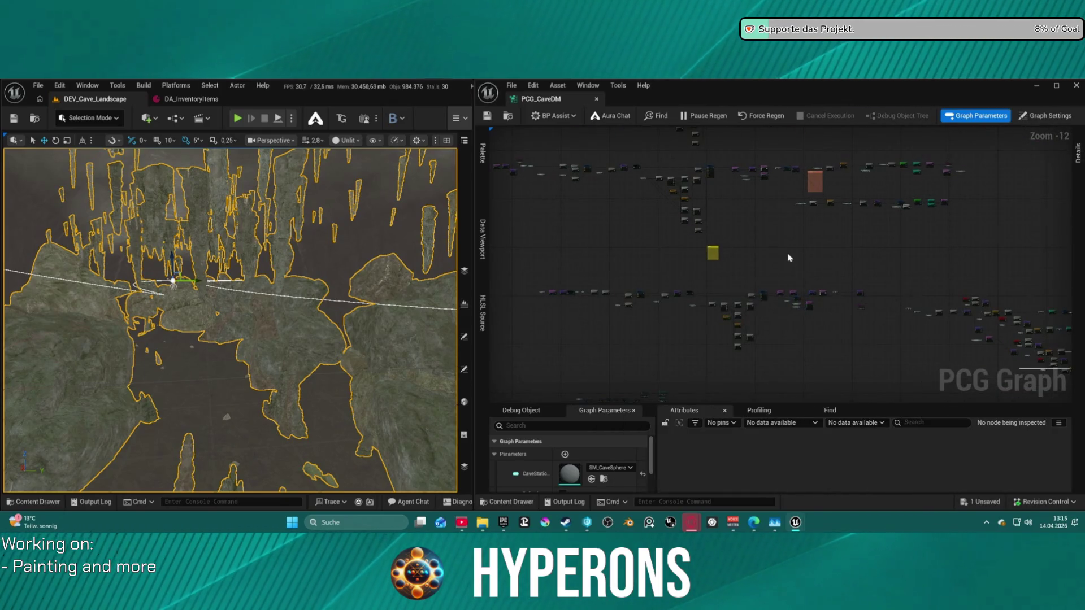
{"action": "scroll", "coordinate": [865, 242], "scroll_direction": "up", "scroll_amount": 5}
{"action": "left_click_drag", "start_coordinate": [688, 230], "coordinate": [576, 213]}
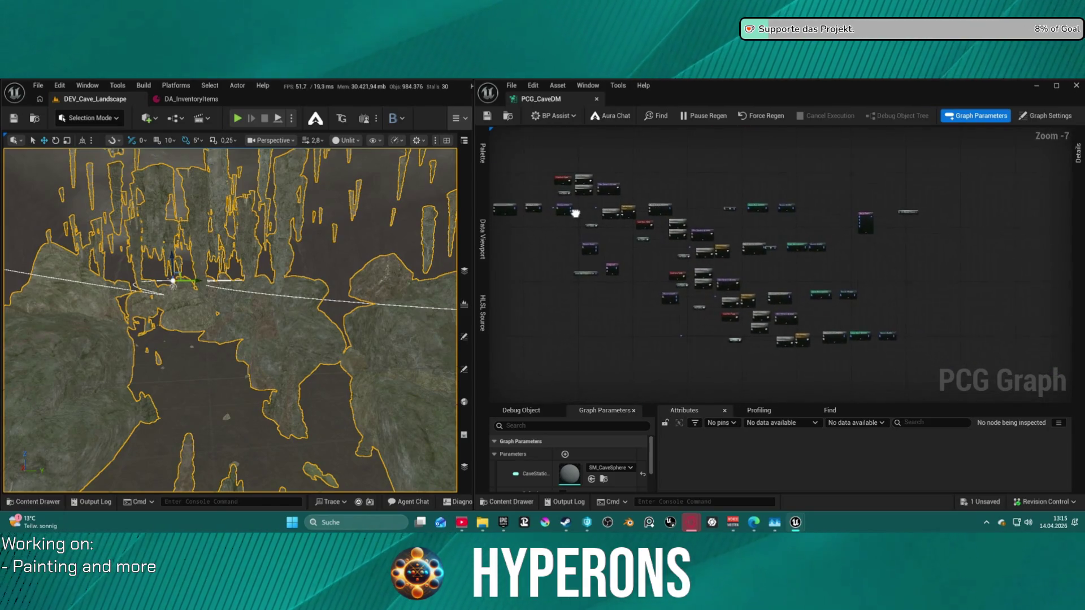
{"action": "scroll", "coordinate": [575, 213], "scroll_direction": "down", "scroll_amount": 5}
{"action": "scroll", "coordinate": [807, 274], "scroll_direction": "up", "scroll_amount": 4}
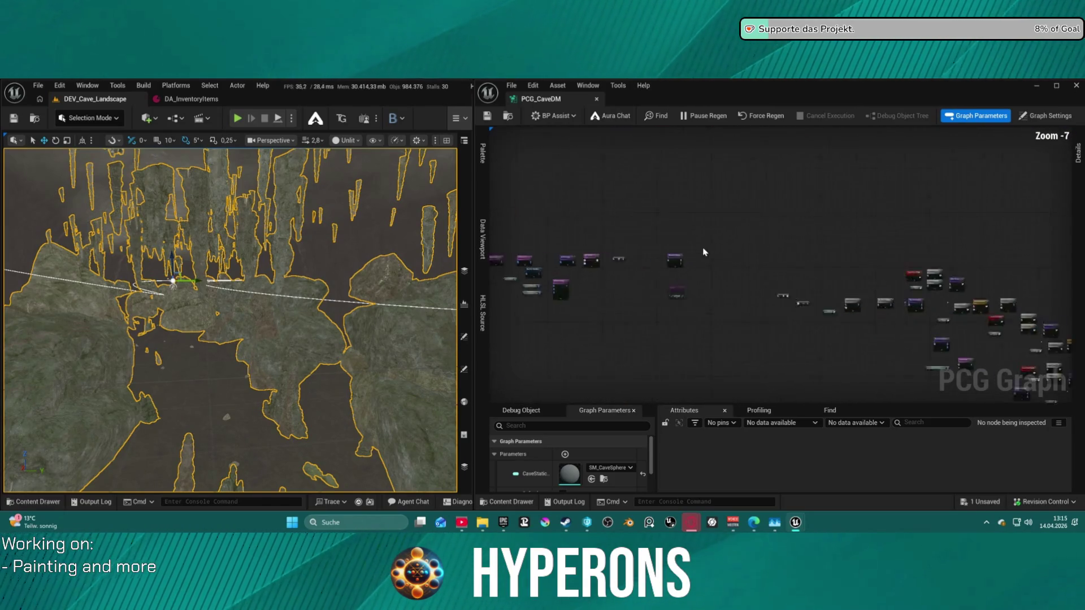
{"action": "scroll", "coordinate": [705, 252], "scroll_direction": "up", "scroll_amount": 4}
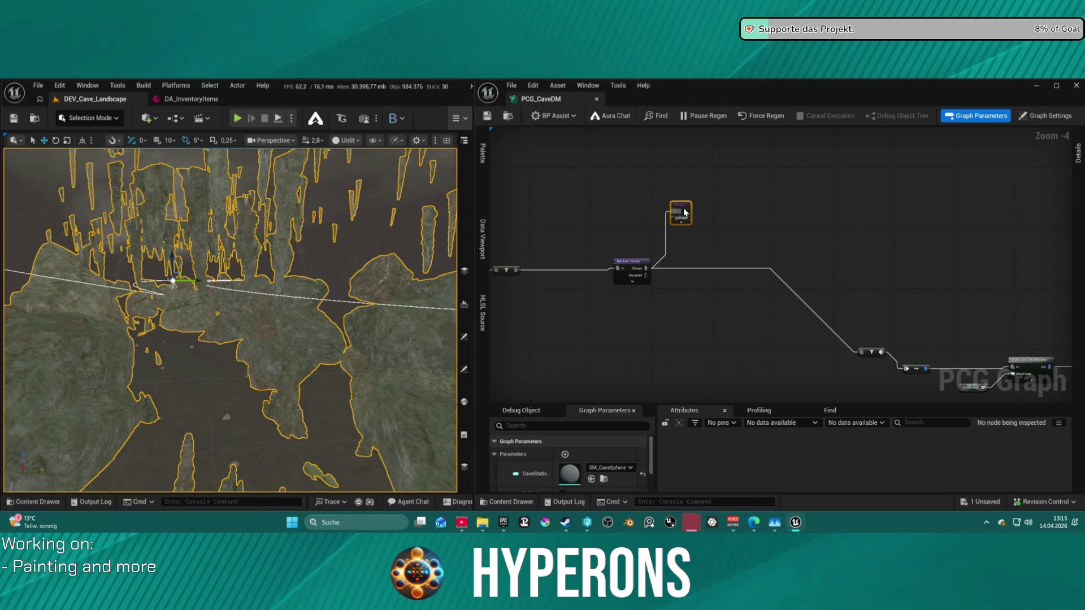
{"action": "scroll", "coordinate": [651, 248], "scroll_direction": "up", "scroll_amount": 4}
{"action": "left_click", "coordinate": [615, 286]}
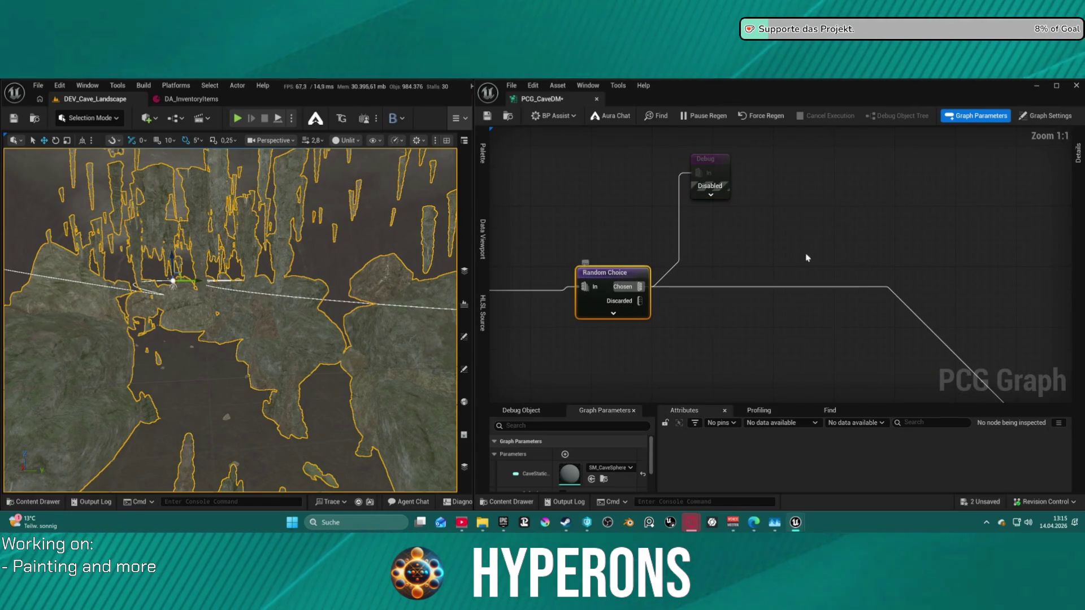
{"action": "left_click", "coordinate": [1073, 167]}
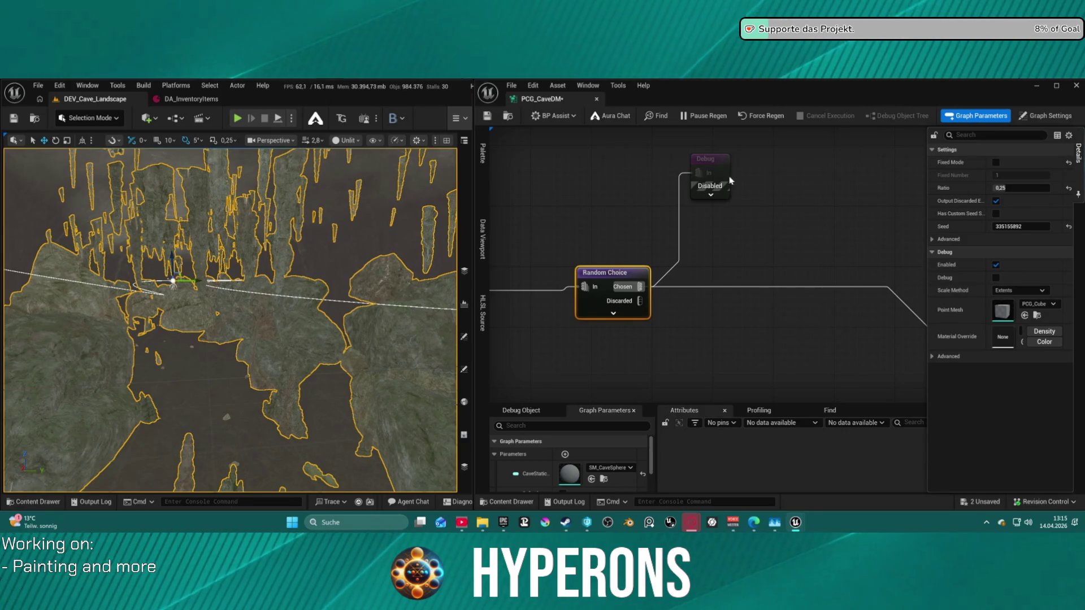
Enable the disabled Debug node after Random Choice and save the graph
{"action": "left_click", "coordinate": [716, 165]}
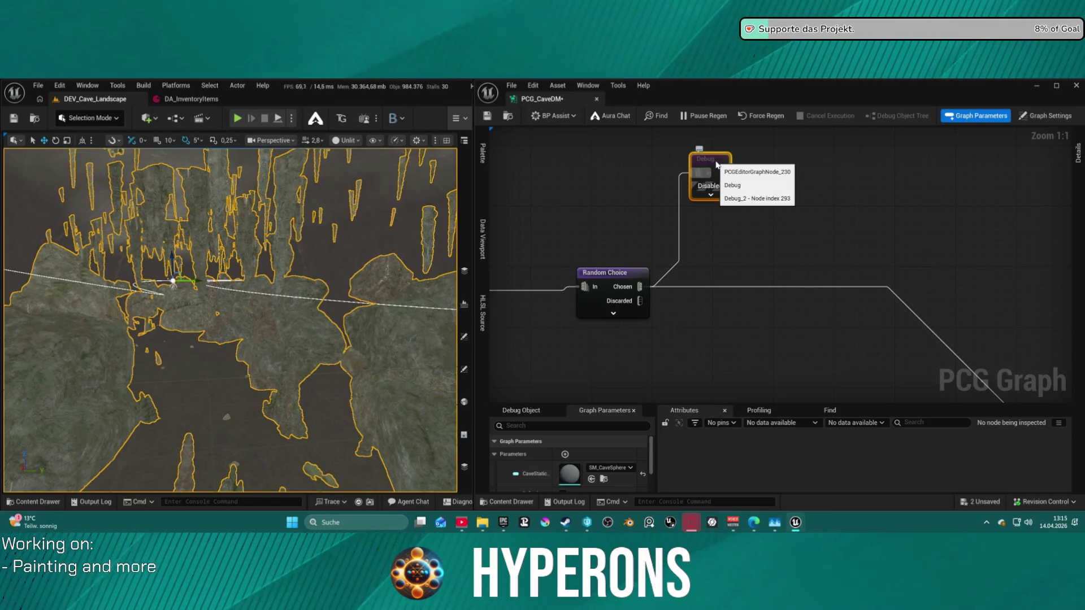
{"action": "key", "text": "e"}
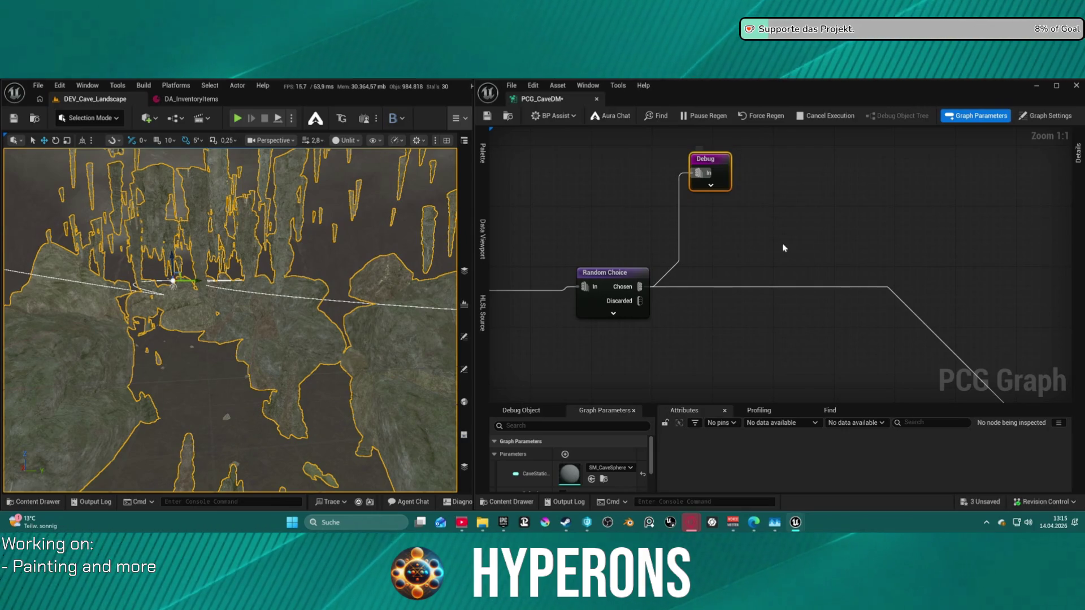
{"action": "key", "text": "ctrl+s"}
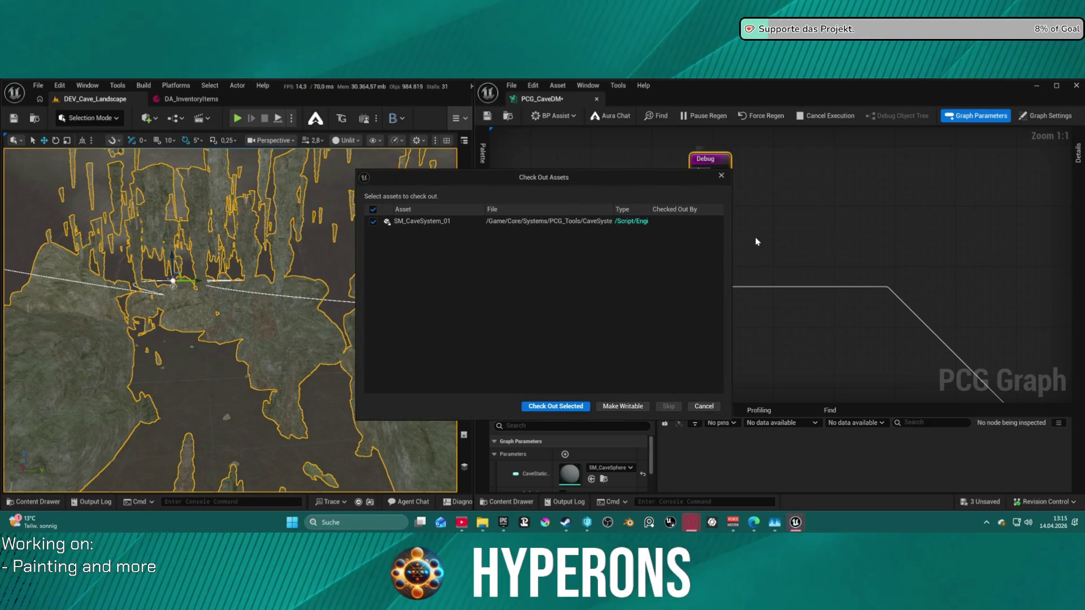
Check out SM_CaveSystem_01 so it saves, and pan the graph to the Projection node
{"action": "left_click", "coordinate": [556, 407]}
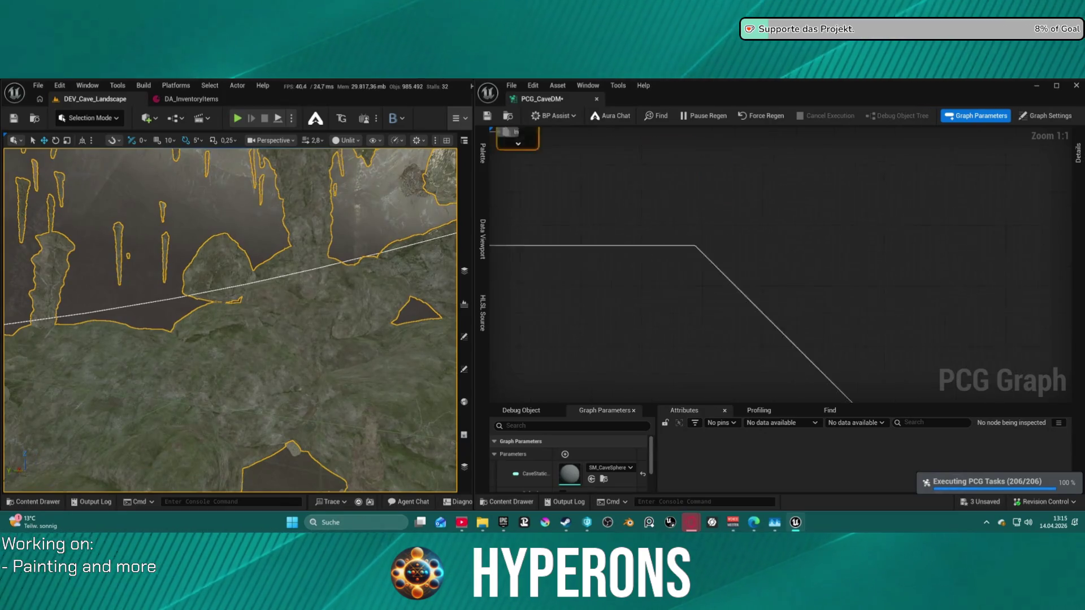
{"action": "scroll", "coordinate": [780, 266], "scroll_direction": "down", "scroll_amount": 4}
{"action": "left_click_drag", "start_coordinate": [808, 293], "coordinate": [540, 209]}
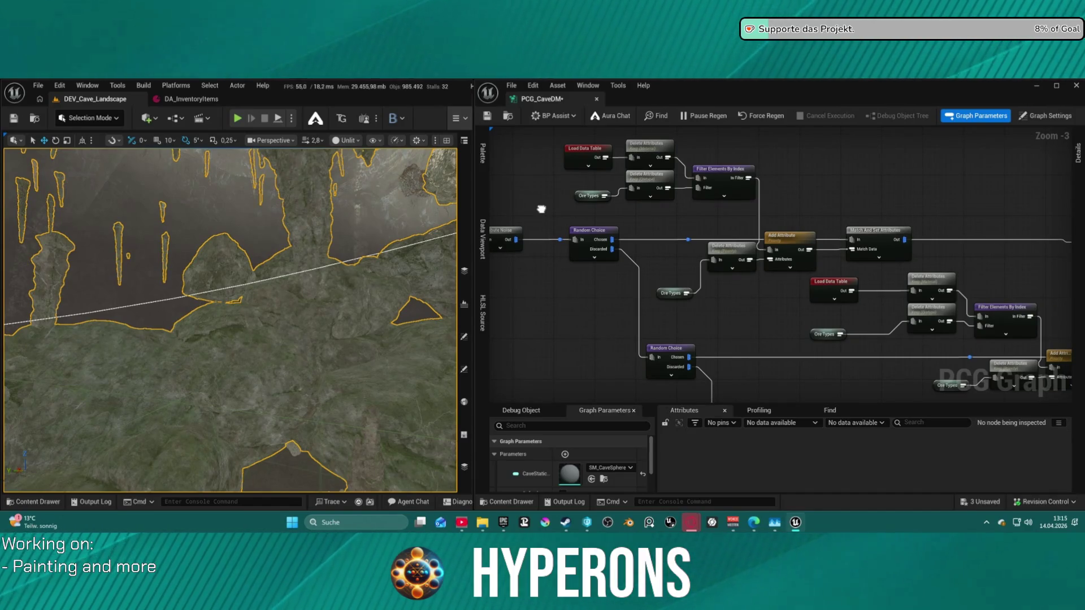
{"action": "mouse_move", "coordinate": [541, 209]}
{"action": "left_mouse_down"}
{"action": "mouse_move", "coordinate": [492, 207]}
{"action": "mouse_move", "coordinate": [436, 64]}
{"action": "mouse_move", "coordinate": [429, 90]}
{"action": "mouse_move", "coordinate": [442, 138]}
{"action": "left_mouse_up"}
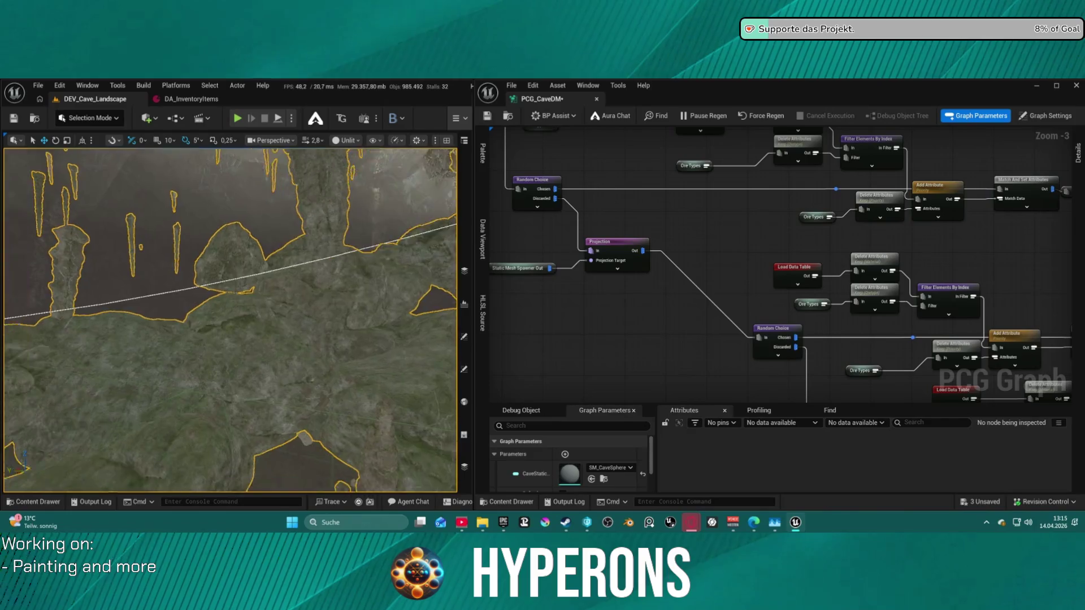
Fly through the regenerated cave, then pan the graph back to the Ore Control and Random Choice nodes
{"action": "key", "text": "w"}
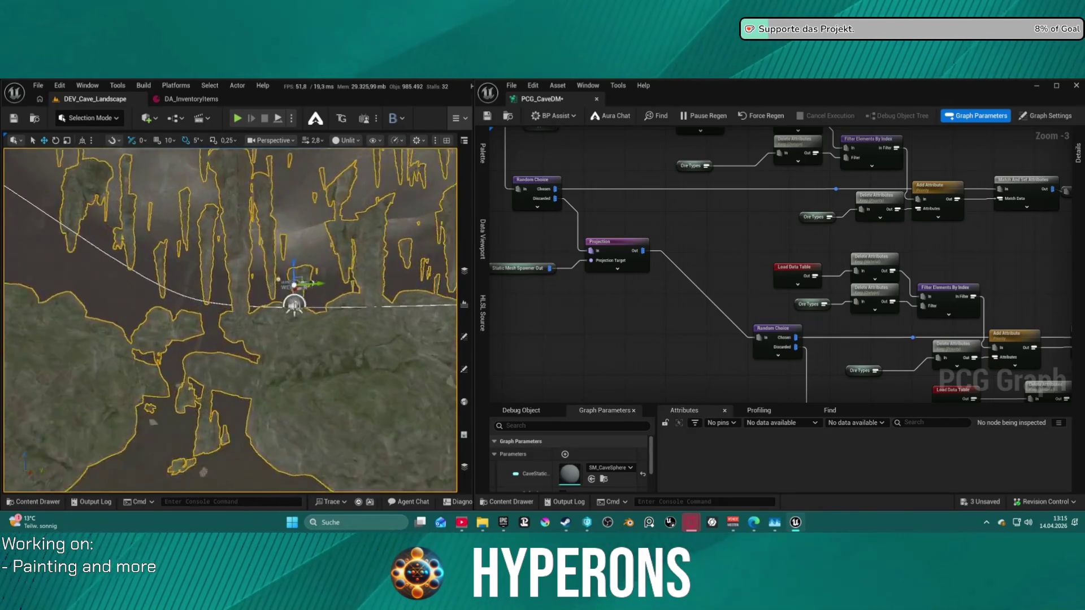
{"action": "key", "text": "s"}
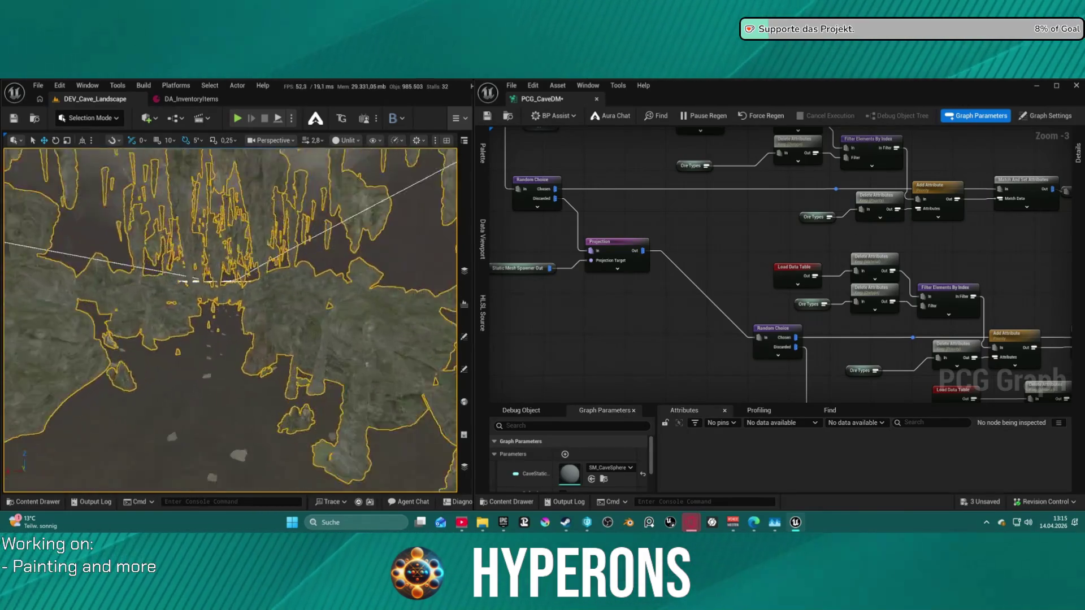
{"action": "key", "text": "w"}
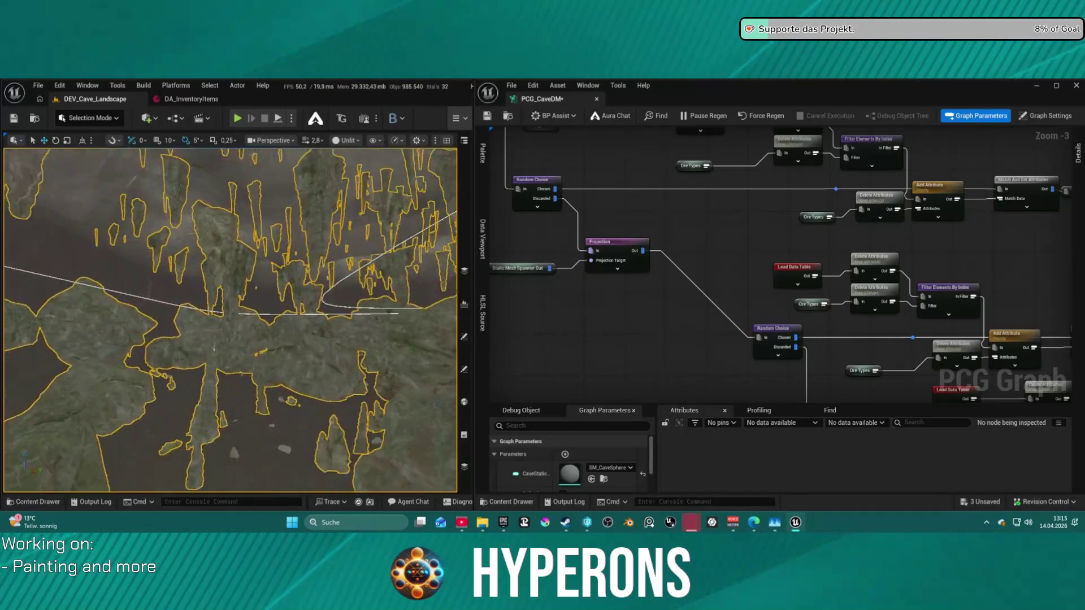
{"action": "key", "text": "w"}
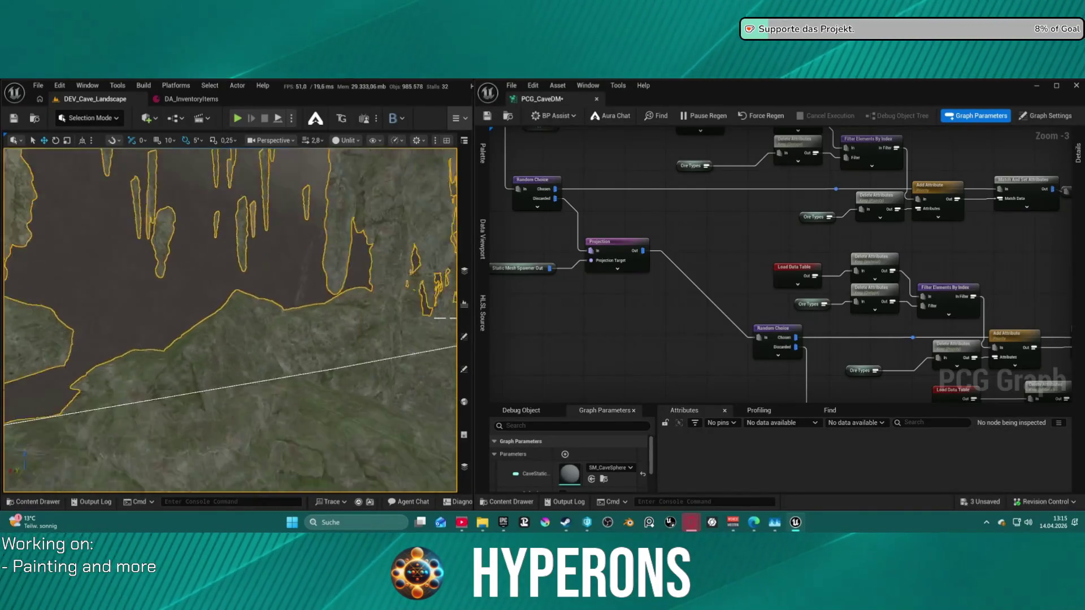
{"action": "left_click_drag", "start_coordinate": [609, 224], "coordinate": [892, 282]}
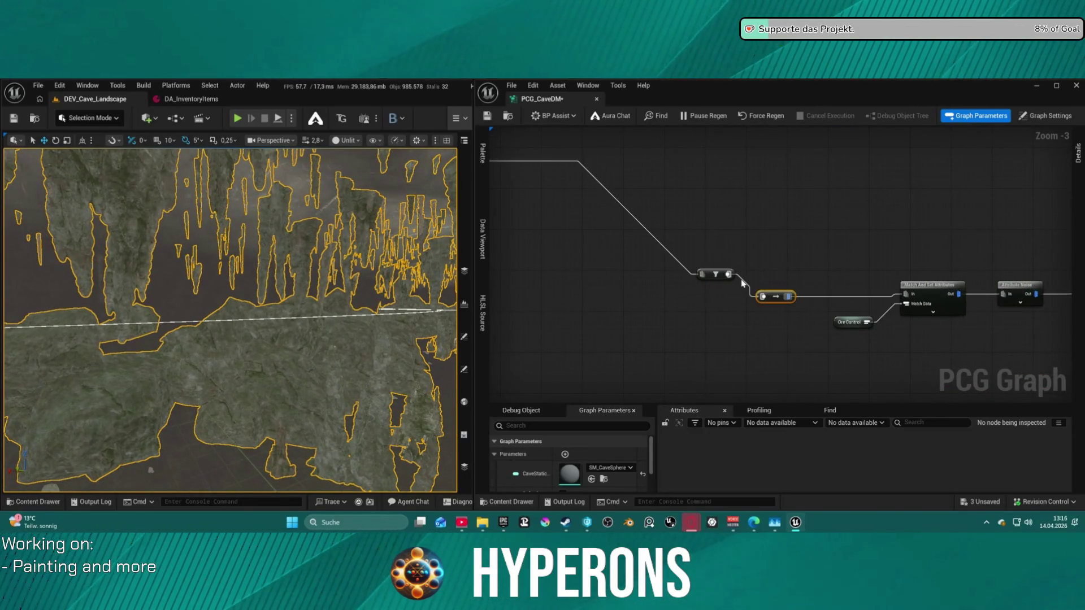
{"action": "left_click_drag", "start_coordinate": [854, 261], "coordinate": [1017, 278]}
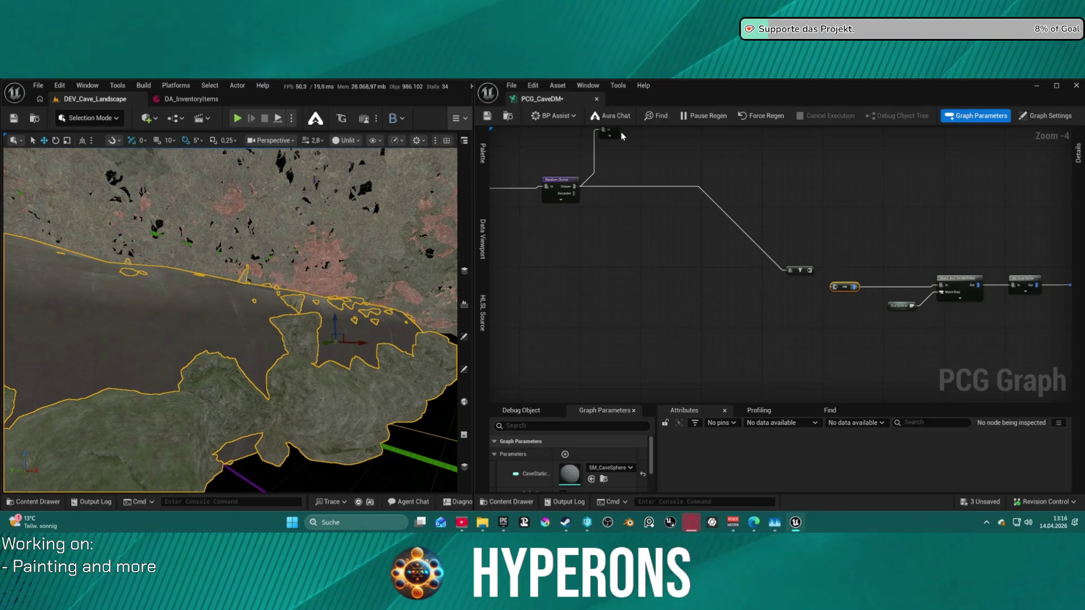
{"action": "left_click", "coordinate": [612, 181]}
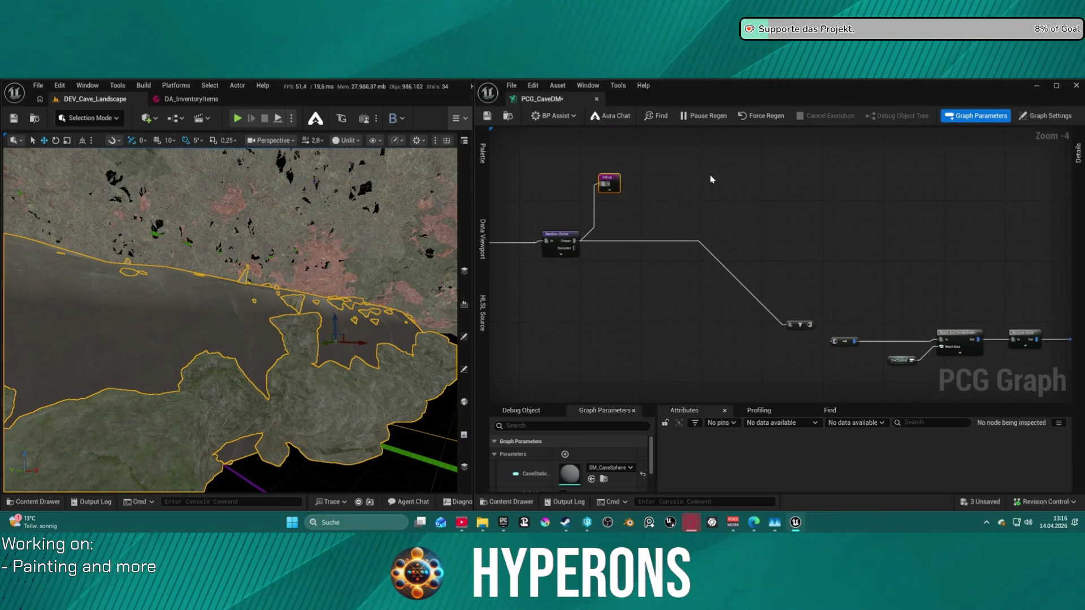
{"action": "left_click", "coordinate": [1080, 161]}
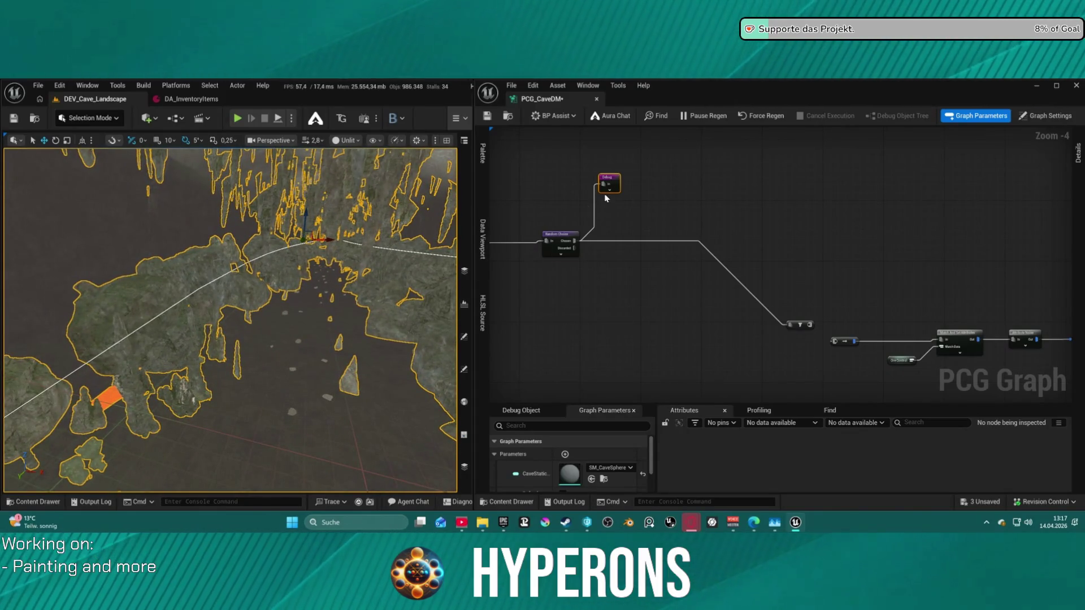
{"action": "left_click_drag", "start_coordinate": [558, 216], "coordinate": [660, 227]}
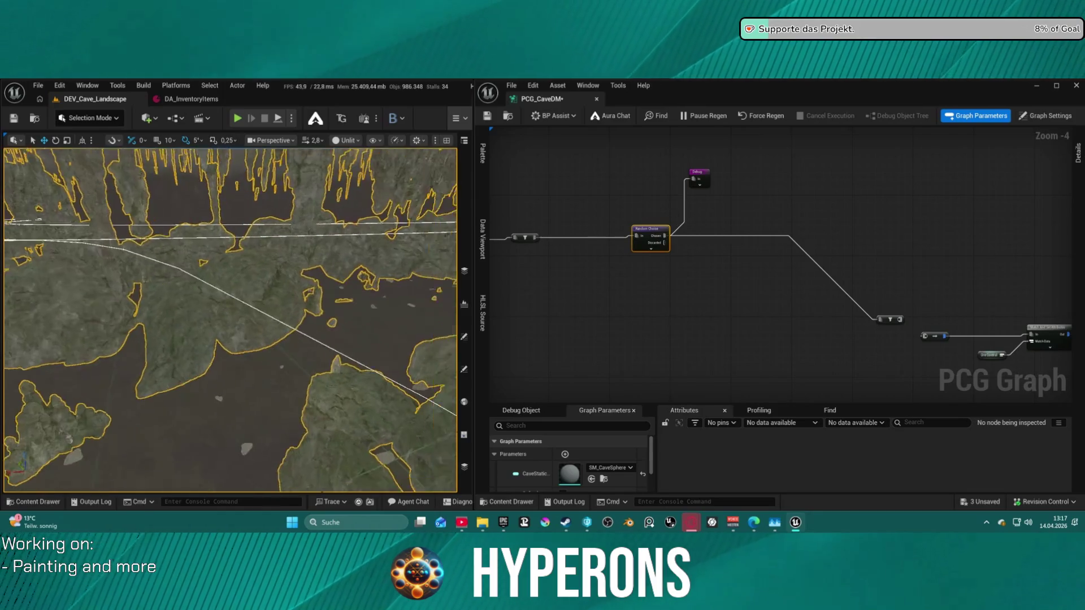
Set the Random Choice Ratio to 1.0, move the node higher, and save
{"action": "left_click", "coordinate": [1078, 154]}
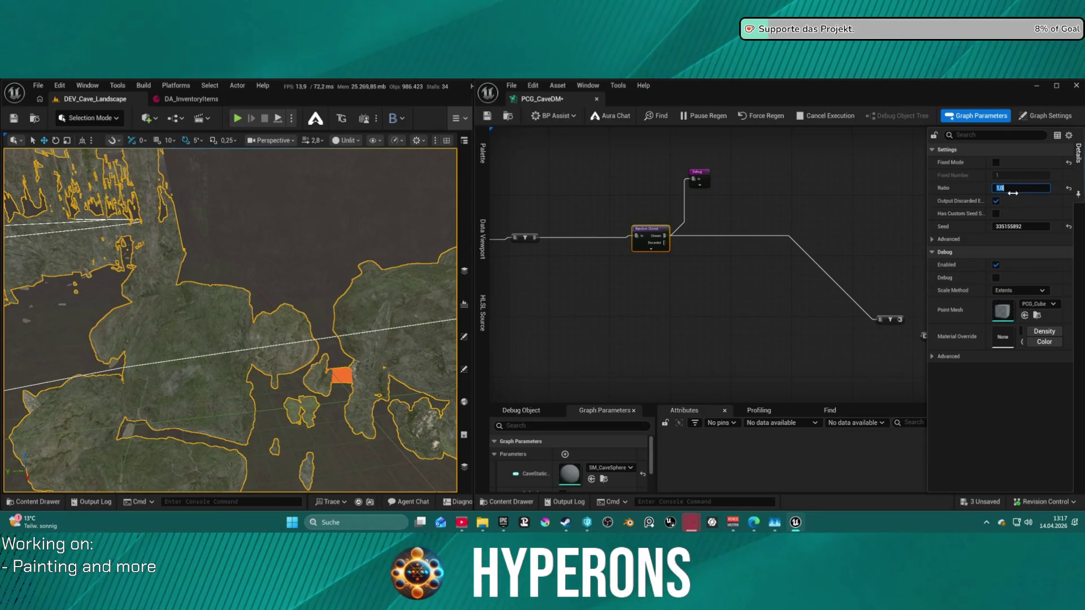
{"action": "key", "text": "ctrl+s"}
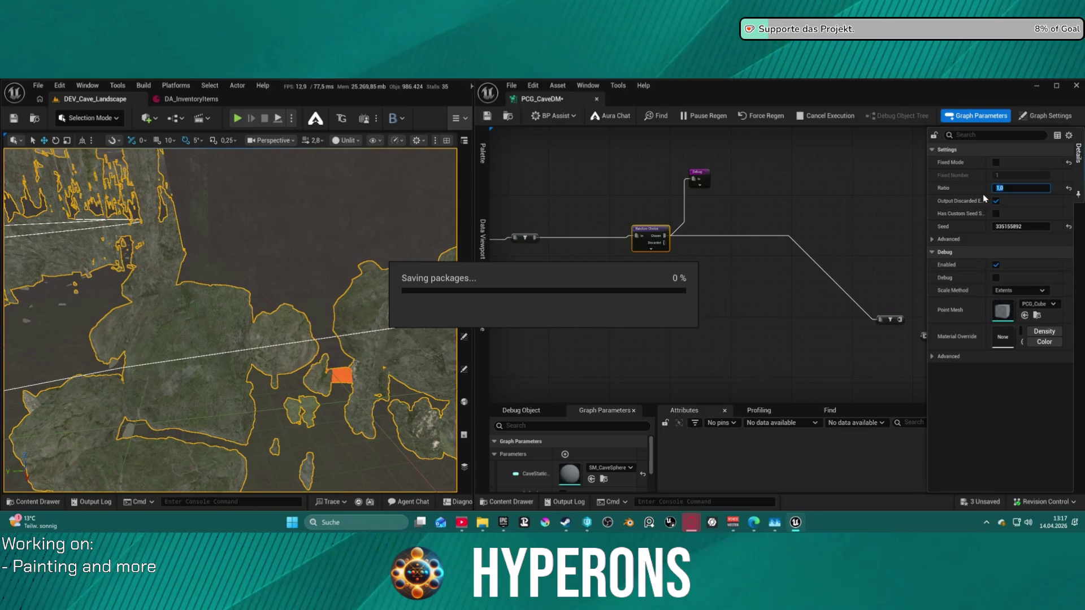
{"action": "left_click_drag", "start_coordinate": [534, 237], "coordinate": [880, 321]}
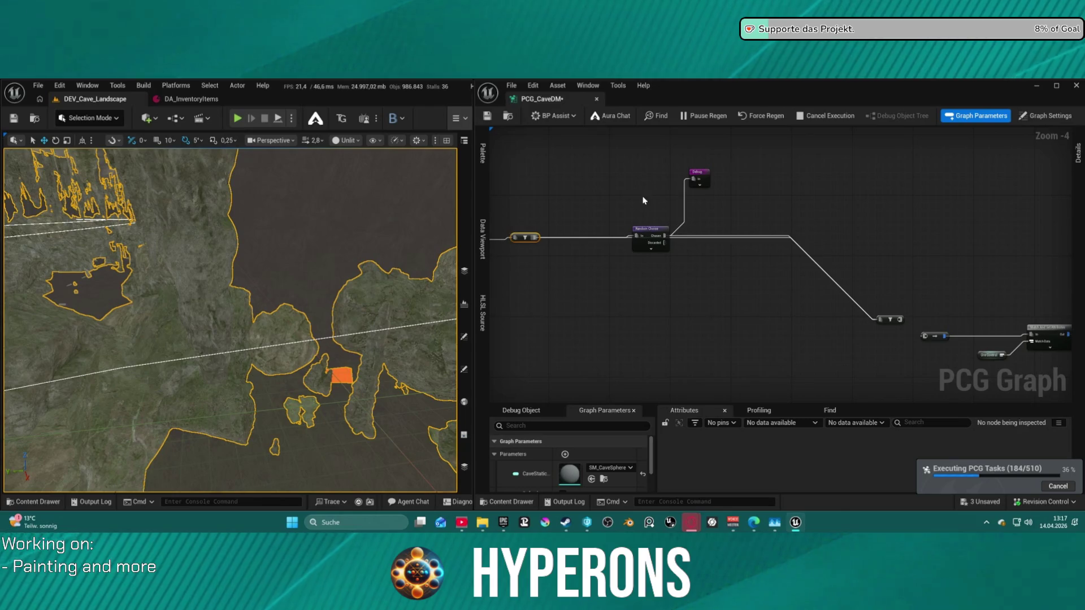
{"action": "left_click_drag", "start_coordinate": [652, 252], "coordinate": [656, 202]}
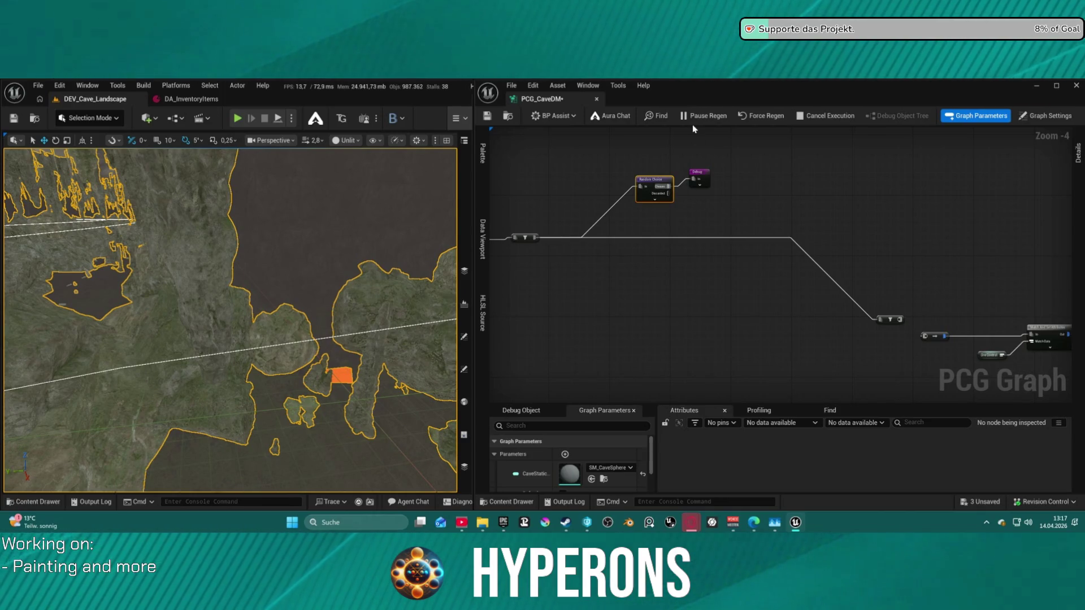
{"action": "key", "text": "ctrl+s"}
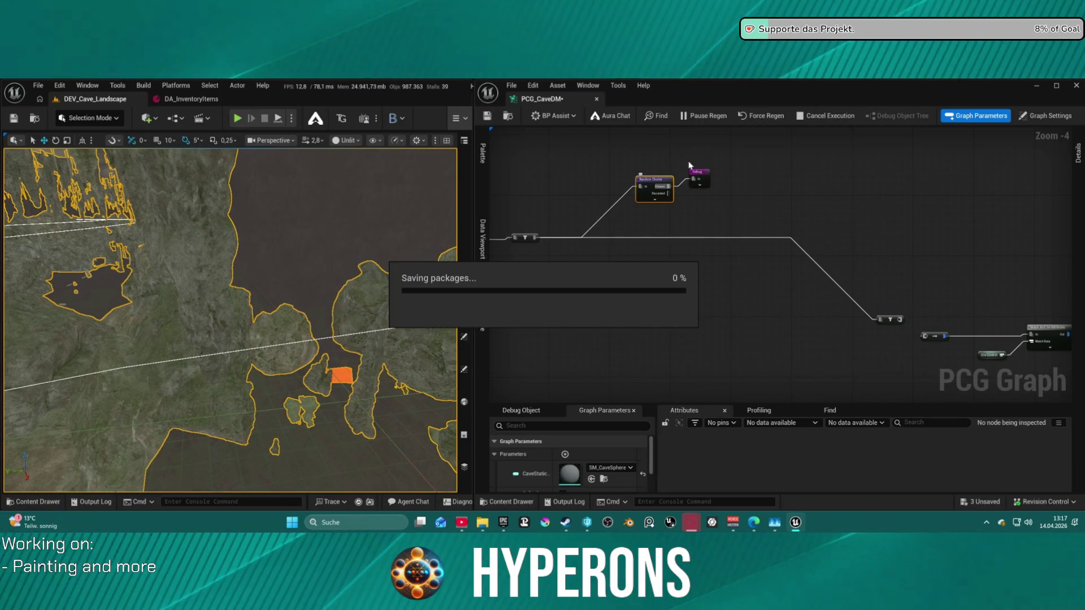
Wire the preceding node straight into the Debug node, save, and view the regenerated cave
{"action": "left_click", "coordinate": [694, 180]}
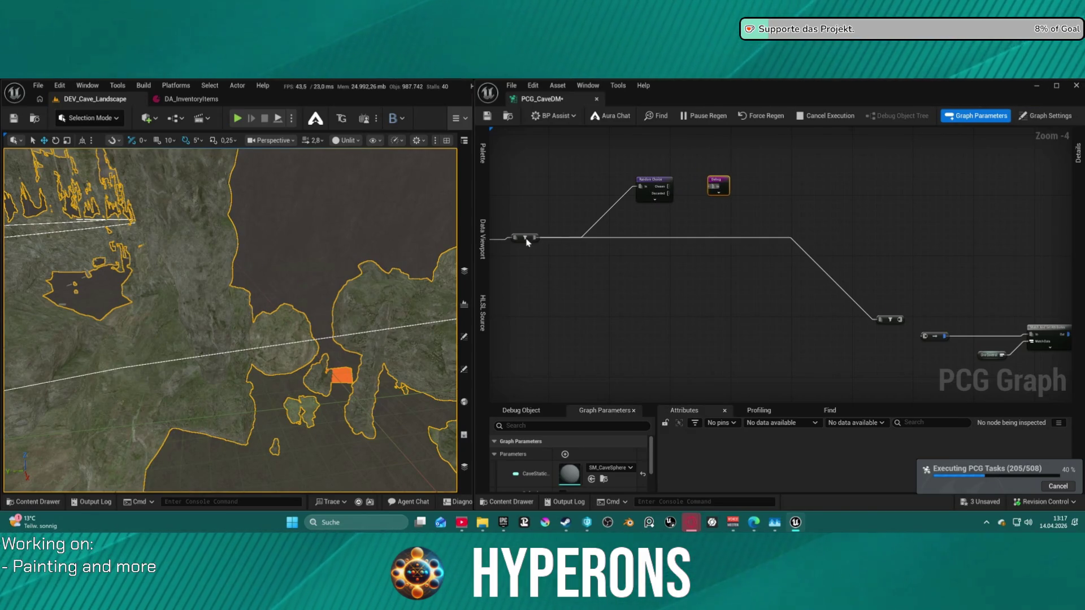
{"action": "mouse_move", "coordinate": [534, 240]}
{"action": "left_mouse_down"}
{"action": "mouse_move", "coordinate": [714, 235]}
{"action": "mouse_move", "coordinate": [740, 199]}
{"action": "mouse_move", "coordinate": [717, 187]}
{"action": "left_mouse_up"}
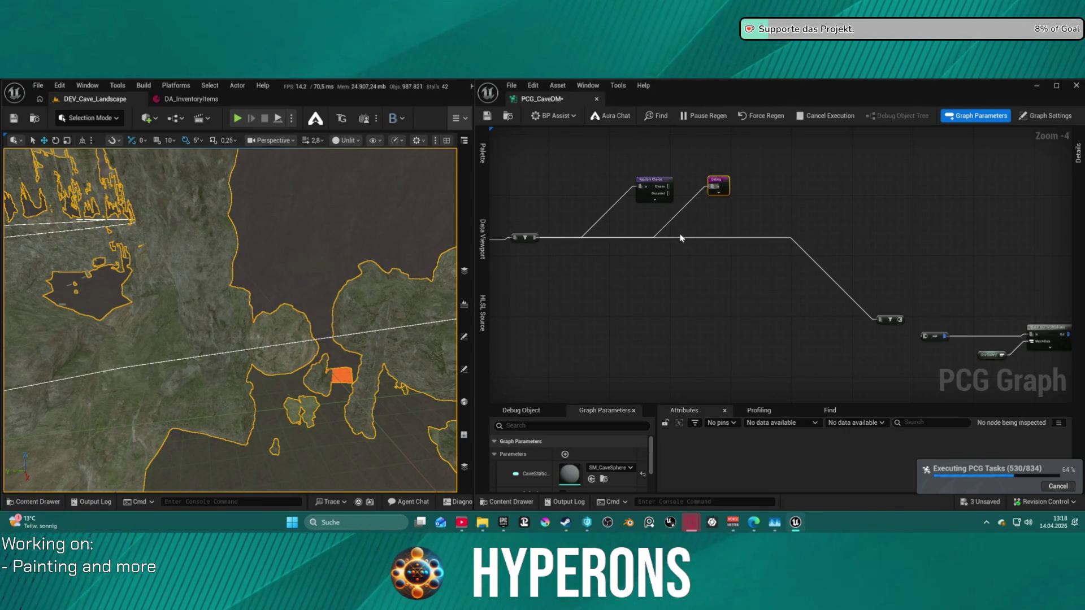
{"action": "key", "text": "ctrl+s"}
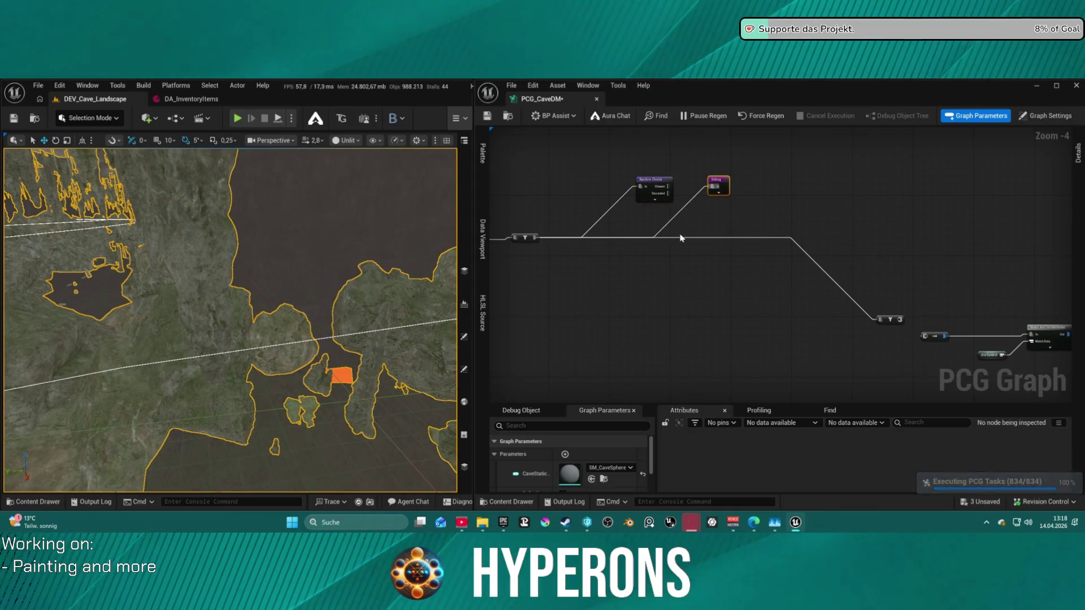
{"action": "left_click_drag", "start_coordinate": [226, 316], "coordinate": [263, 192]}
{"action": "mouse_move", "coordinate": [679, 257]}
{"action": "left_mouse_down"}
{"action": "mouse_move", "coordinate": [671, 244]}
{"action": "mouse_move", "coordinate": [545, 239]}
{"action": "mouse_move", "coordinate": [622, 272]}
{"action": "mouse_move", "coordinate": [832, 245]}
{"action": "left_mouse_up"}
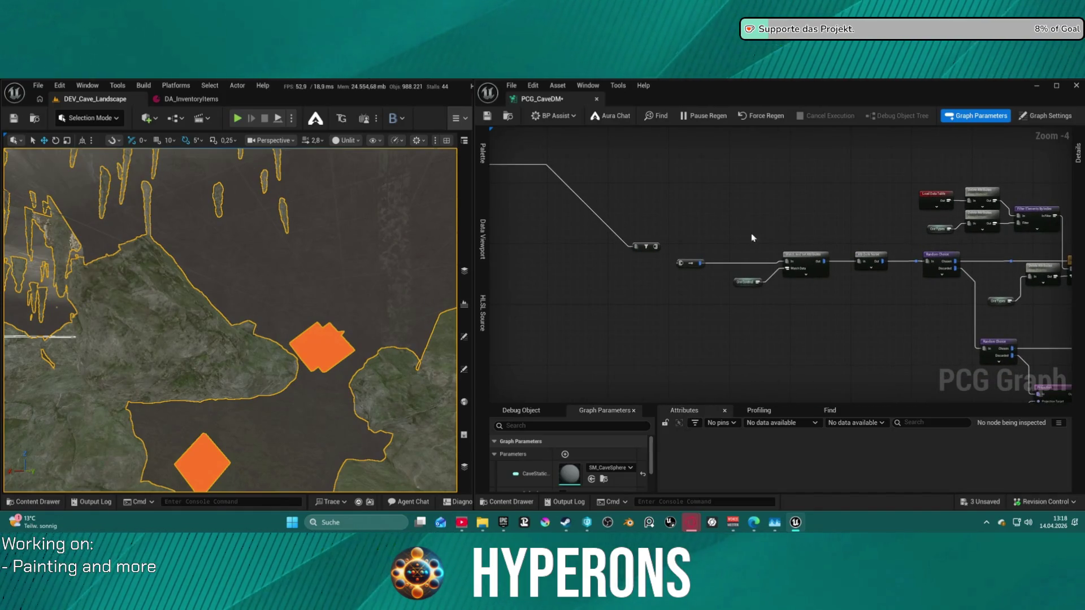
Shift three nodes left and insert a Self Pruning node after Match And Set Attributes
{"action": "mouse_move", "coordinate": [678, 234]}
{"action": "left_mouse_down"}
{"action": "mouse_move", "coordinate": [728, 268]}
{"action": "mouse_move", "coordinate": [831, 294]}
{"action": "left_mouse_up"}
{"action": "mouse_move", "coordinate": [804, 257]}
{"action": "left_mouse_down"}
{"action": "mouse_move", "coordinate": [737, 258]}
{"action": "mouse_move", "coordinate": [764, 275]}
{"action": "left_mouse_up"}
{"action": "type", "text": "pe"}
{"action": "key", "text": "BackSpace"}
{"action": "key", "text": "BackSpace"}
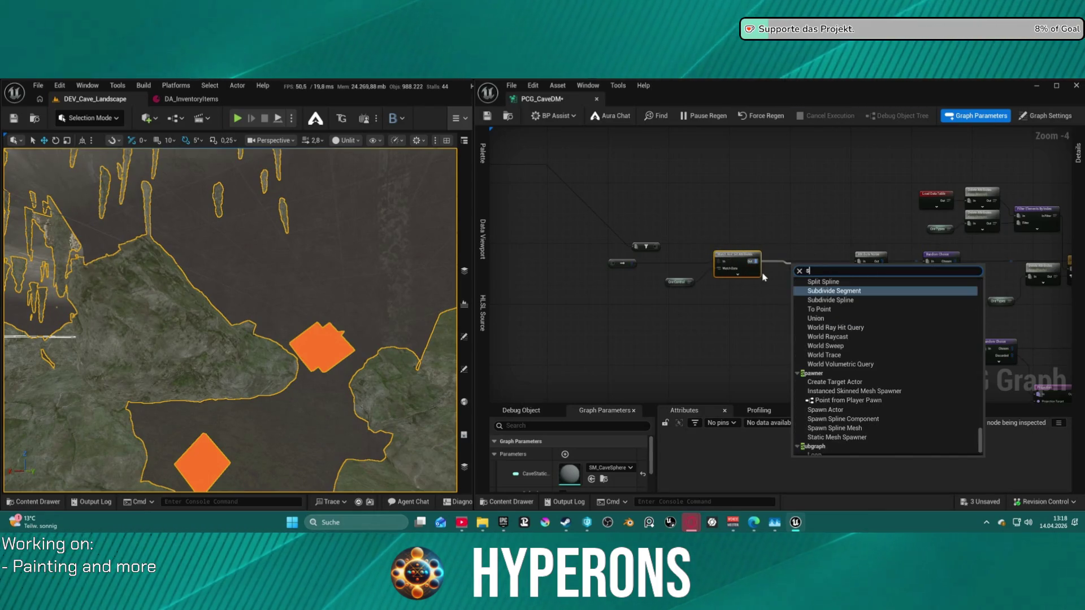
{"action": "type", "text": "se"}
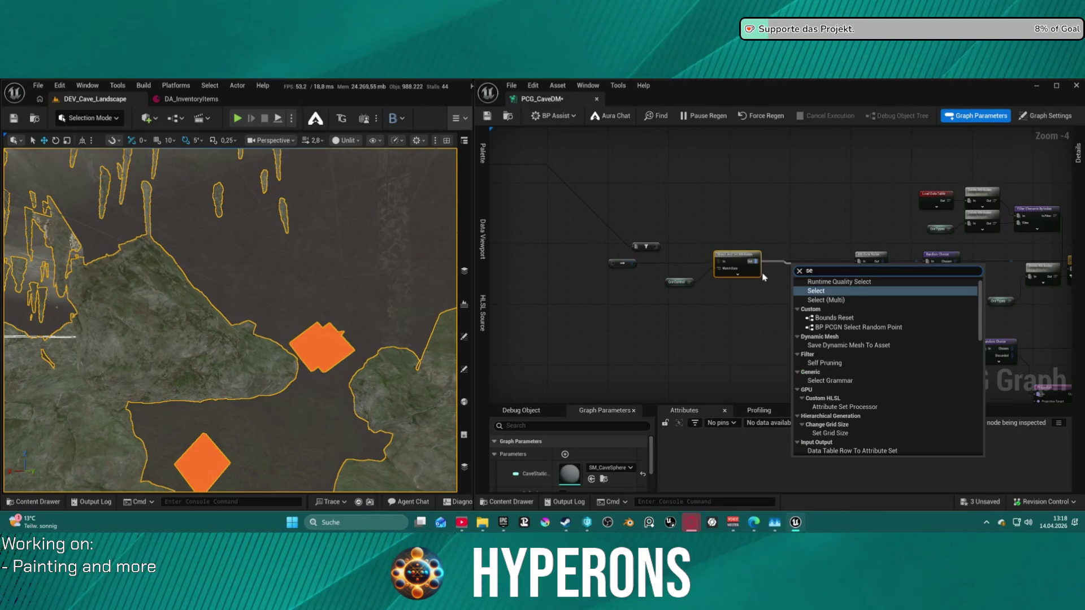
{"action": "type", "text": "lf"}
{"action": "key", "text": "Return"}
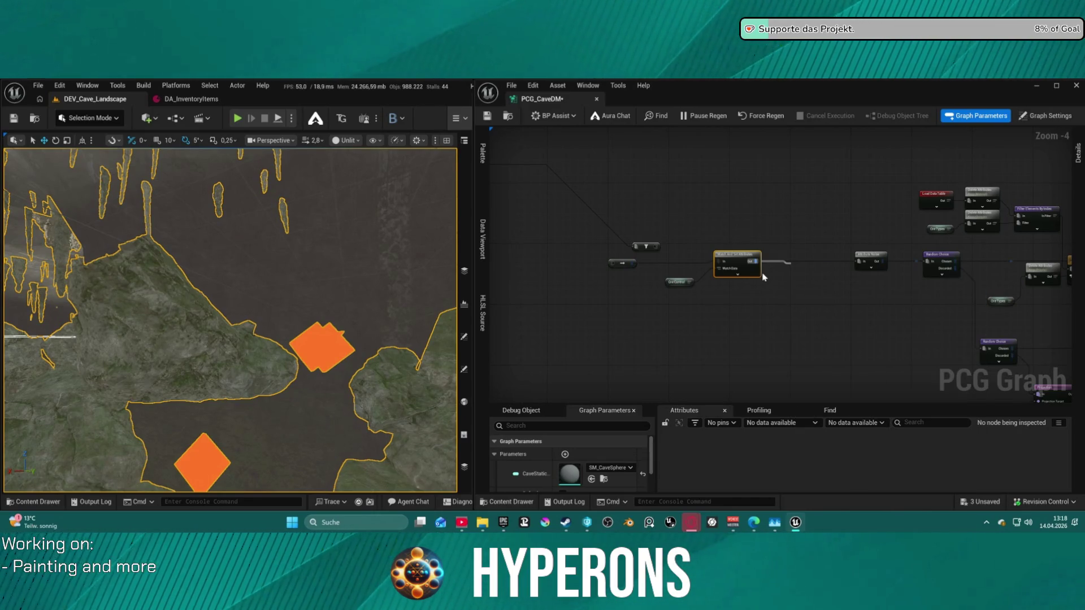
{"action": "right_click", "coordinate": [783, 251]}
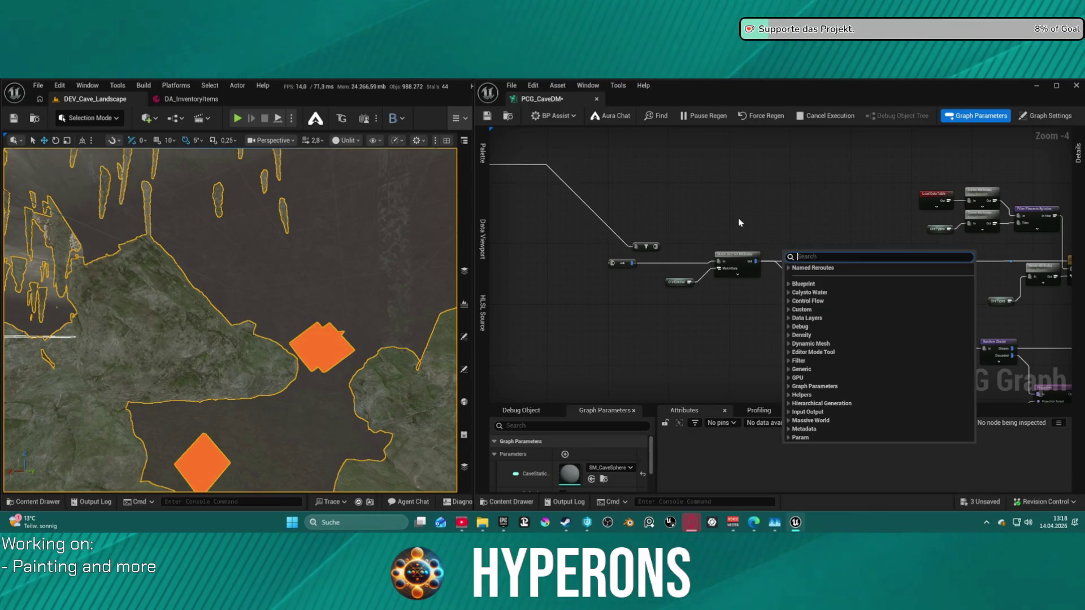
{"action": "left_click", "coordinate": [701, 113]}
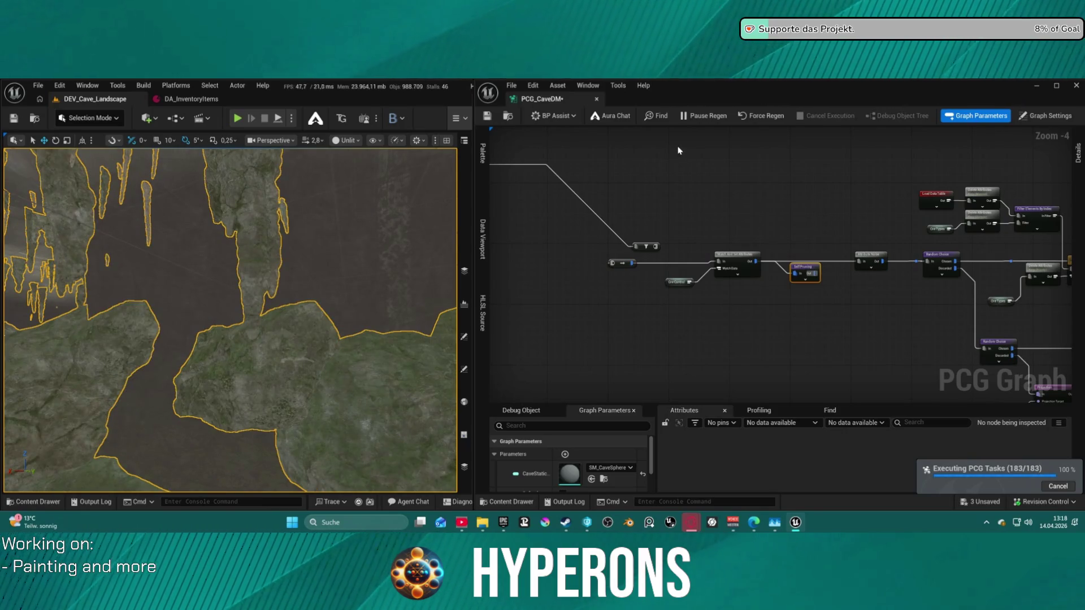
Pause automatic regeneration and move the Debug node below Self Pruning
{"action": "left_click", "coordinate": [695, 116]}
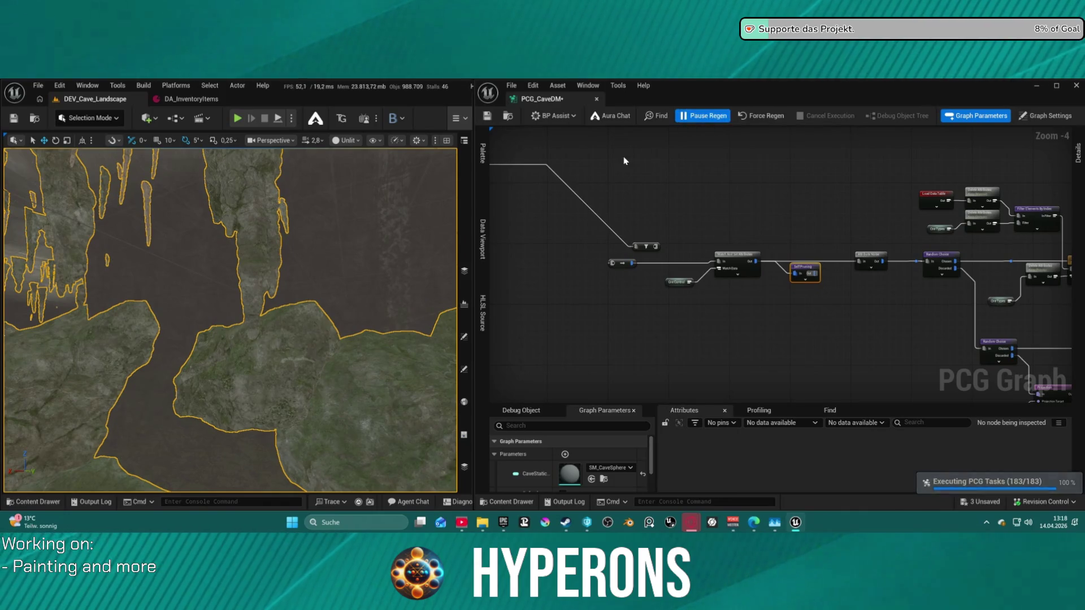
{"action": "left_click_drag", "start_coordinate": [625, 163], "coordinate": [853, 211]}
{"action": "mouse_move", "coordinate": [700, 165]}
{"action": "left_mouse_down"}
{"action": "mouse_move", "coordinate": [791, 173]}
{"action": "mouse_move", "coordinate": [1023, 322]}
{"action": "mouse_move", "coordinate": [1020, 368]}
{"action": "mouse_move", "coordinate": [876, 354]}
{"action": "mouse_move", "coordinate": [924, 351]}
{"action": "left_mouse_up"}
{"action": "left_click", "coordinate": [903, 350]}
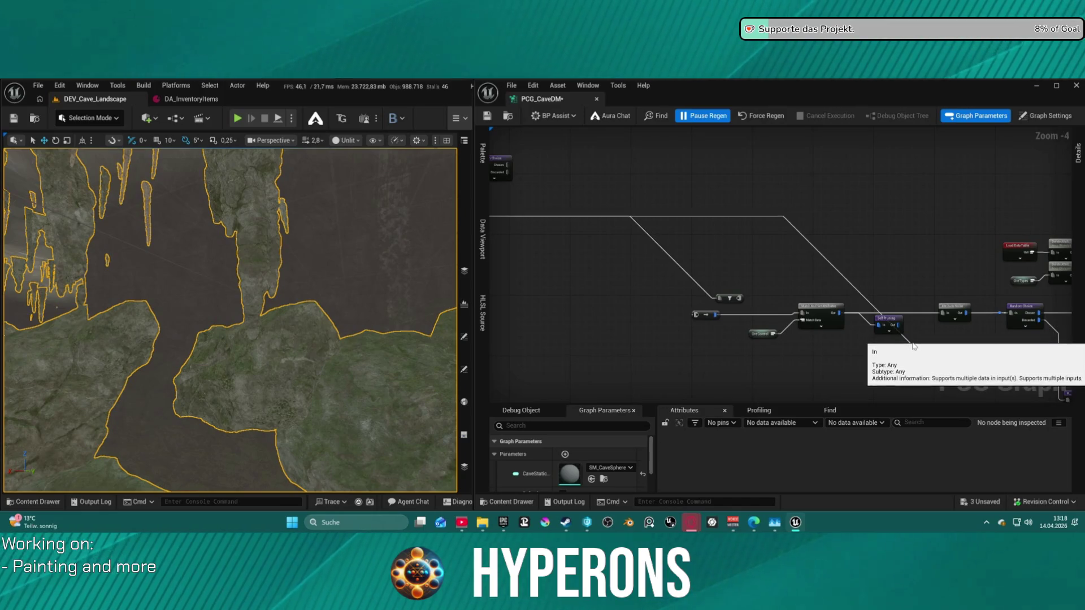
Wire the Self Pruning output into the Debug reroute and resume automatic regeneration
{"action": "left_click_drag", "start_coordinate": [925, 351], "coordinate": [897, 324]}
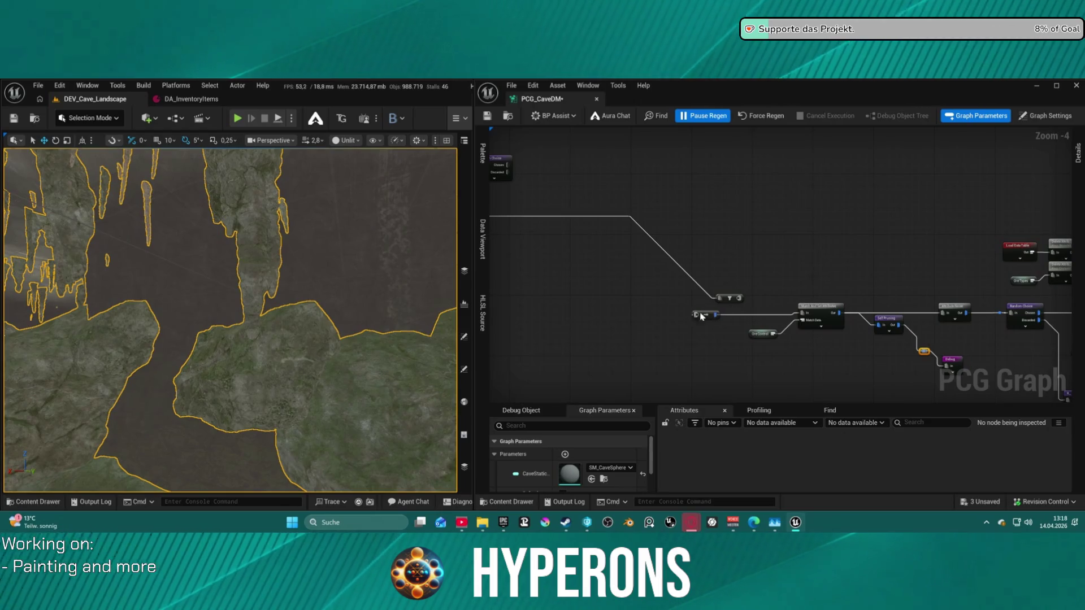
{"action": "left_click_drag", "start_coordinate": [729, 298], "coordinate": [705, 318]}
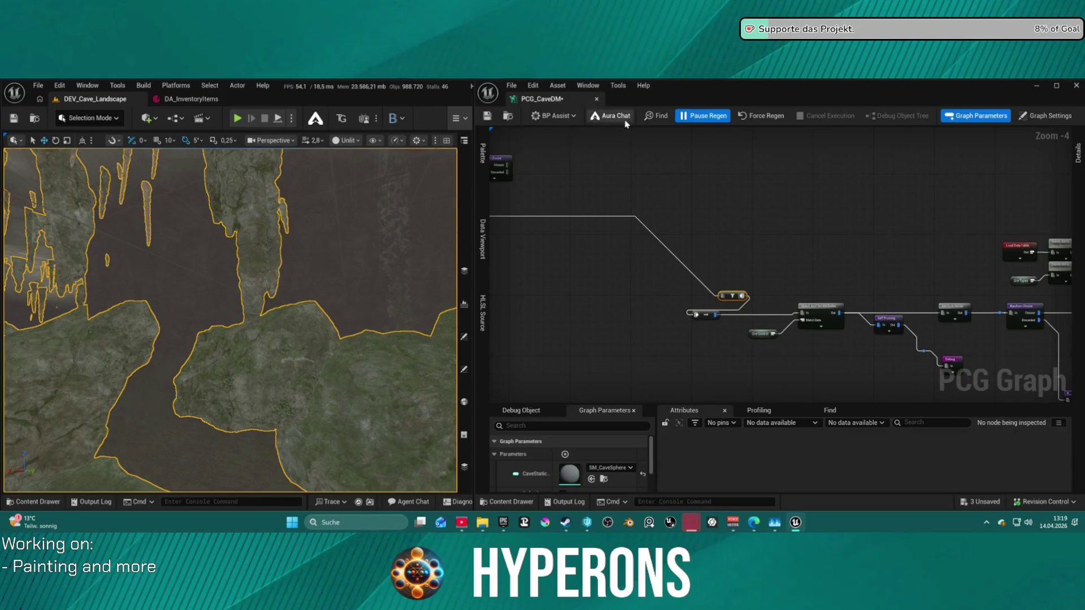
{"action": "left_click", "coordinate": [721, 121]}
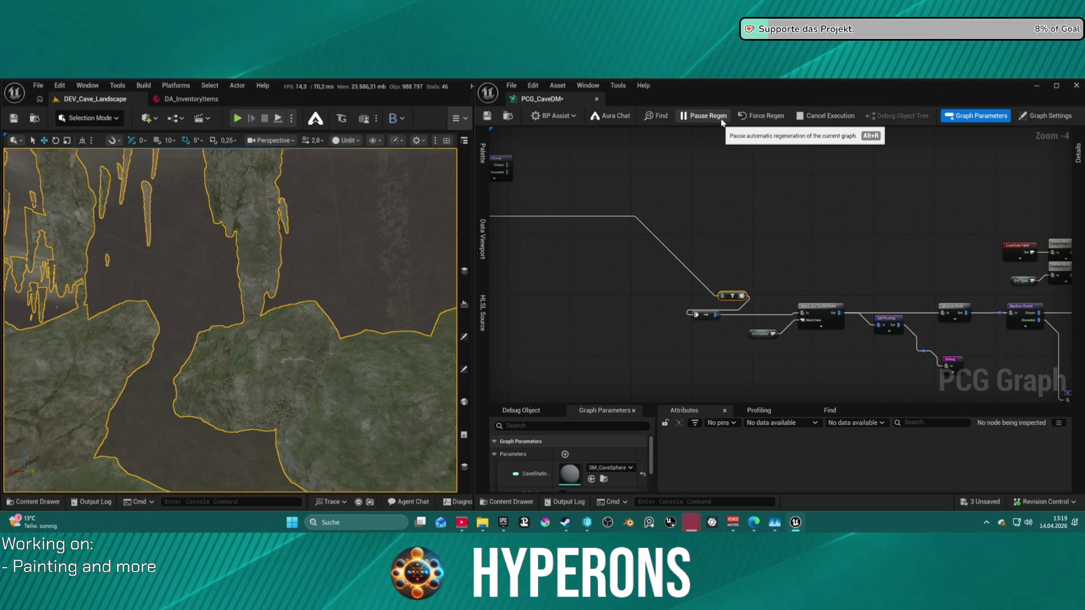
Save the PCG_CaveDM graph and select the Self Pruning node
{"action": "key", "text": "ctrl+s"}
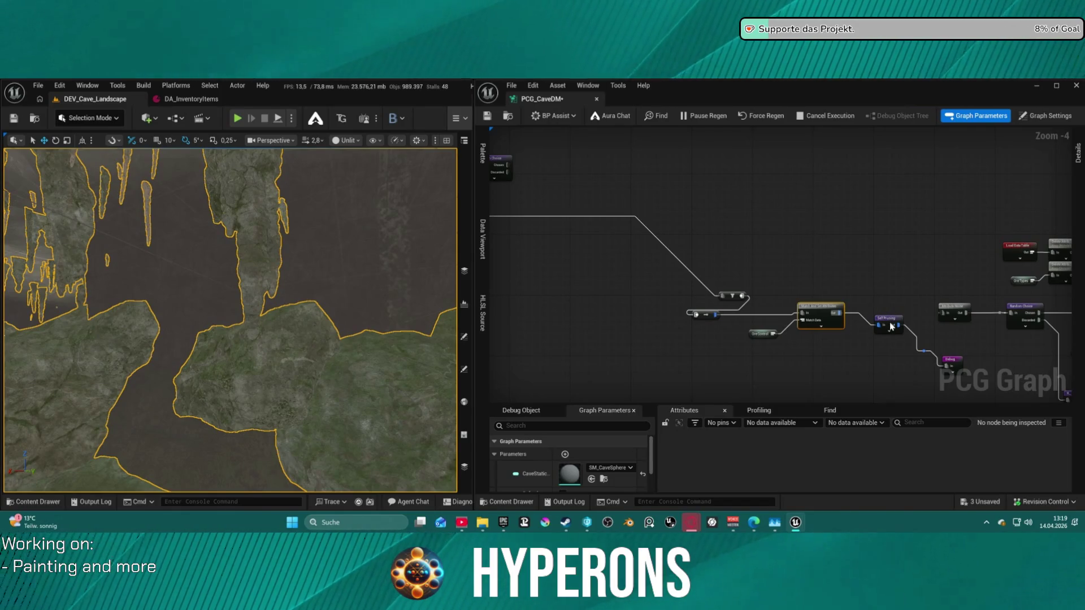
{"action": "key", "text": "ctrl+s"}
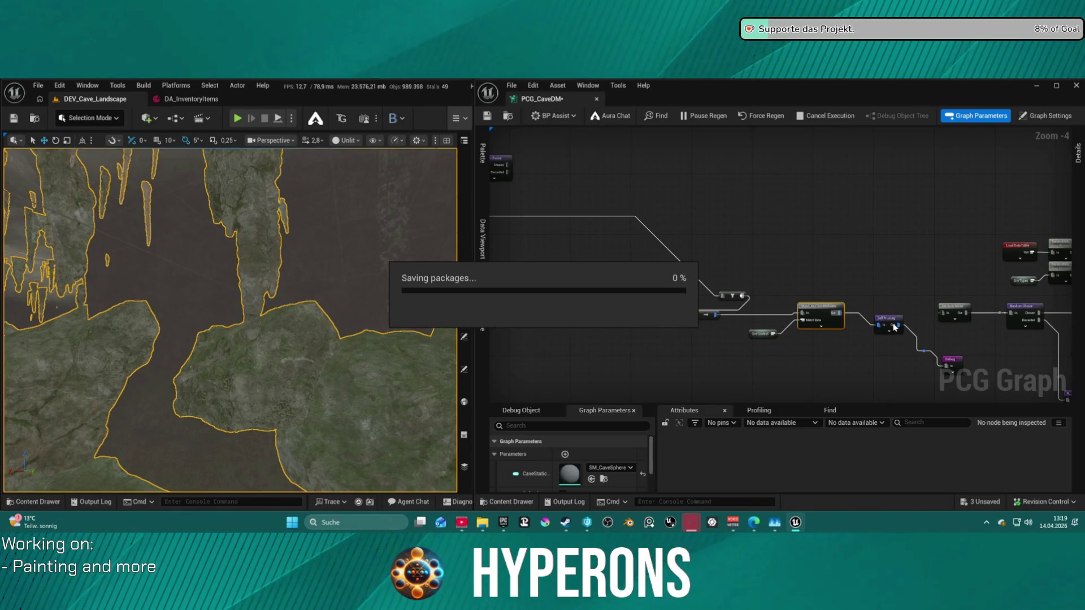
{"action": "left_click", "coordinate": [893, 325]}
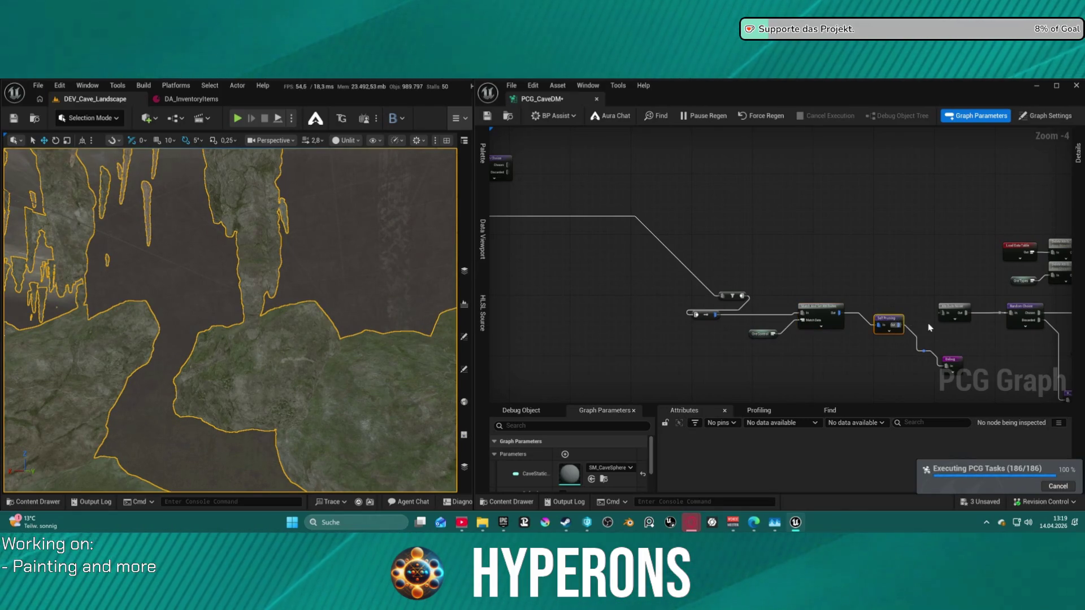
Change the Self Pruning node's Pruning Type to All Equal and save the graph
{"action": "left_click", "coordinate": [1078, 154]}
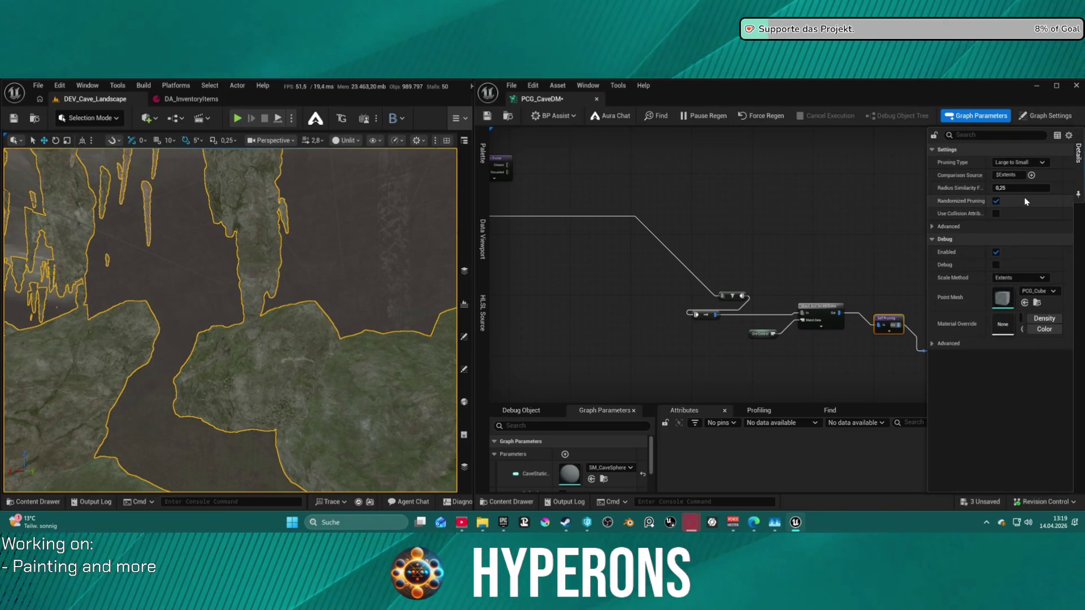
{"action": "left_click", "coordinate": [1017, 162]}
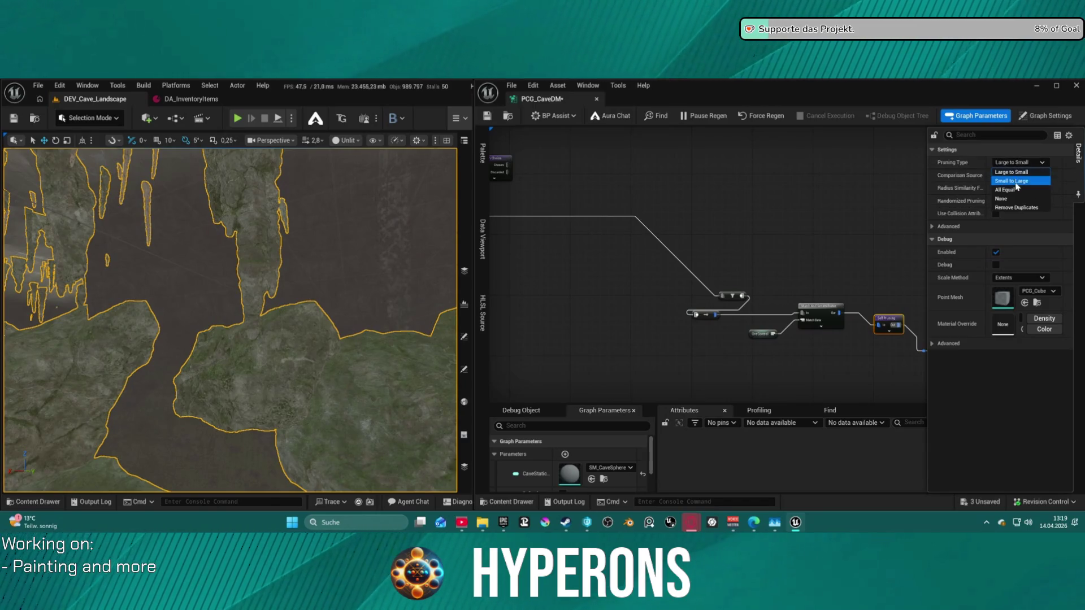
{"action": "left_click", "coordinate": [1014, 191]}
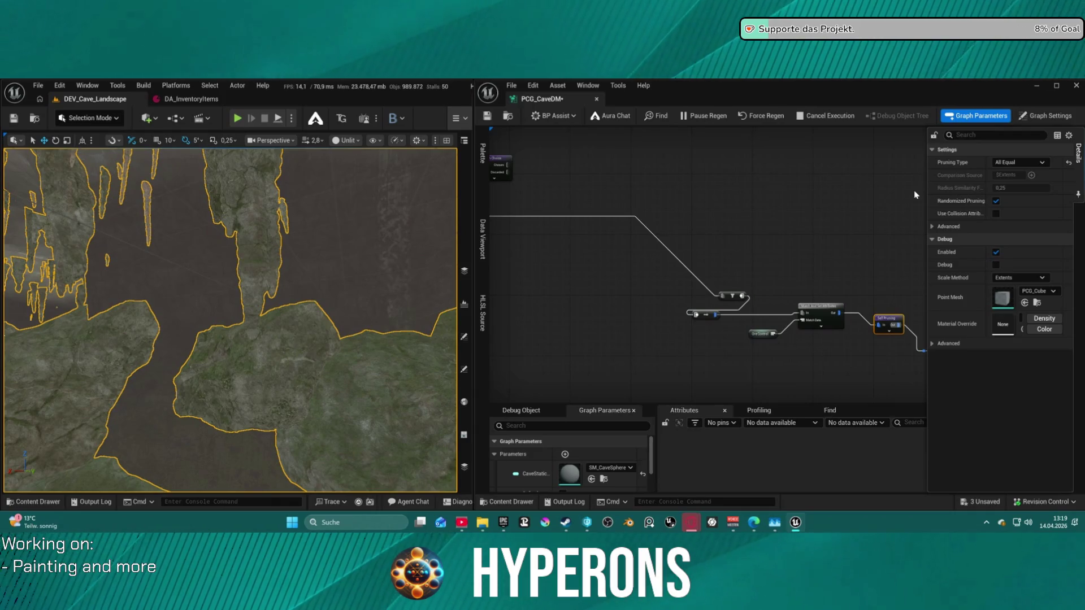
{"action": "key", "text": "ctrl+s"}
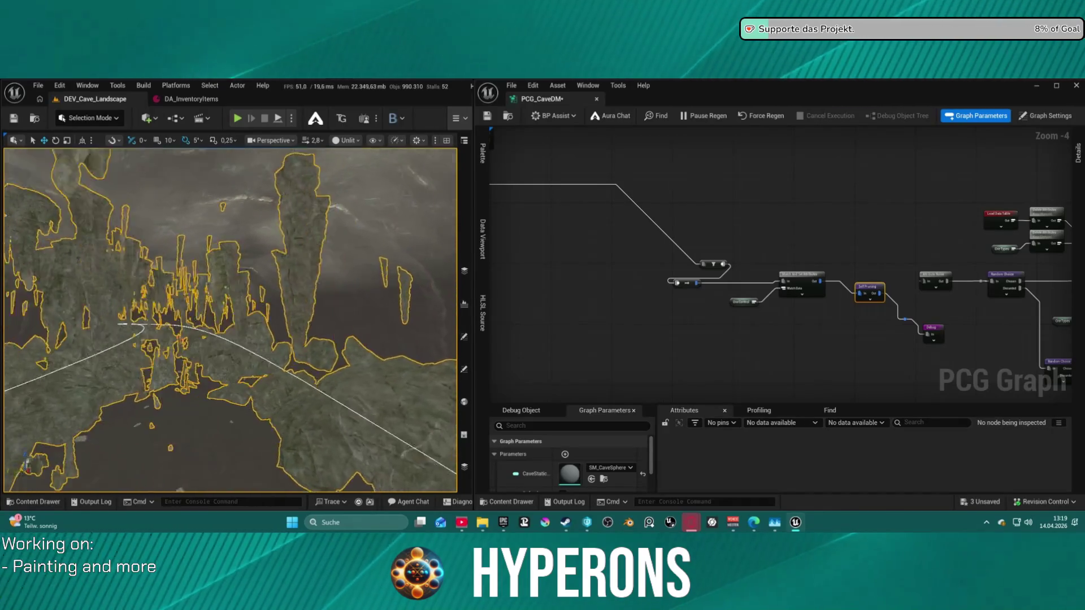
{"action": "left_click_drag", "start_coordinate": [989, 268], "coordinate": [1065, 354]}
{"action": "left_click_drag", "start_coordinate": [565, 169], "coordinate": [799, 284]}
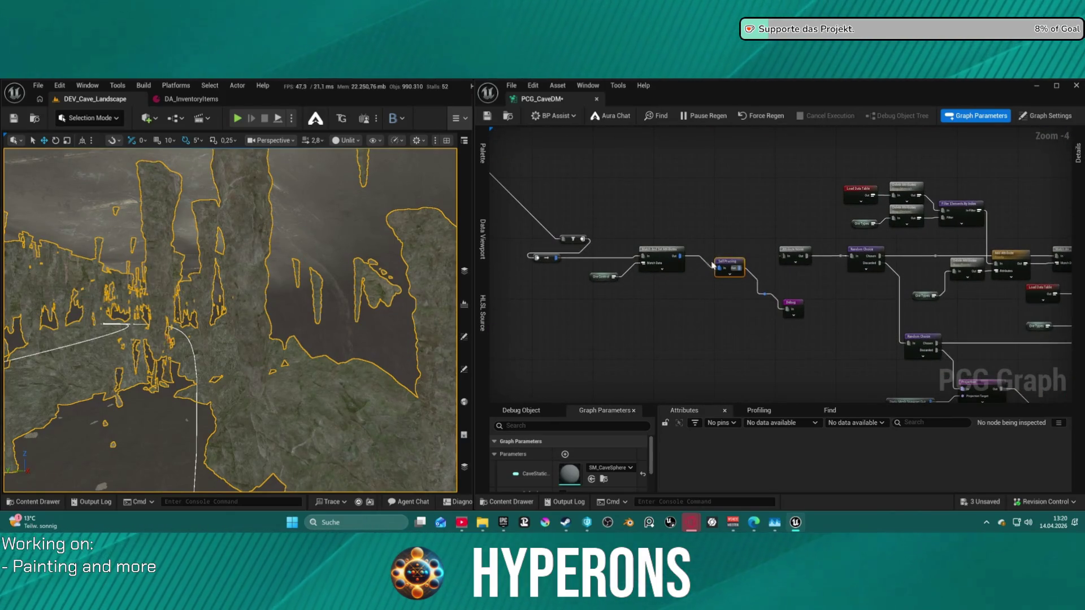
{"action": "key", "text": "w"}
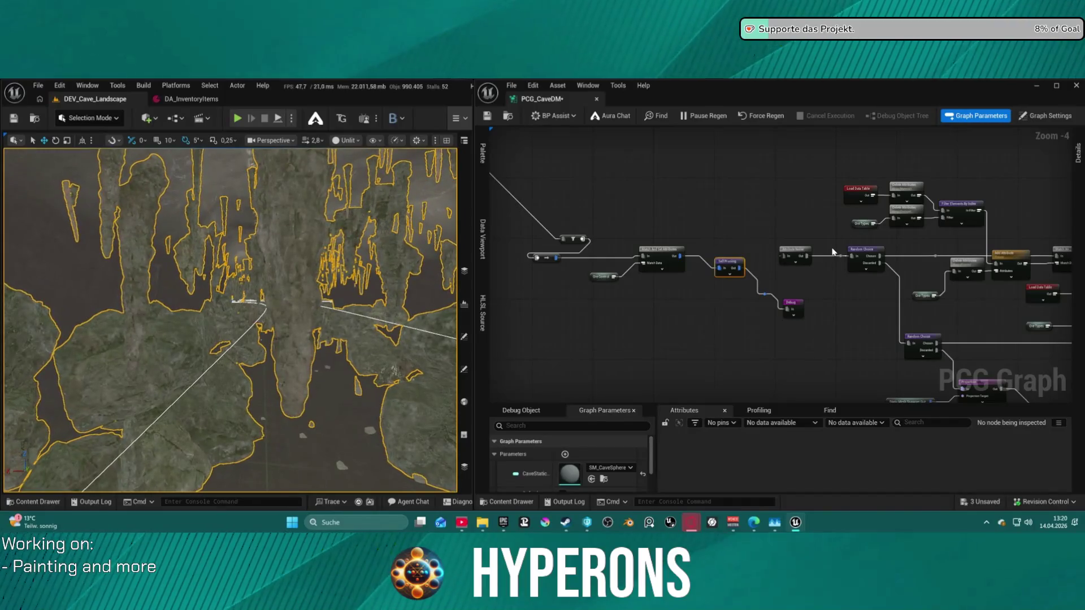
{"action": "mouse_move", "coordinate": [940, 270]}
{"action": "left_mouse_down"}
{"action": "mouse_move", "coordinate": [635, 286]}
{"action": "mouse_move", "coordinate": [600, 194]}
{"action": "mouse_move", "coordinate": [576, 178]}
{"action": "mouse_move", "coordinate": [650, 130]}
{"action": "mouse_move", "coordinate": [763, 214]}
{"action": "mouse_move", "coordinate": [916, 291]}
{"action": "left_mouse_up"}
Try Remove Duplicates as the Self Pruning Pruning Type and save to regenerate
{"action": "scroll", "coordinate": [916, 291], "scroll_direction": "up", "scroll_amount": 5}
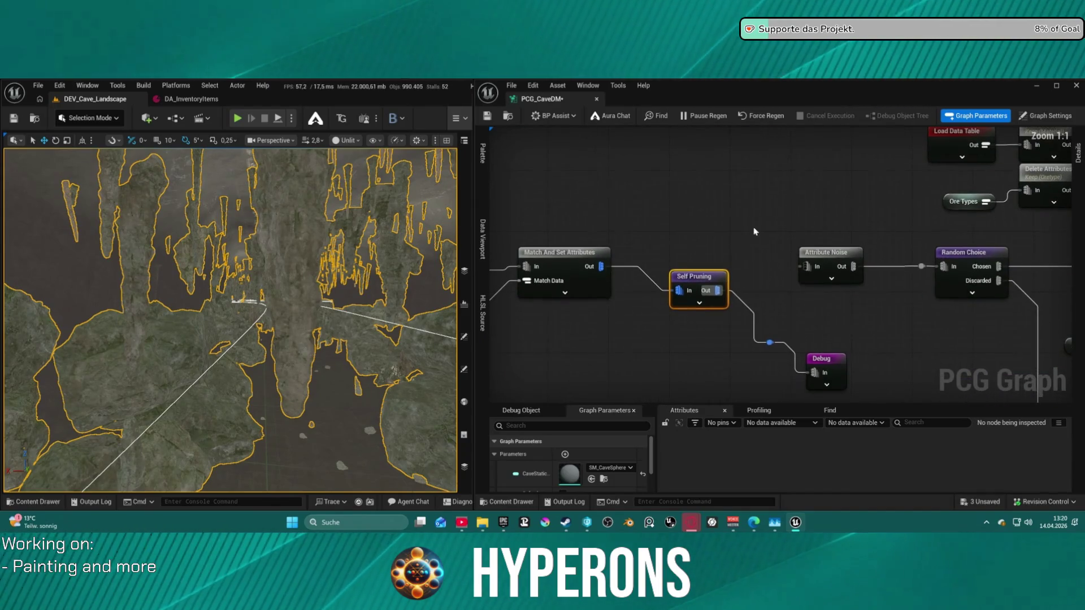
{"action": "scroll", "coordinate": [732, 291], "scroll_direction": "down", "scroll_amount": 1}
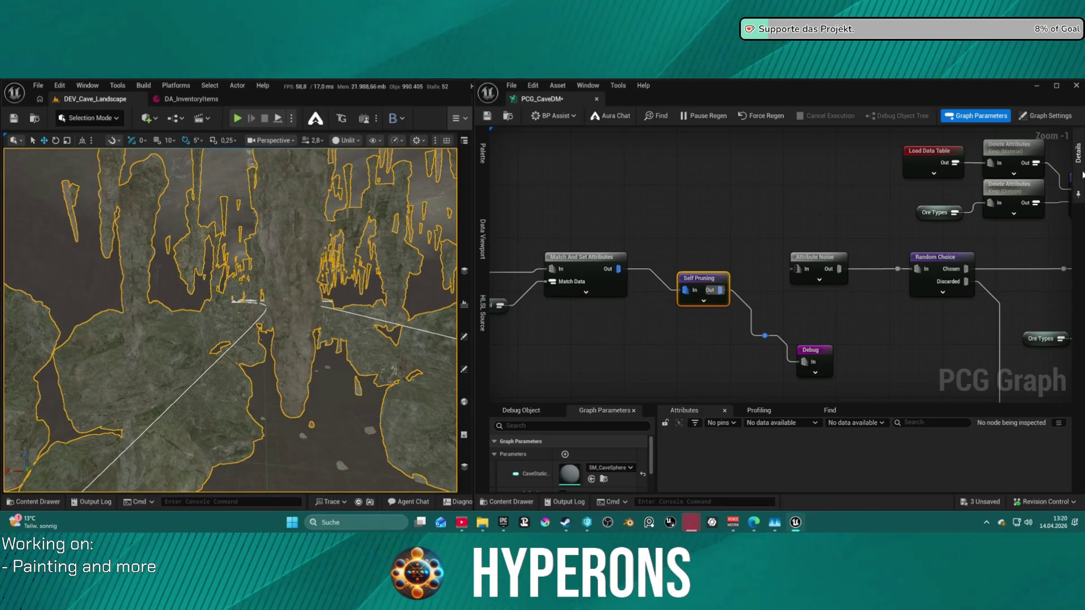
{"action": "left_click", "coordinate": [1080, 164]}
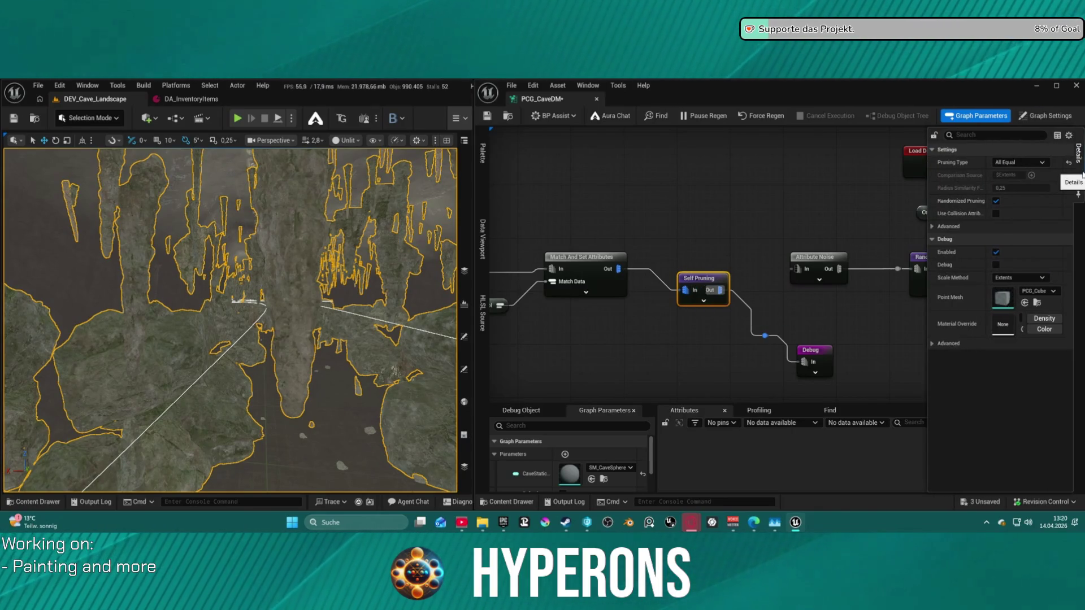
{"action": "left_click", "coordinate": [1020, 162]}
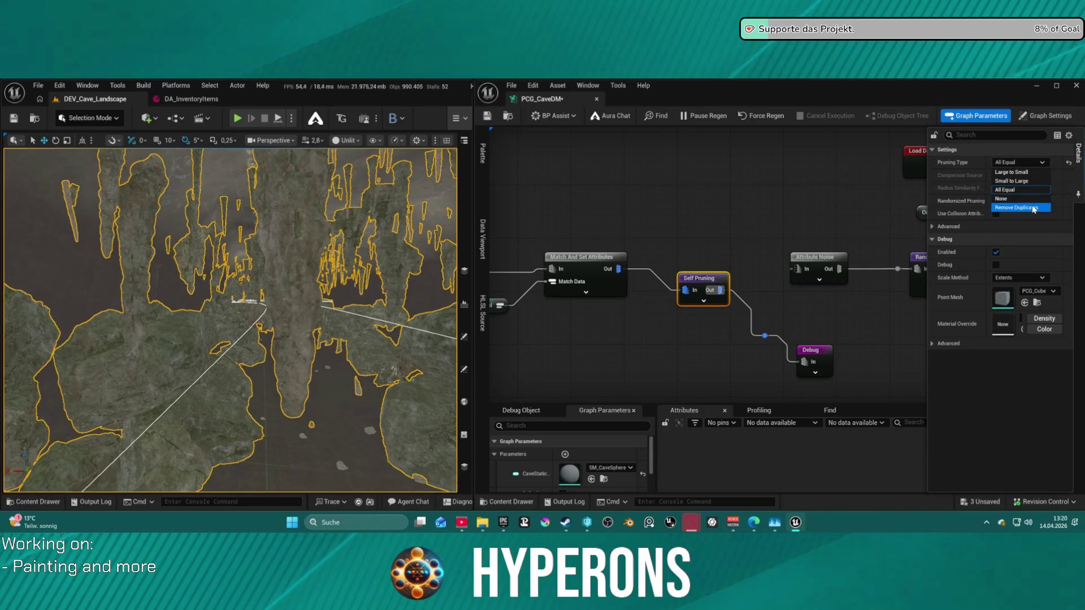
{"action": "left_click", "coordinate": [1034, 208]}
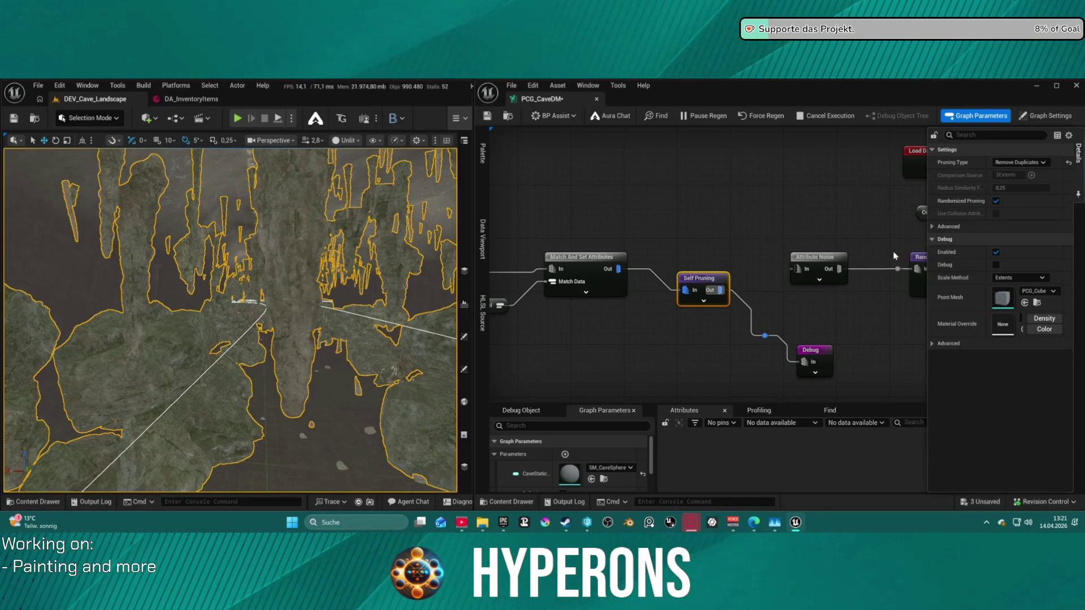
{"action": "key", "text": "ctrl+s"}
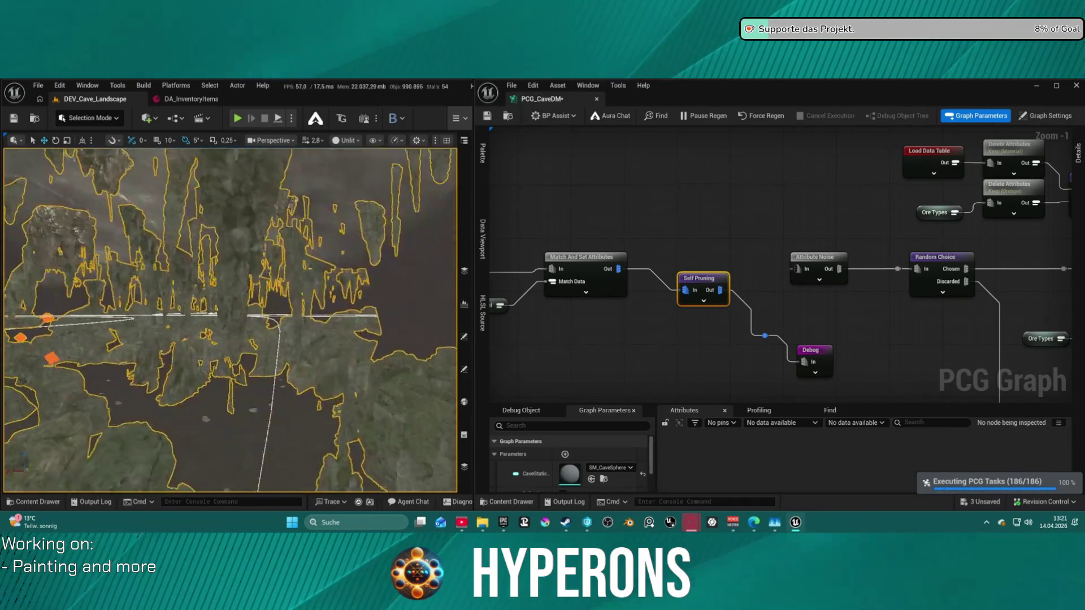
Switch the Self Pruning Pruning Type back to All Equal
{"action": "scroll", "coordinate": [231, 320], "scroll_direction": "up", "scroll_amount": 5}
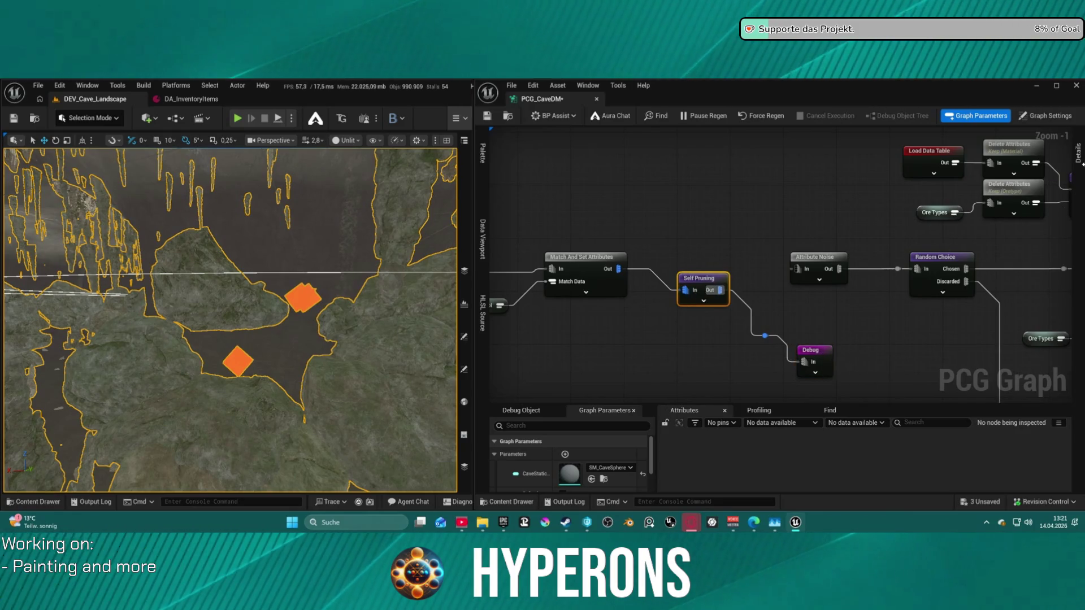
{"action": "left_click", "coordinate": [1079, 153]}
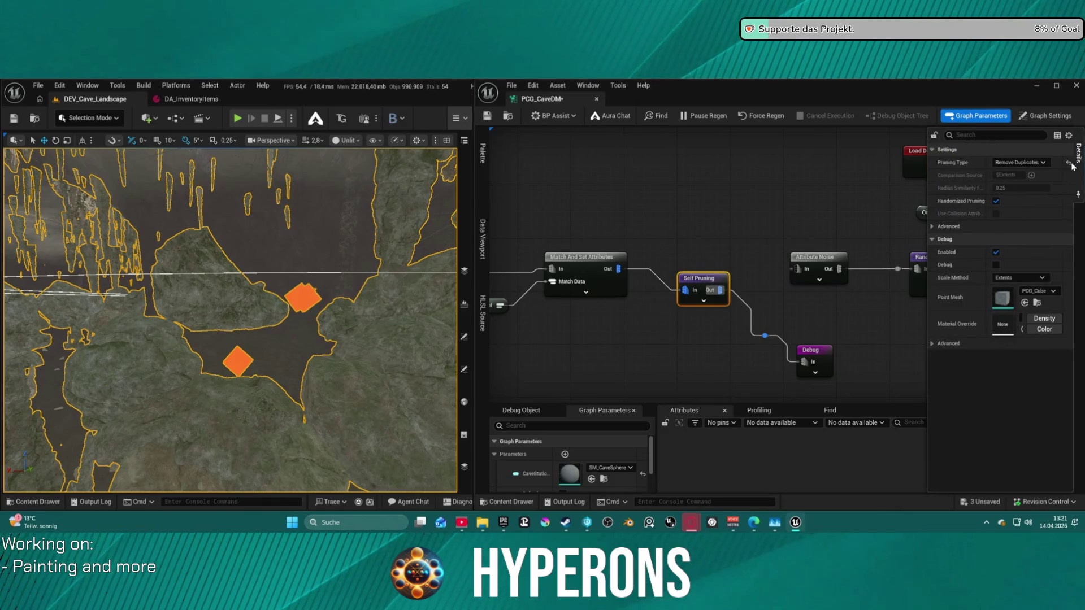
{"action": "left_click", "coordinate": [1027, 164]}
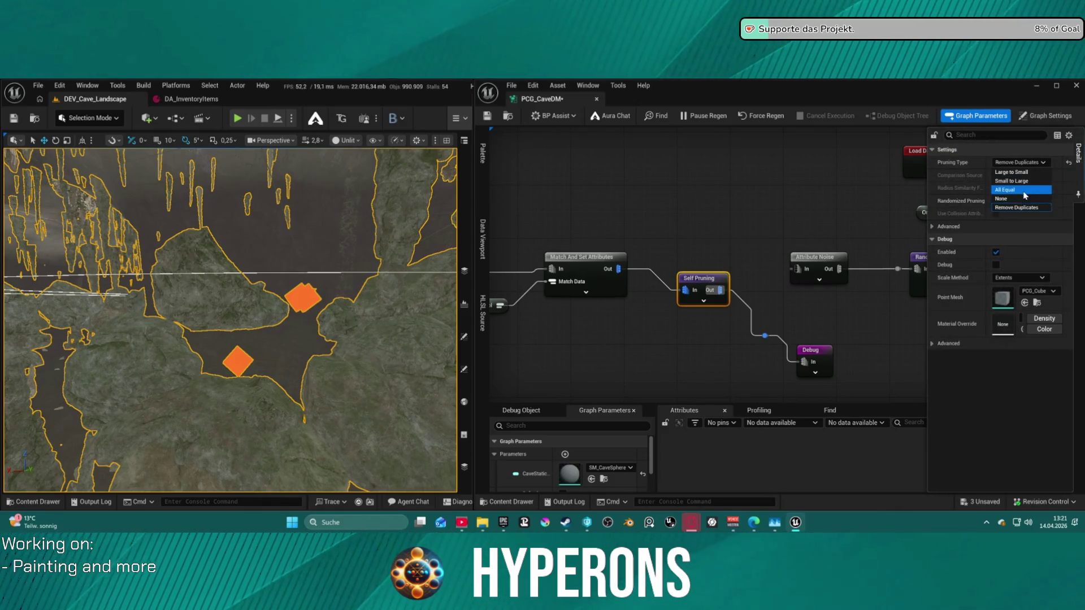
{"action": "left_click", "coordinate": [1024, 195]}
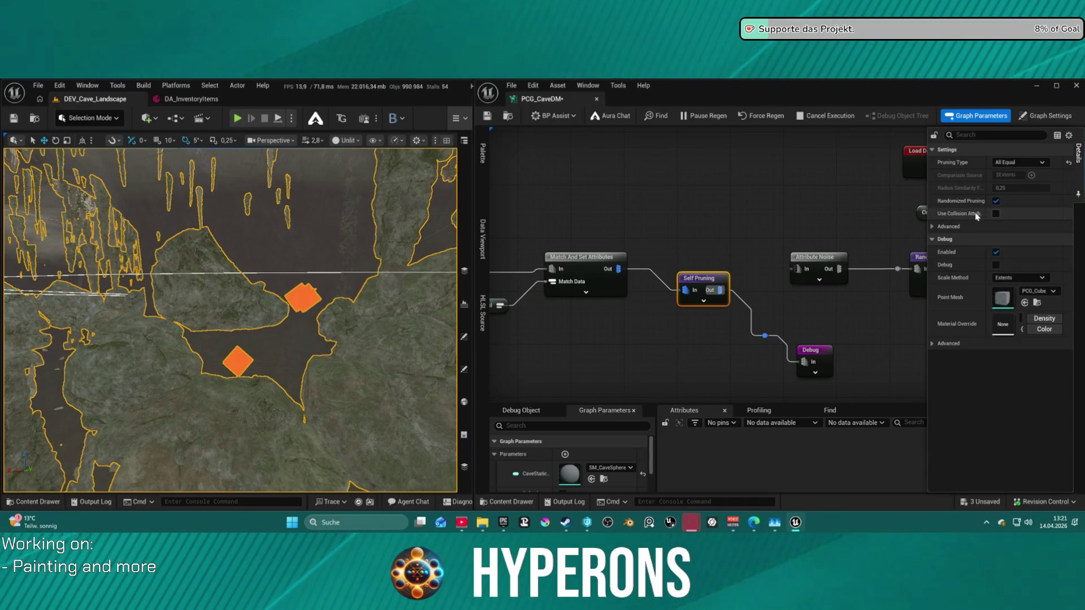
{"action": "scroll", "coordinate": [1043, 324], "scroll_direction": "down", "scroll_amount": 5}
Wire Match And Set Attributes directly into the Debug node and save
{"action": "left_click_drag", "start_coordinate": [1043, 324], "coordinate": [908, 281]}
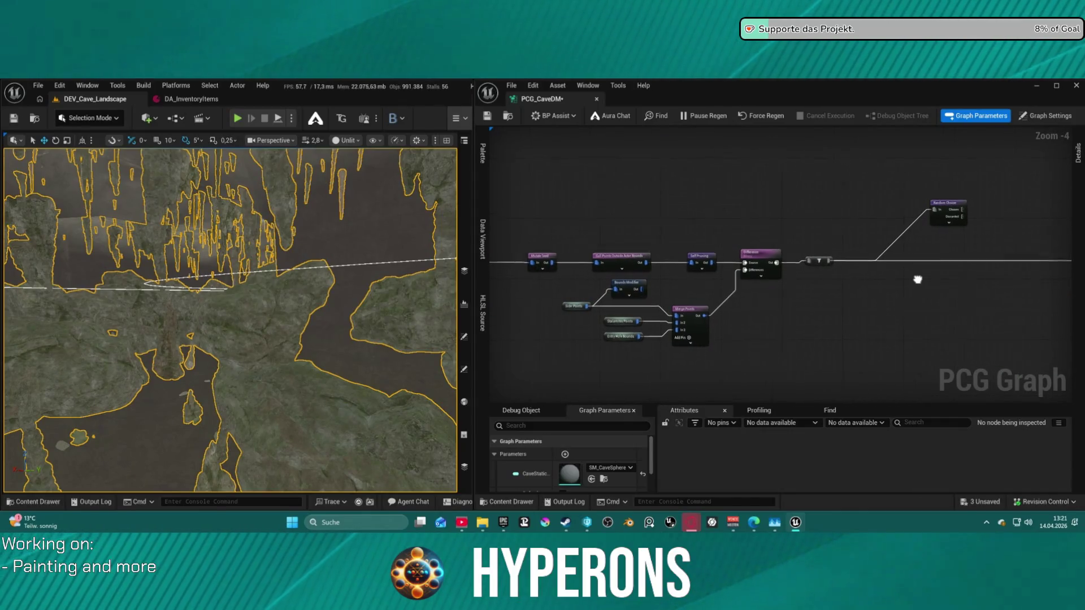
{"action": "scroll", "coordinate": [973, 276], "scroll_direction": "up", "scroll_amount": 2}
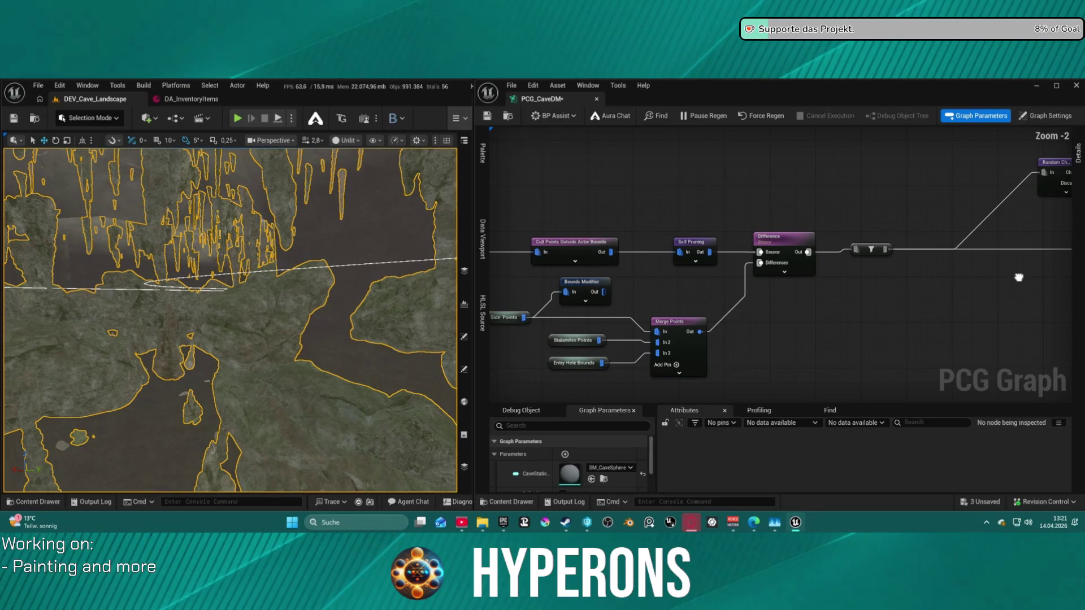
{"action": "mouse_move", "coordinate": [1018, 278]}
{"action": "left_mouse_down"}
{"action": "mouse_move", "coordinate": [838, 271]}
{"action": "mouse_move", "coordinate": [1053, 273]}
{"action": "left_mouse_up"}
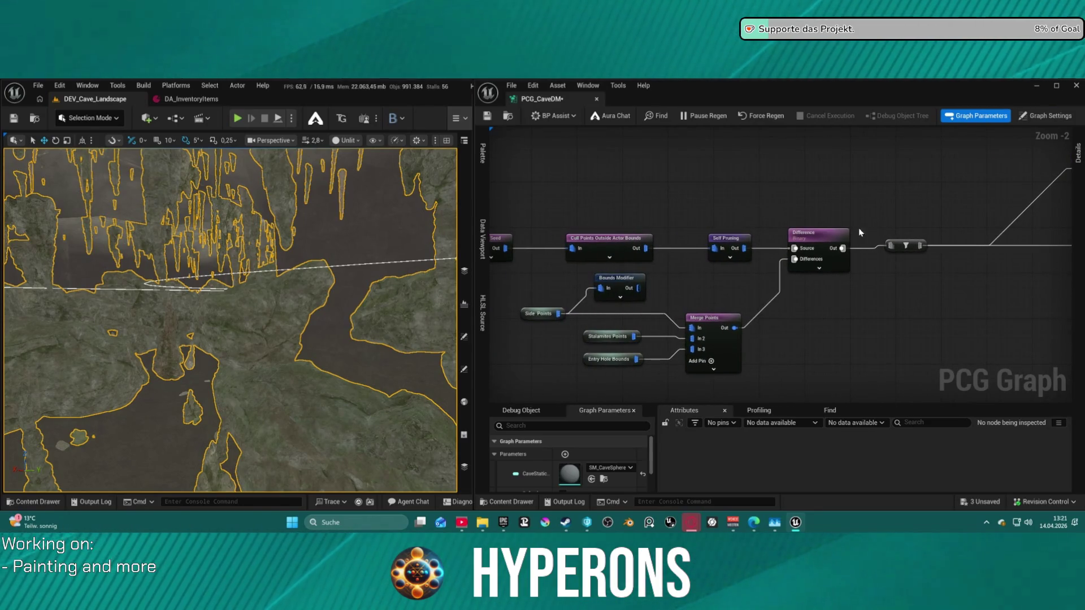
{"action": "mouse_move", "coordinate": [953, 295]}
{"action": "left_mouse_down"}
{"action": "mouse_move", "coordinate": [985, 308]}
{"action": "mouse_move", "coordinate": [818, 315]}
{"action": "mouse_move", "coordinate": [847, 314]}
{"action": "left_mouse_up"}
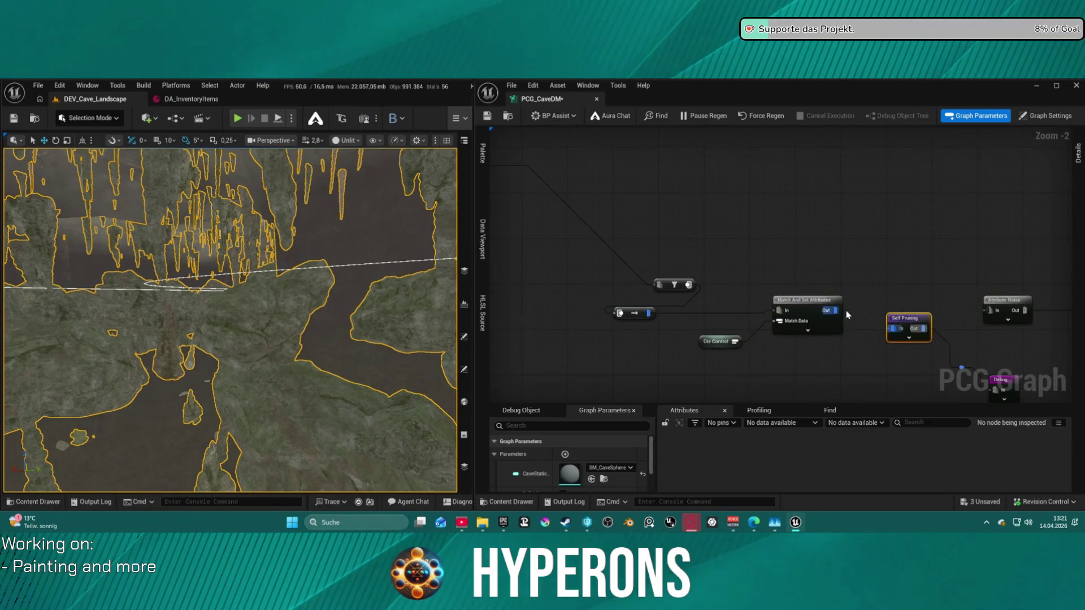
{"action": "mouse_move", "coordinate": [995, 387]}
{"action": "left_mouse_down"}
{"action": "mouse_move", "coordinate": [920, 375]}
{"action": "mouse_move", "coordinate": [835, 310]}
{"action": "left_mouse_up"}
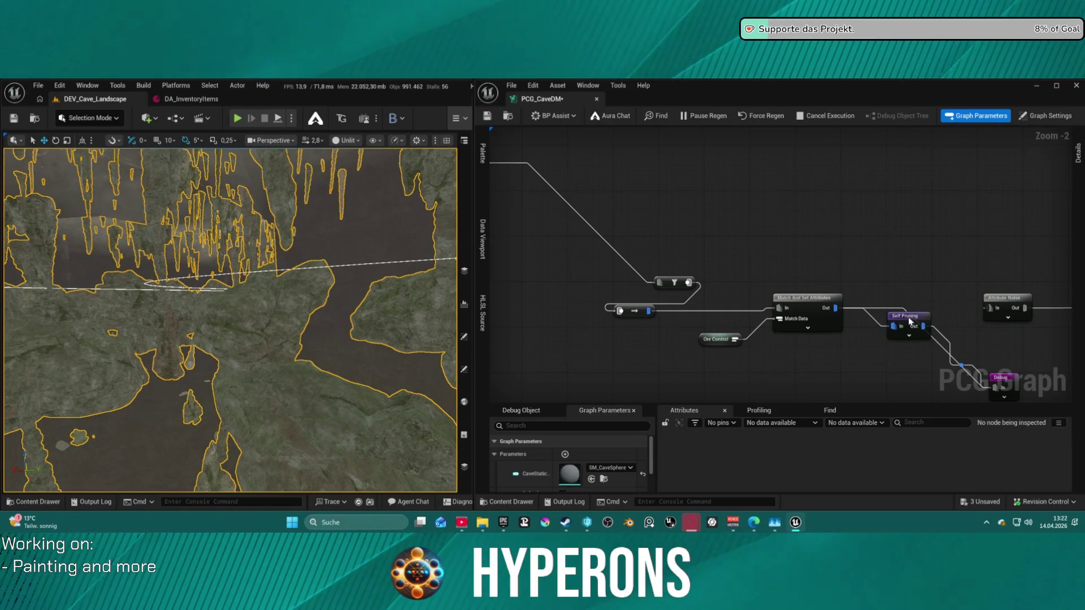
{"action": "key", "text": "ctrl+s"}
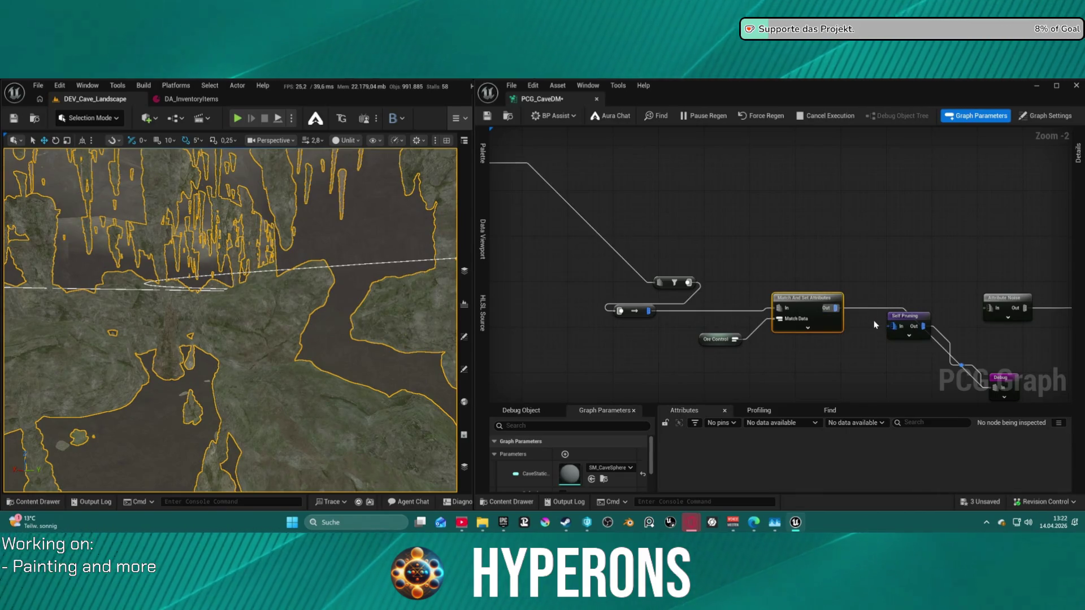
Delete the Self Pruning node after Match And Set Attributes and view the orange ore blocks
{"action": "left_click_drag", "start_coordinate": [903, 317], "coordinate": [862, 349]}
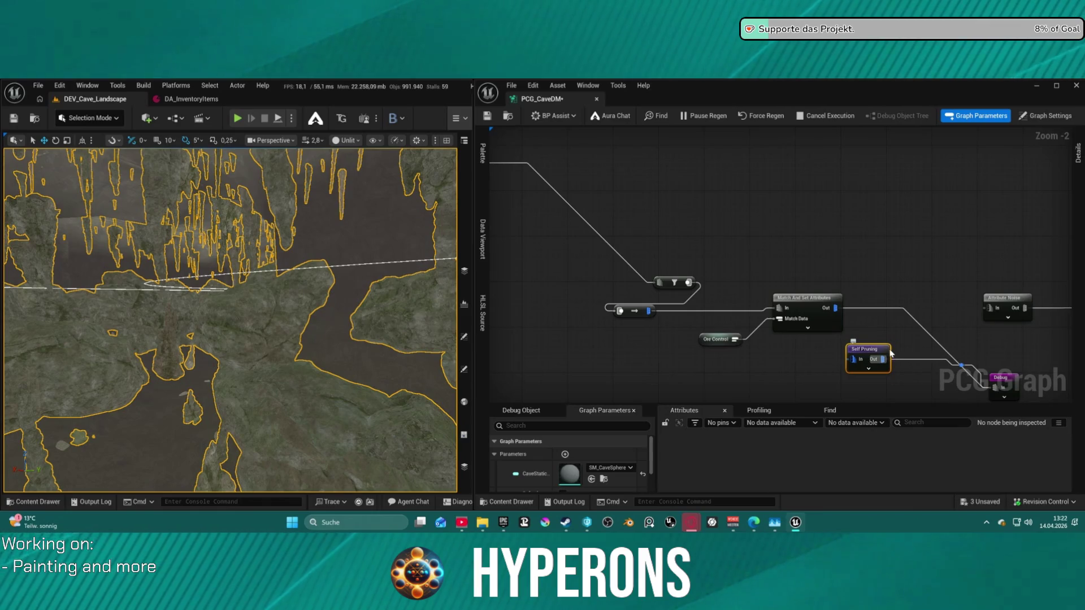
{"action": "key", "text": "ctrl+s"}
{"action": "key", "text": "Delete"}
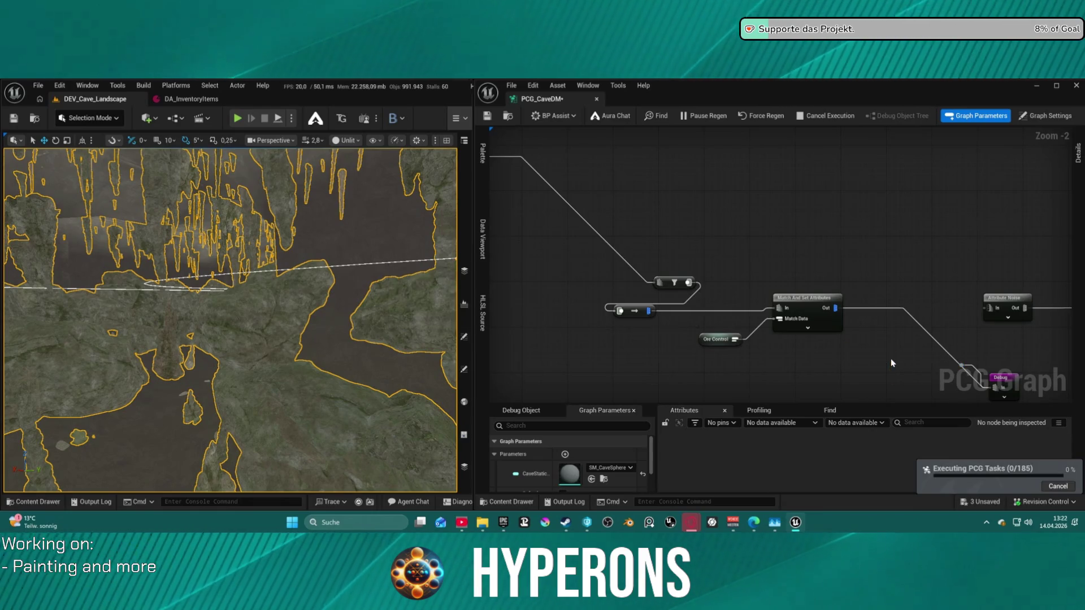
{"action": "mouse_move", "coordinate": [238, 294]}
{"action": "left_mouse_down"}
{"action": "mouse_move", "coordinate": [203, 203]}
{"action": "mouse_move", "coordinate": [210, 305]}
{"action": "mouse_move", "coordinate": [210, 249]}
{"action": "left_mouse_up"}
{"action": "mouse_move", "coordinate": [847, 272]}
{"action": "left_mouse_down"}
{"action": "mouse_move", "coordinate": [908, 276]}
{"action": "mouse_move", "coordinate": [718, 258]}
{"action": "left_mouse_up"}
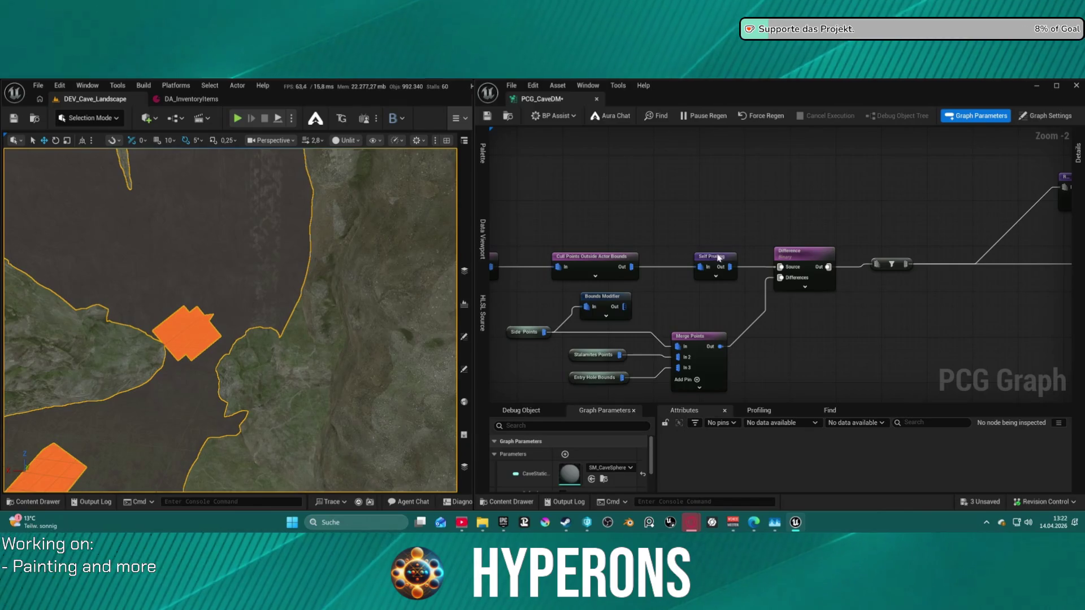
Unlink Side Points from the Bounds Modifier, feed Cull Points into it, and save
{"action": "left_click", "coordinate": [571, 309], "text": "alt"}
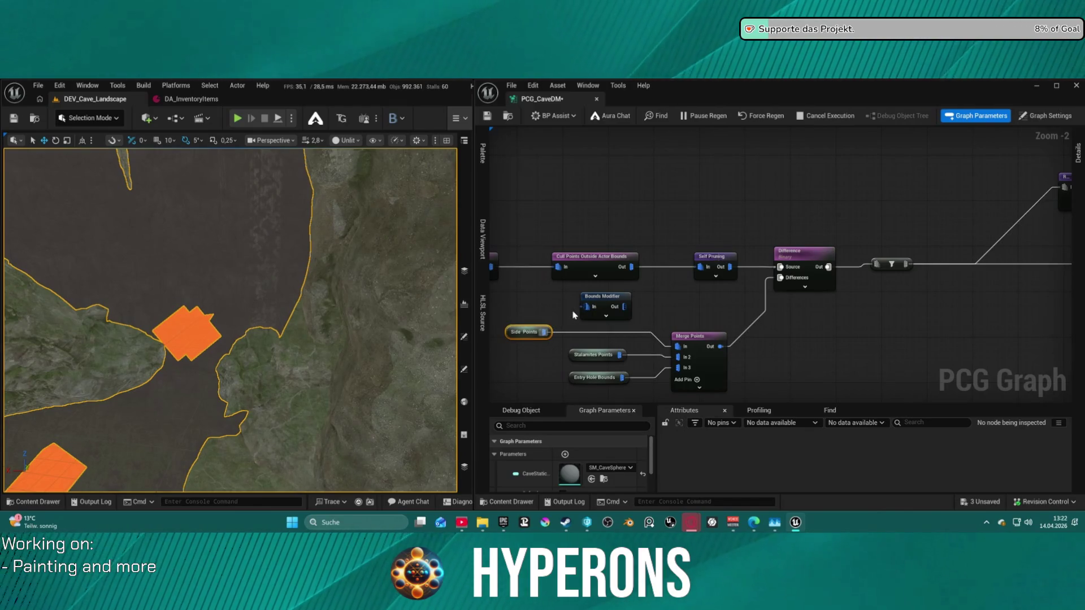
{"action": "left_click_drag", "start_coordinate": [592, 259], "coordinate": [557, 259]}
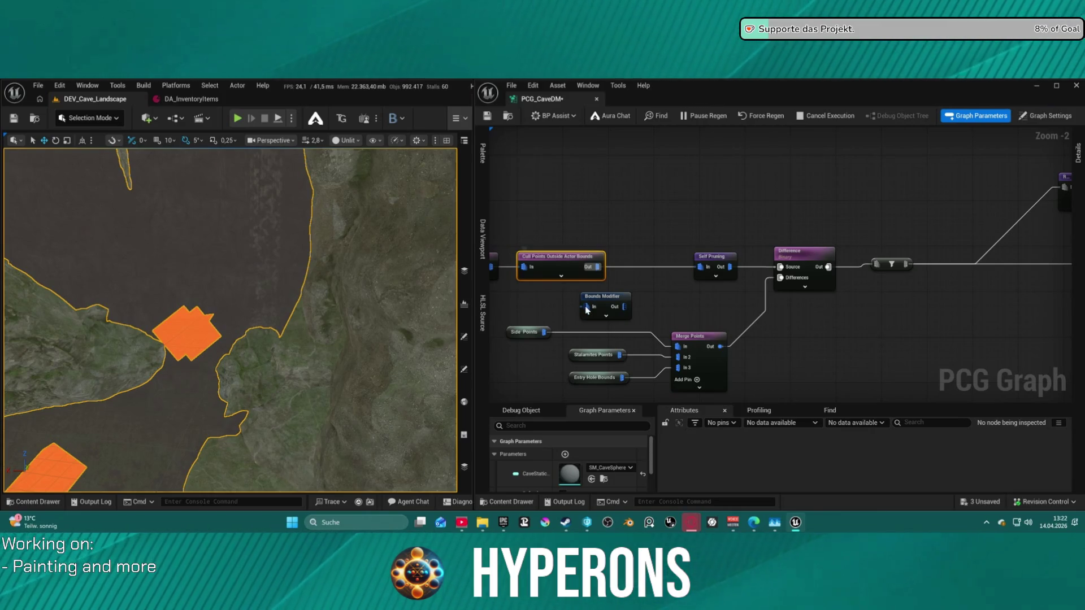
{"action": "left_click_drag", "start_coordinate": [586, 308], "coordinate": [597, 267]}
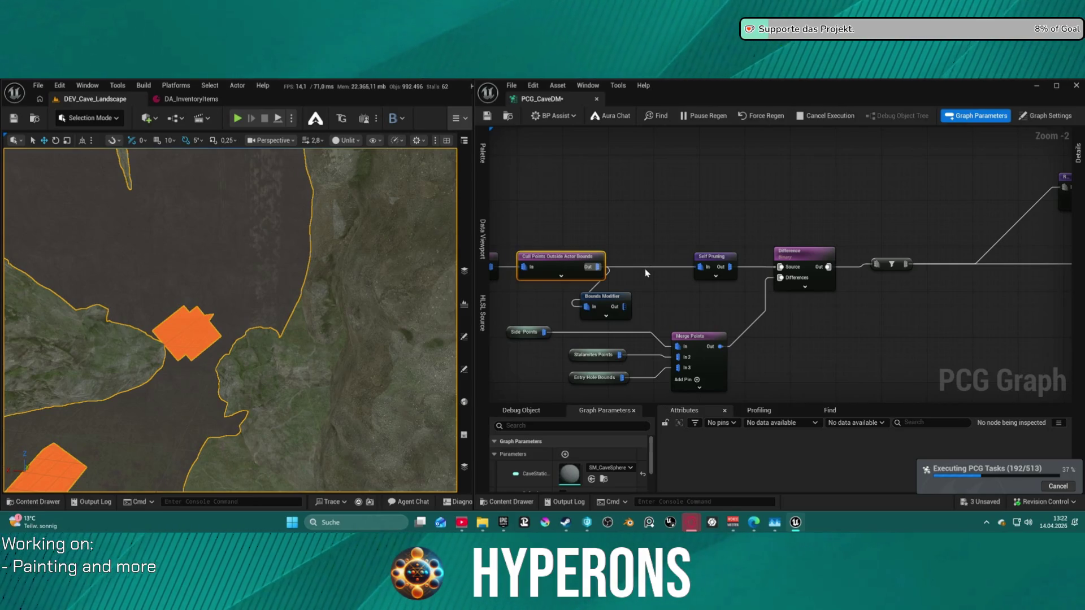
{"action": "key", "text": "ctrl+s"}
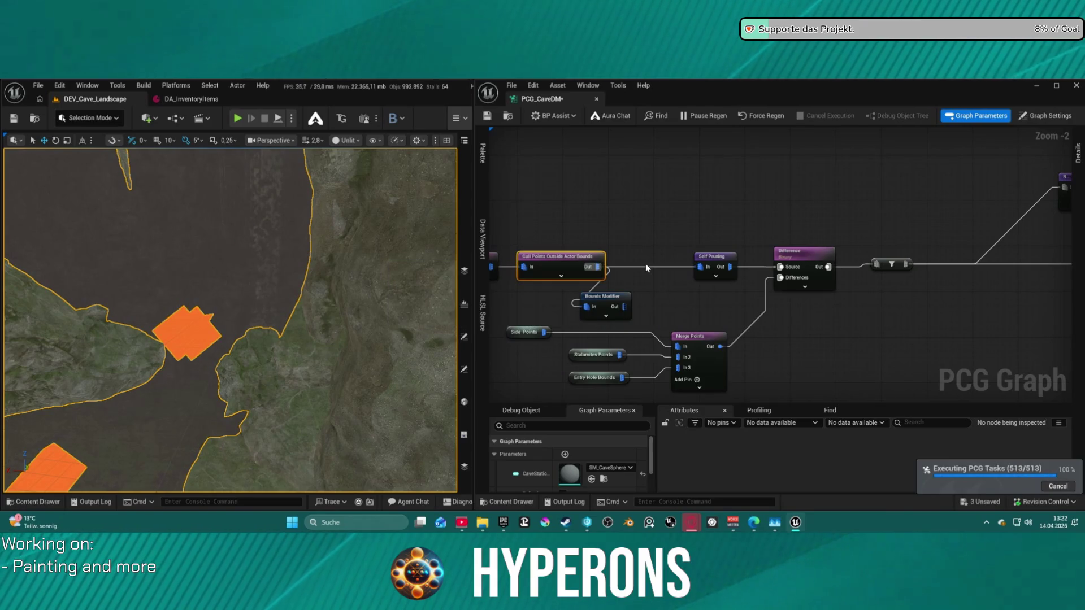
Replace the Cull Points–Self Pruning link with Bounds Modifier output into Self Pruning, then save
{"action": "left_click", "coordinate": [644, 266], "text": "alt"}
{"action": "left_click", "coordinate": [630, 307]}
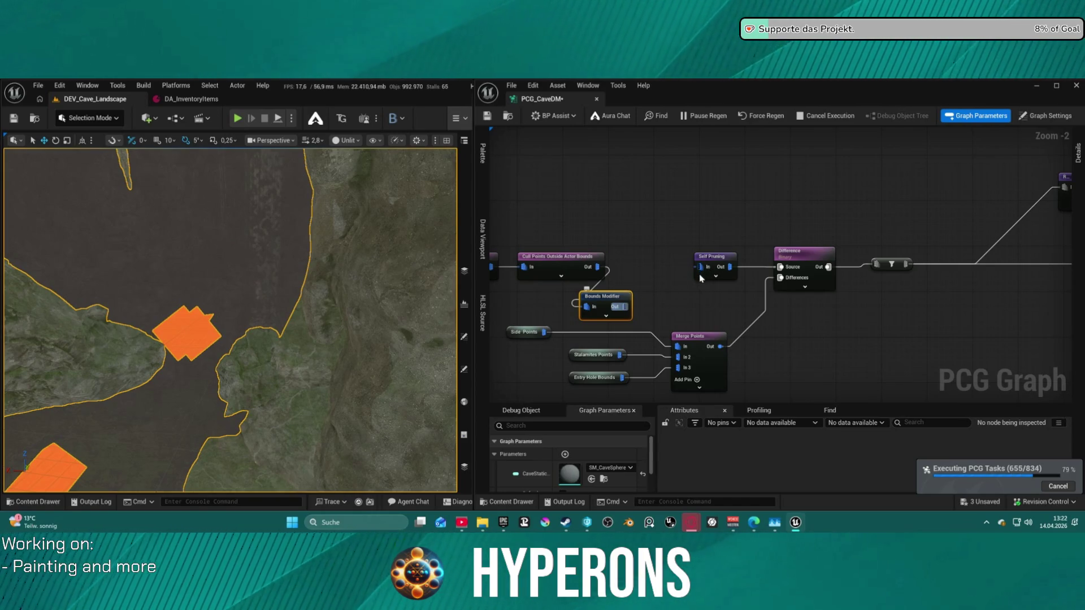
{"action": "left_click_drag", "start_coordinate": [692, 284], "coordinate": [691, 283]}
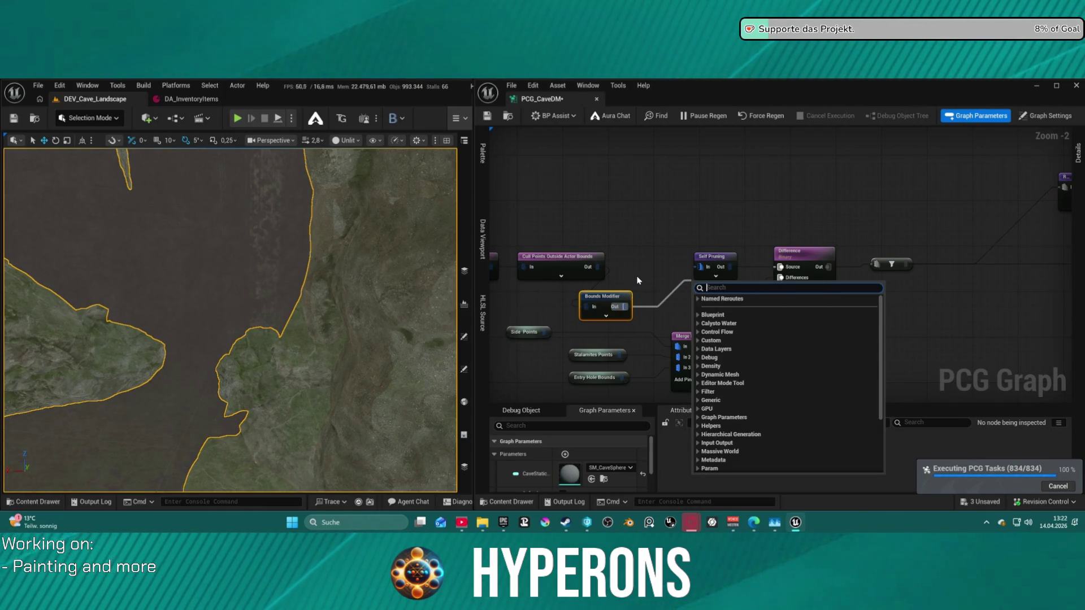
{"action": "left_click_drag", "start_coordinate": [624, 307], "coordinate": [701, 267]}
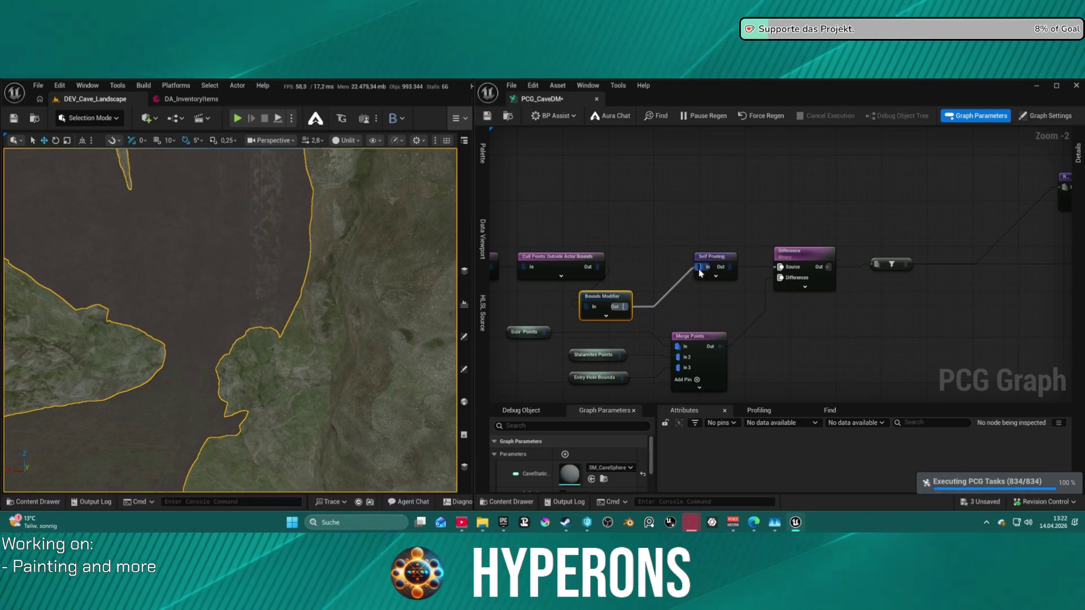
{"action": "mouse_move", "coordinate": [598, 301]}
{"action": "left_mouse_down"}
{"action": "mouse_move", "coordinate": [654, 261]}
{"action": "mouse_move", "coordinate": [643, 261]}
{"action": "left_mouse_up"}
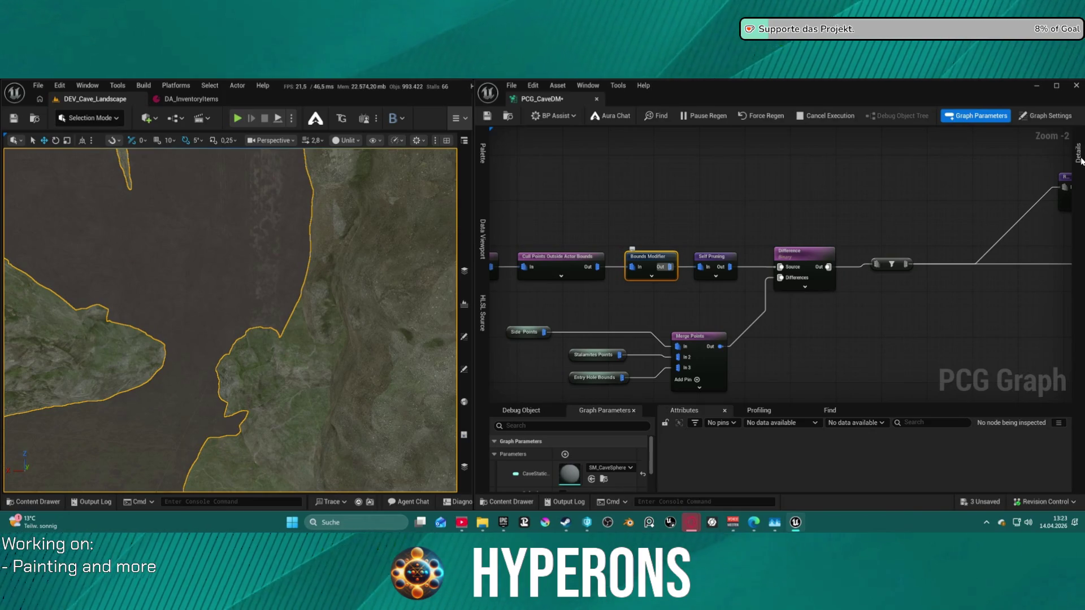
{"action": "key", "text": "ctrl+s"}
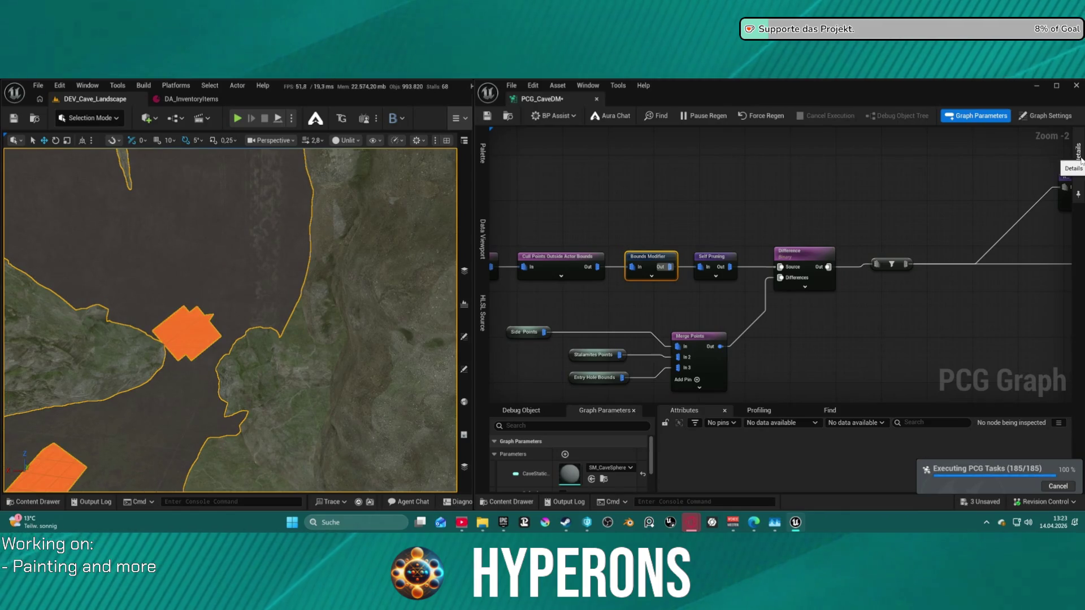
Set the Bounds Modifier's Bounds Min to 2.0 on all axes, enter 2 for Bounds Max, and save
{"action": "left_click", "coordinate": [1079, 159]}
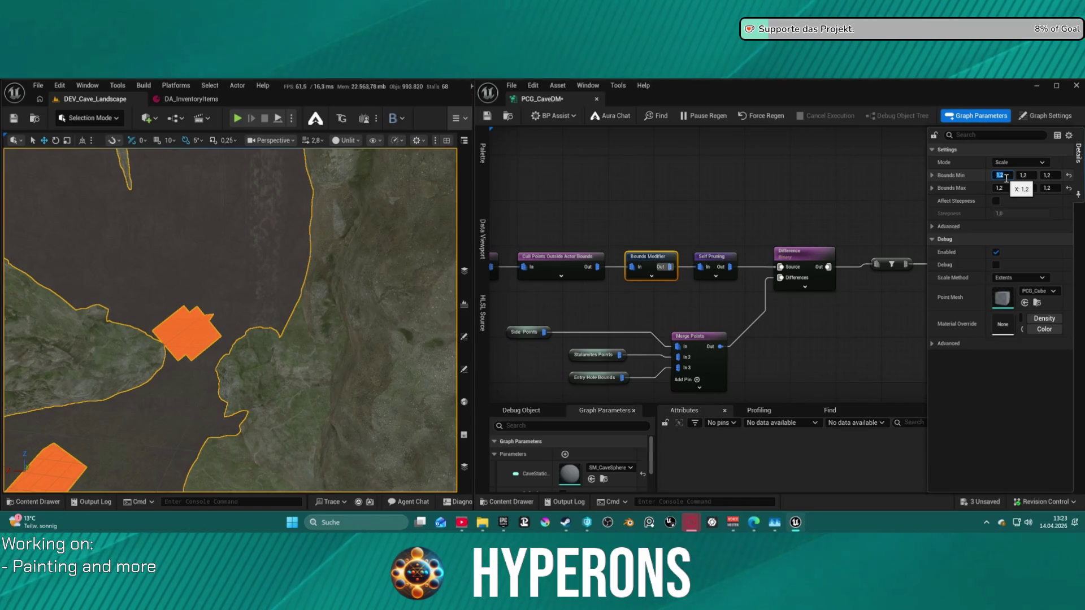
{"action": "type", "text": "2"}
{"action": "key", "text": "Tab"}
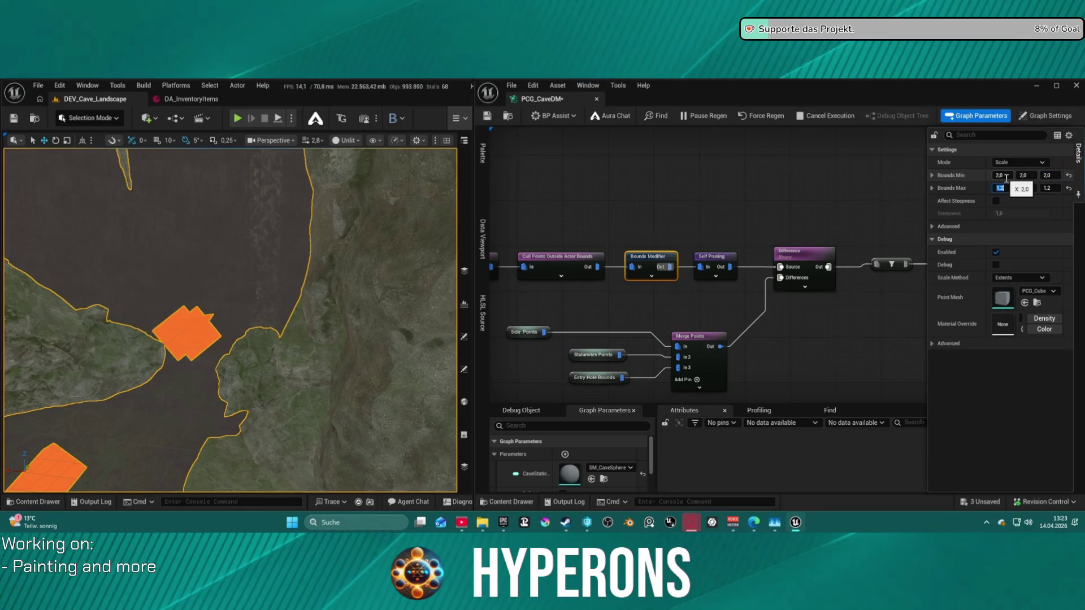
{"action": "key", "text": "Escape"}
{"action": "left_click", "coordinate": [995, 188]}
{"action": "type", "text": "2"}
{"action": "left_click", "coordinate": [1000, 189]}
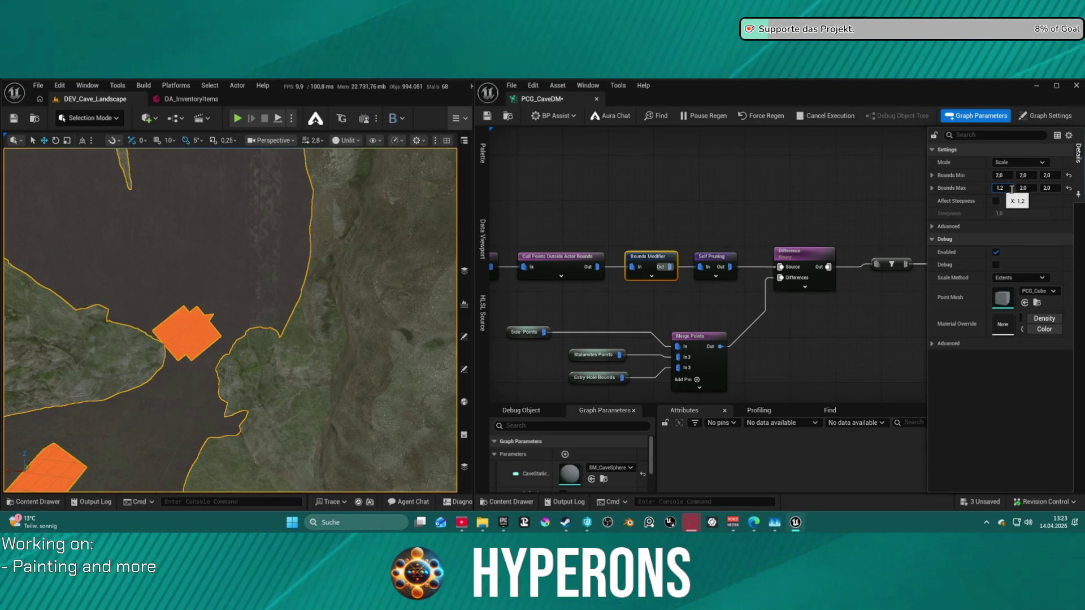
{"action": "key", "text": "ctrl+s"}
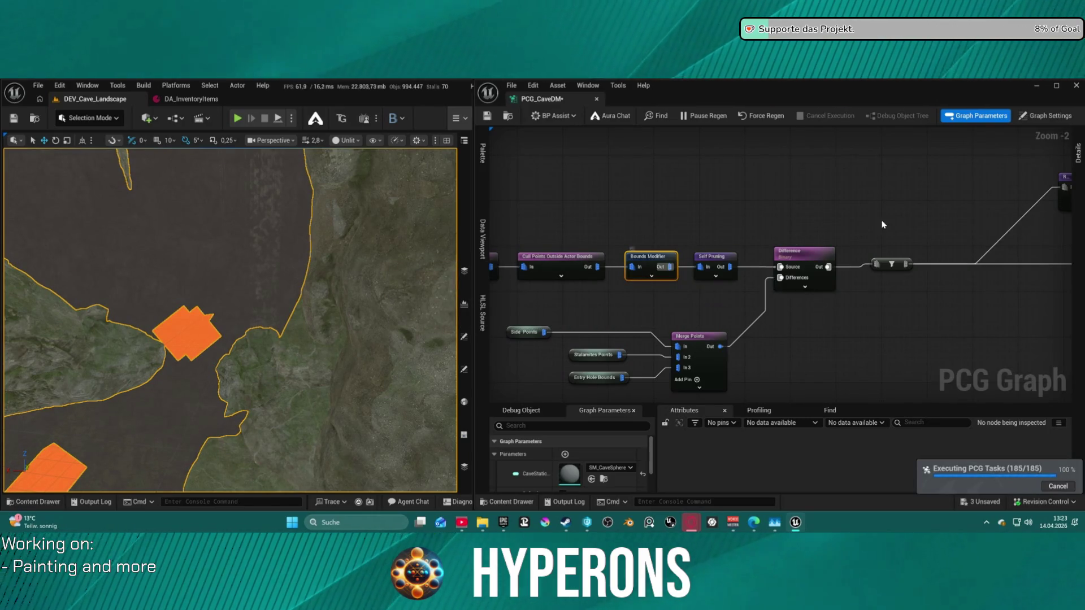
Correct the remaining Bounds Max X value from 1.2 to 2.0
{"action": "left_click", "coordinate": [1080, 169]}
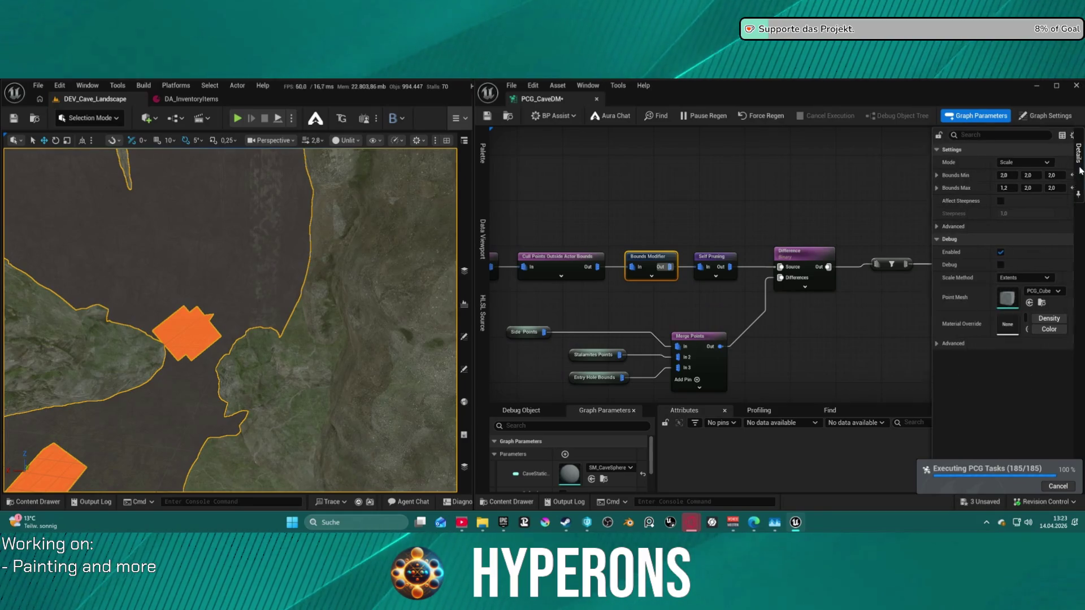
{"action": "left_click", "coordinate": [1005, 188]}
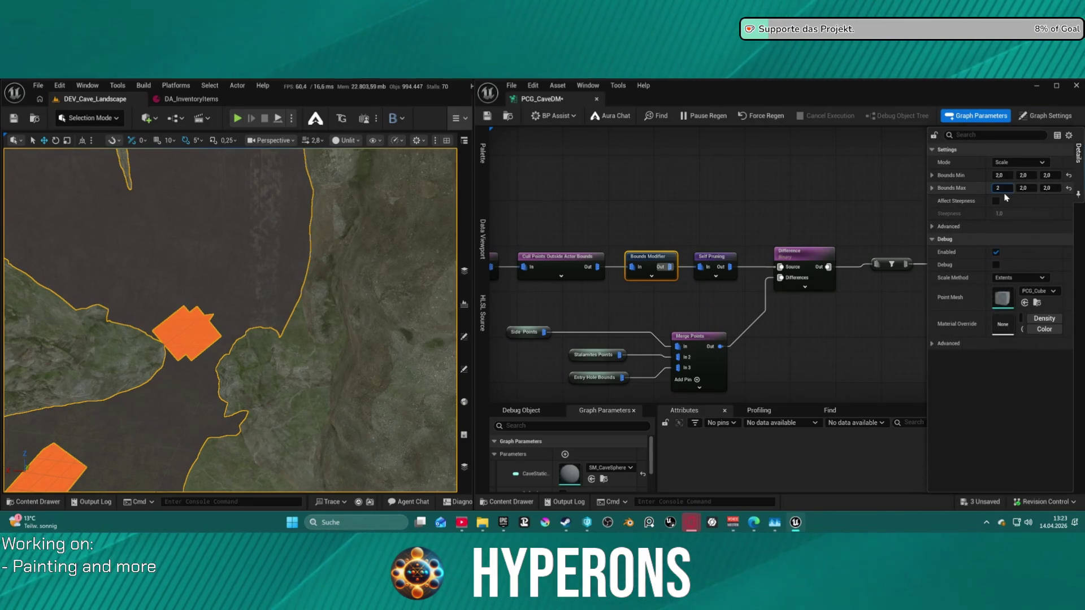
{"action": "left_click", "coordinate": [725, 205]}
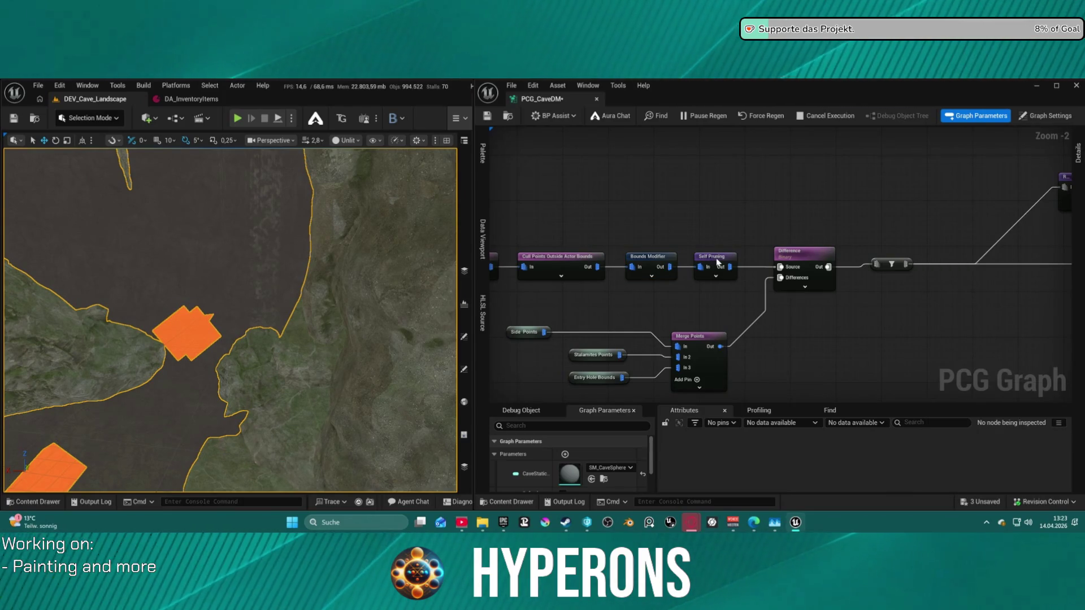
Enable Randomized Pruning on the Self Pruning node and save the graph
{"action": "left_click", "coordinate": [716, 262]}
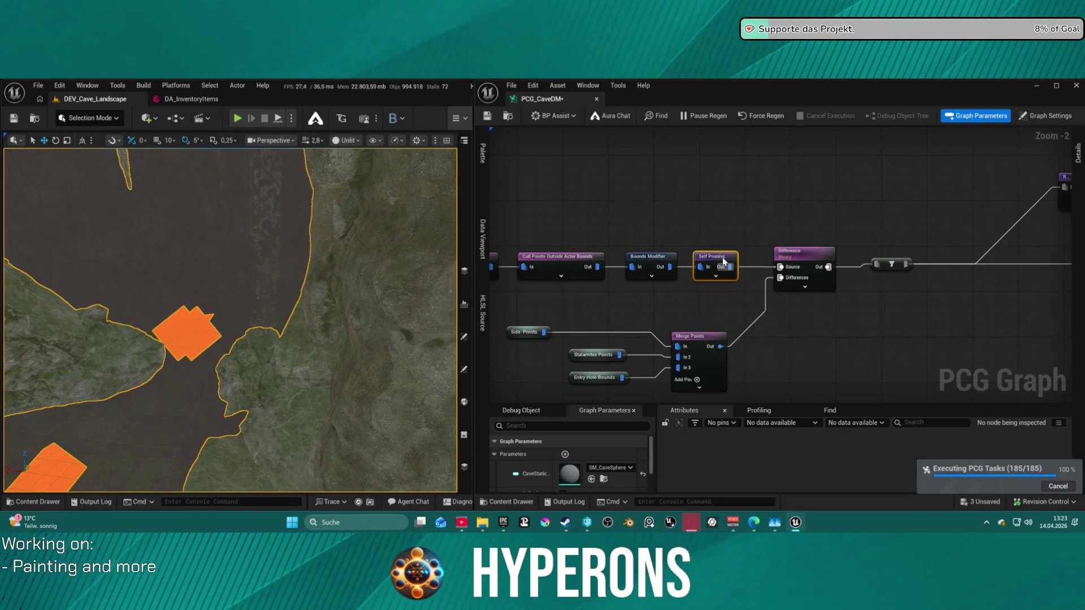
{"action": "left_click", "coordinate": [1078, 154]}
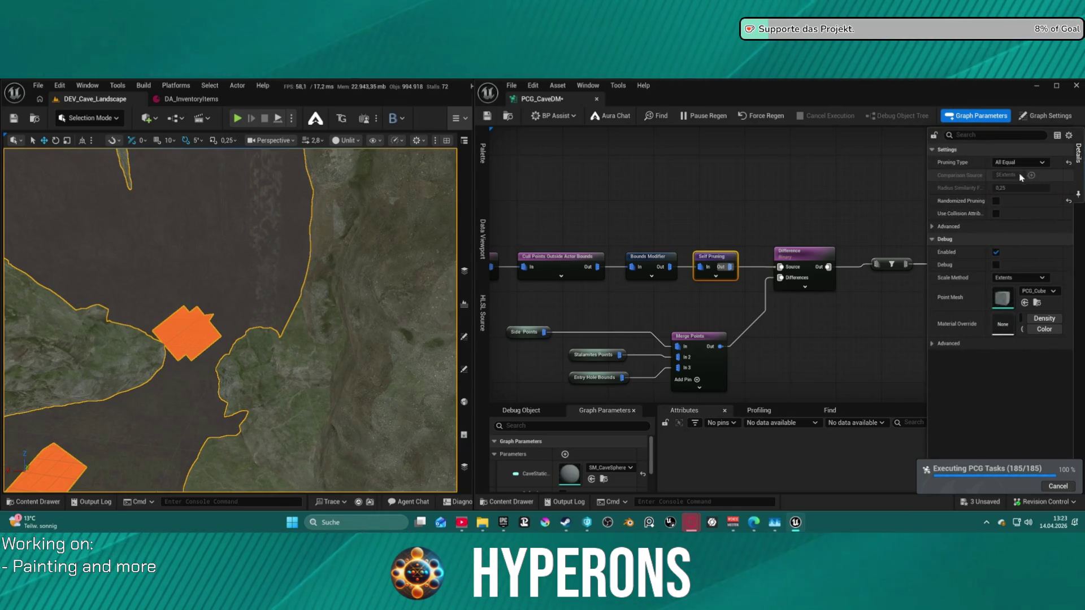
{"action": "left_click", "coordinate": [996, 200]}
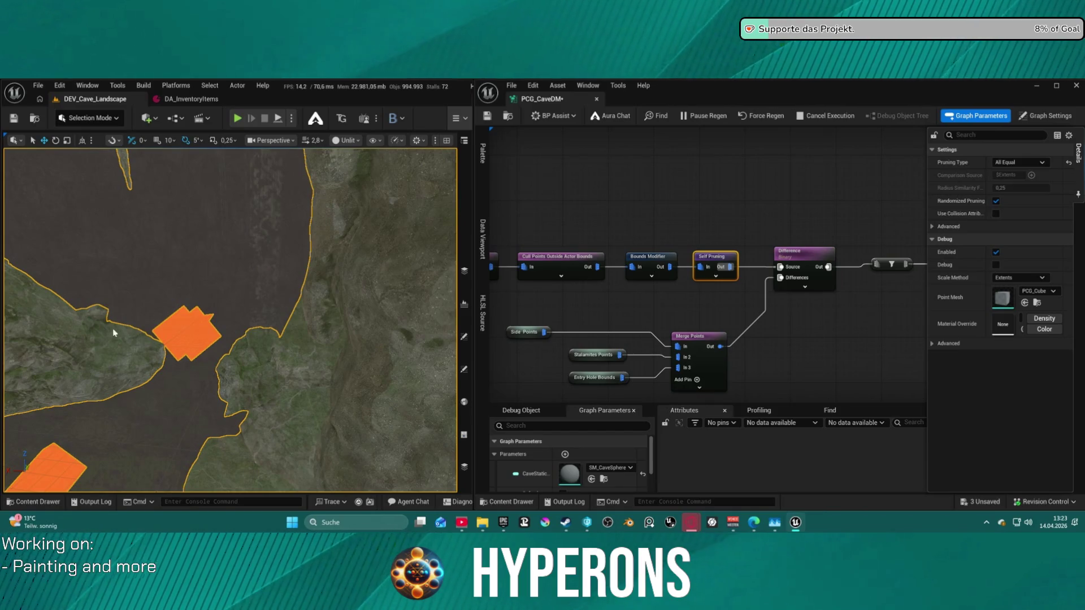
{"action": "key", "text": "ctrl+s"}
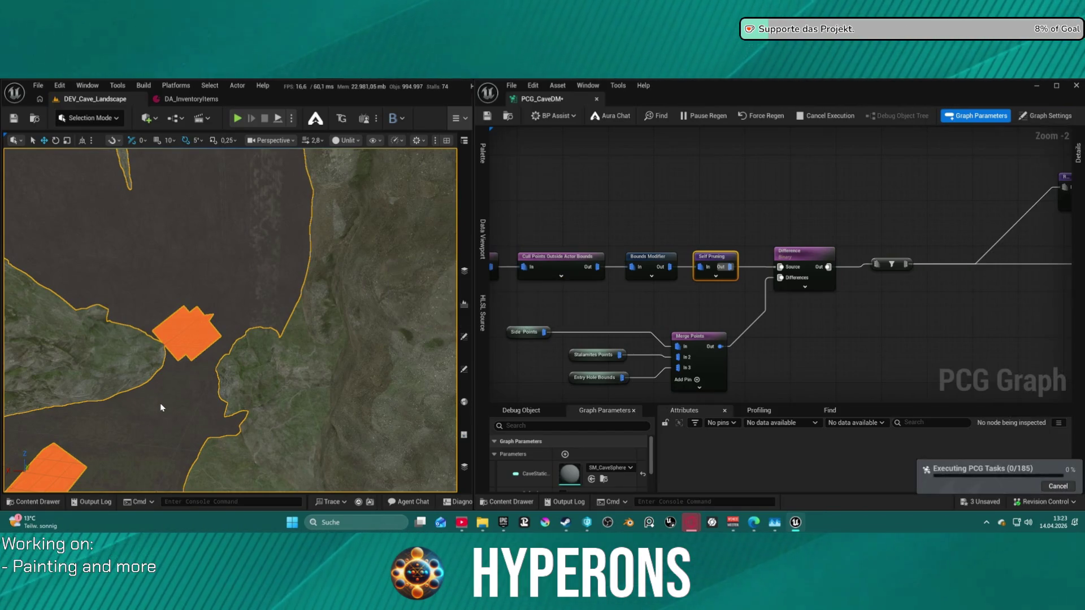
{"action": "mouse_move", "coordinate": [634, 307]}
{"action": "left_mouse_down"}
{"action": "mouse_move", "coordinate": [1013, 286]}
{"action": "mouse_move", "coordinate": [983, 282]}
{"action": "mouse_move", "coordinate": [994, 300]}
{"action": "mouse_move", "coordinate": [1023, 286]}
{"action": "mouse_move", "coordinate": [1012, 288]}
{"action": "left_mouse_up"}
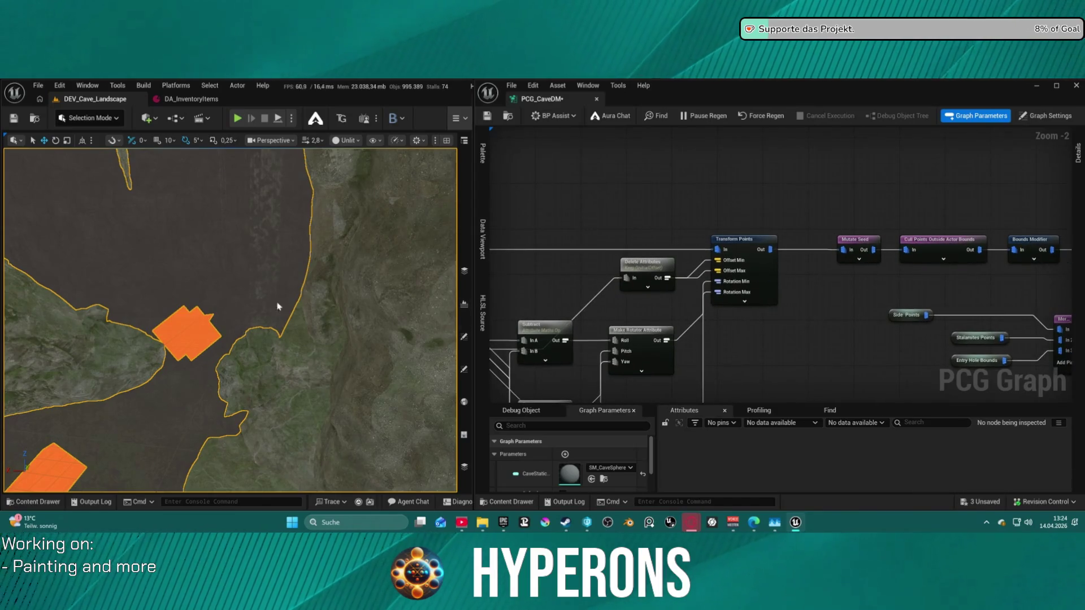
Zoom and pan the graph to frame Cull Points, Bounds Modifier, Self Pruning and Merge Points
{"action": "scroll", "coordinate": [185, 328], "scroll_direction": "up", "scroll_amount": 3}
{"action": "left_click_drag", "start_coordinate": [818, 310], "coordinate": [773, 314]}
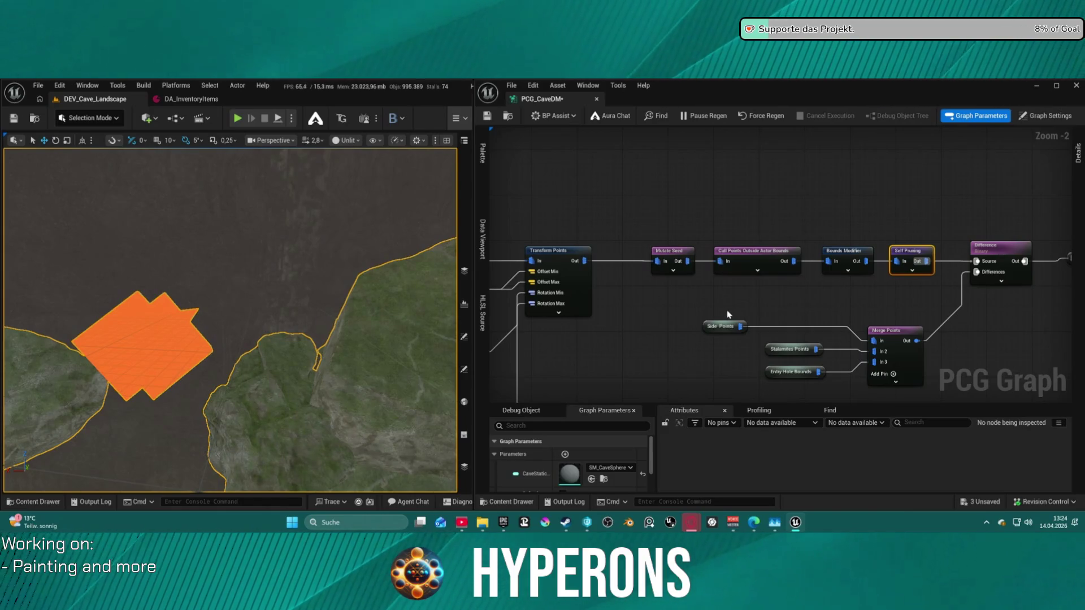
{"action": "scroll", "coordinate": [730, 315], "scroll_direction": "down", "scroll_amount": 4}
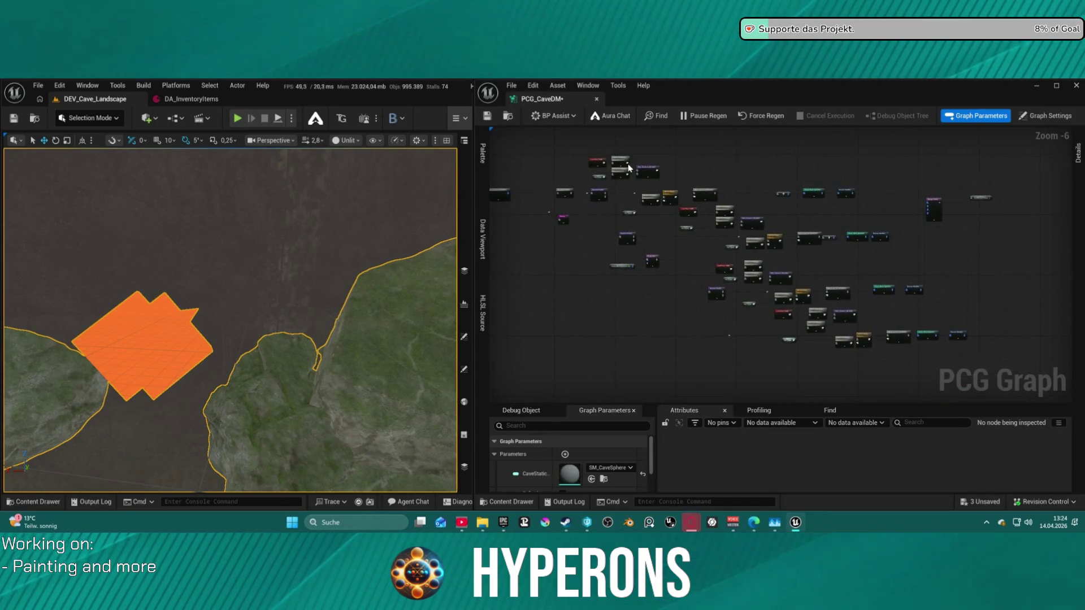
{"action": "scroll", "coordinate": [959, 216], "scroll_direction": "up", "scroll_amount": 3}
{"action": "left_click_drag", "start_coordinate": [959, 216], "coordinate": [1077, 225]}
{"action": "left_click_drag", "start_coordinate": [734, 255], "coordinate": [1034, 272]}
{"action": "mouse_move", "coordinate": [820, 271]}
{"action": "left_mouse_down"}
{"action": "mouse_move", "coordinate": [751, 249]}
{"action": "mouse_move", "coordinate": [676, 273]}
{"action": "mouse_move", "coordinate": [839, 298]}
{"action": "left_mouse_up"}
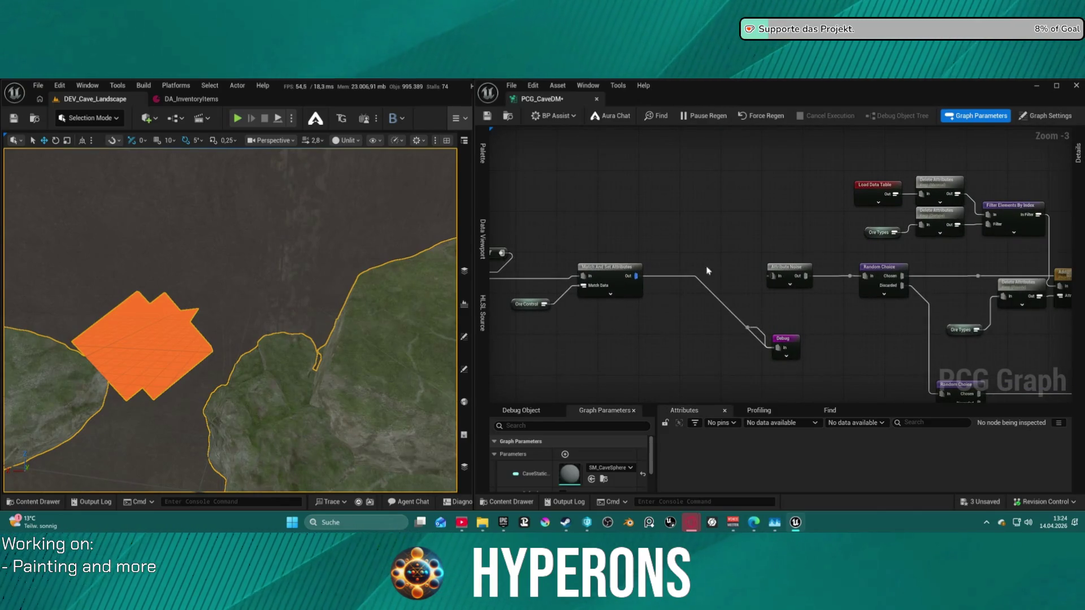
{"action": "mouse_move", "coordinate": [593, 305]}
{"action": "left_mouse_down"}
{"action": "mouse_move", "coordinate": [834, 265]}
{"action": "mouse_move", "coordinate": [812, 273]}
{"action": "left_mouse_up"}
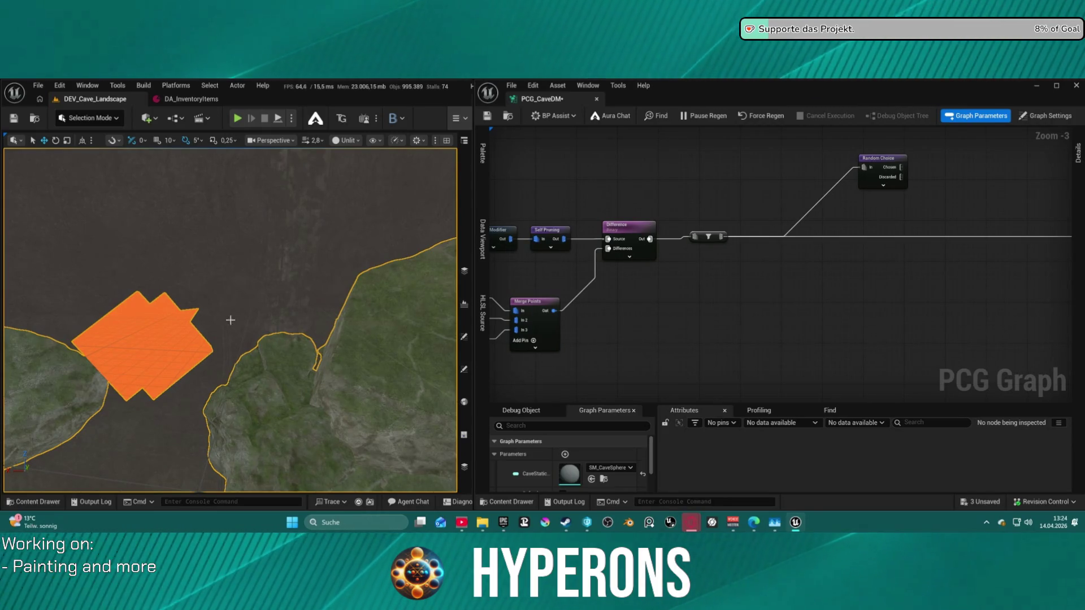
{"action": "left_click_drag", "start_coordinate": [595, 218], "coordinate": [981, 223]}
{"action": "left_click_drag", "start_coordinate": [896, 243], "coordinate": [846, 238]}
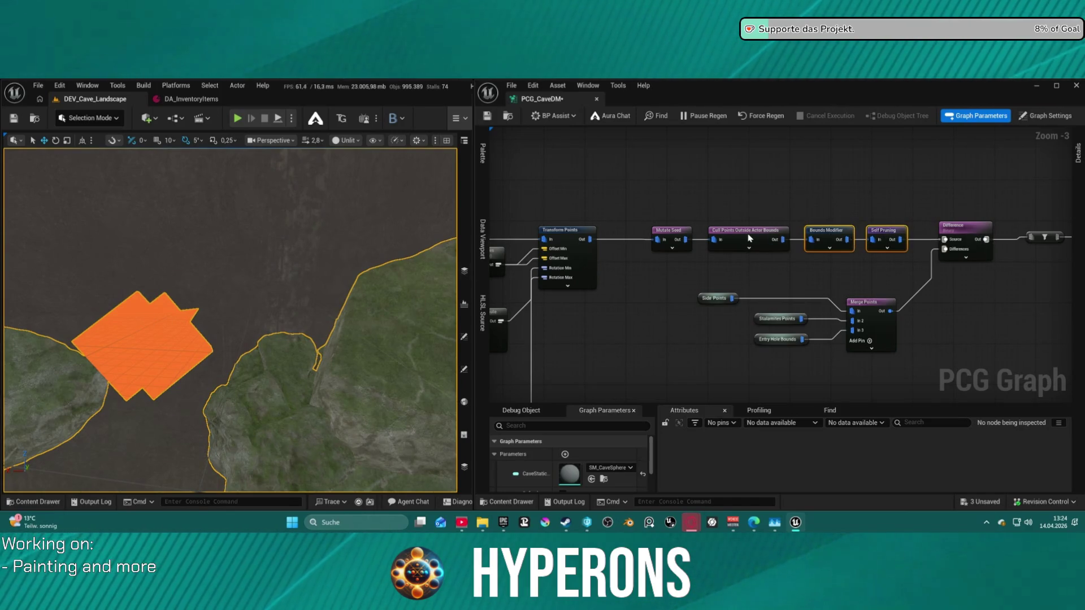
Check Self Pruning's Pruning Type list, keep All Equal, and pan to the Random Choice branch
{"action": "left_click", "coordinate": [894, 233]}
{"action": "left_click", "coordinate": [1079, 154]}
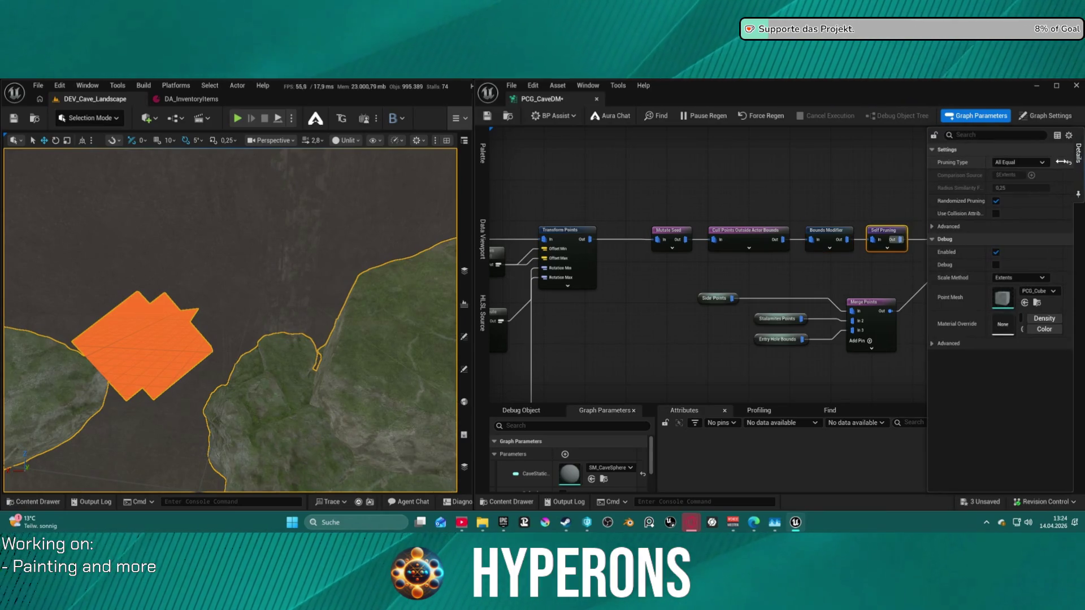
{"action": "left_click", "coordinate": [1017, 163]}
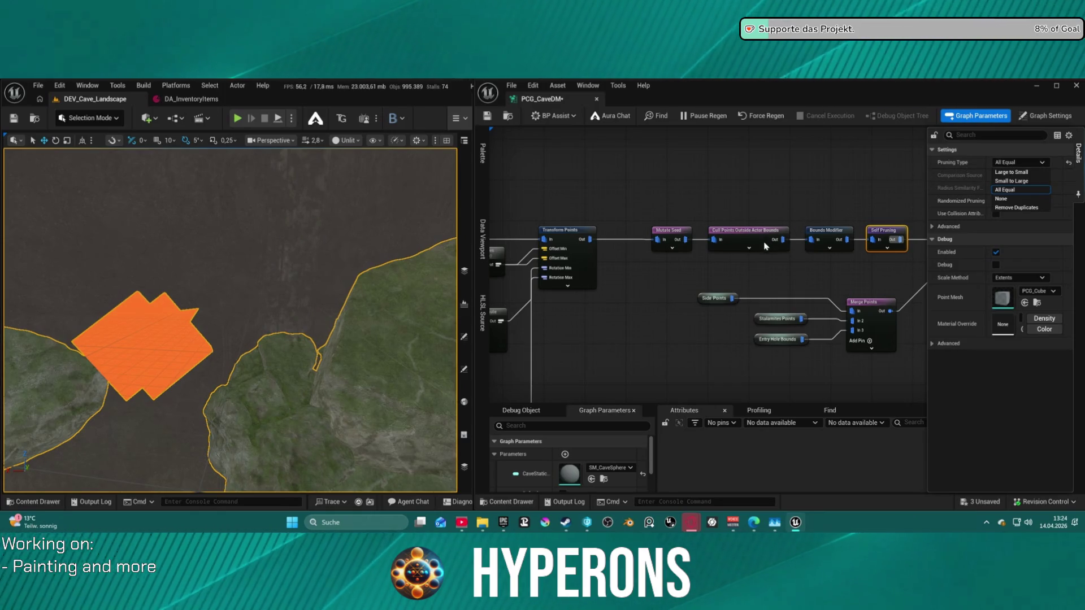
{"action": "mouse_move", "coordinate": [731, 280]}
{"action": "left_mouse_down"}
{"action": "mouse_move", "coordinate": [770, 283]}
{"action": "mouse_move", "coordinate": [344, 286]}
{"action": "mouse_move", "coordinate": [341, 331]}
{"action": "left_mouse_up"}
{"action": "mouse_move", "coordinate": [622, 192]}
{"action": "left_mouse_down"}
{"action": "mouse_move", "coordinate": [717, 240]}
{"action": "mouse_move", "coordinate": [730, 234]}
{"action": "mouse_move", "coordinate": [686, 218]}
{"action": "mouse_move", "coordinate": [644, 136]}
{"action": "mouse_move", "coordinate": [547, 138]}
{"action": "left_mouse_up"}
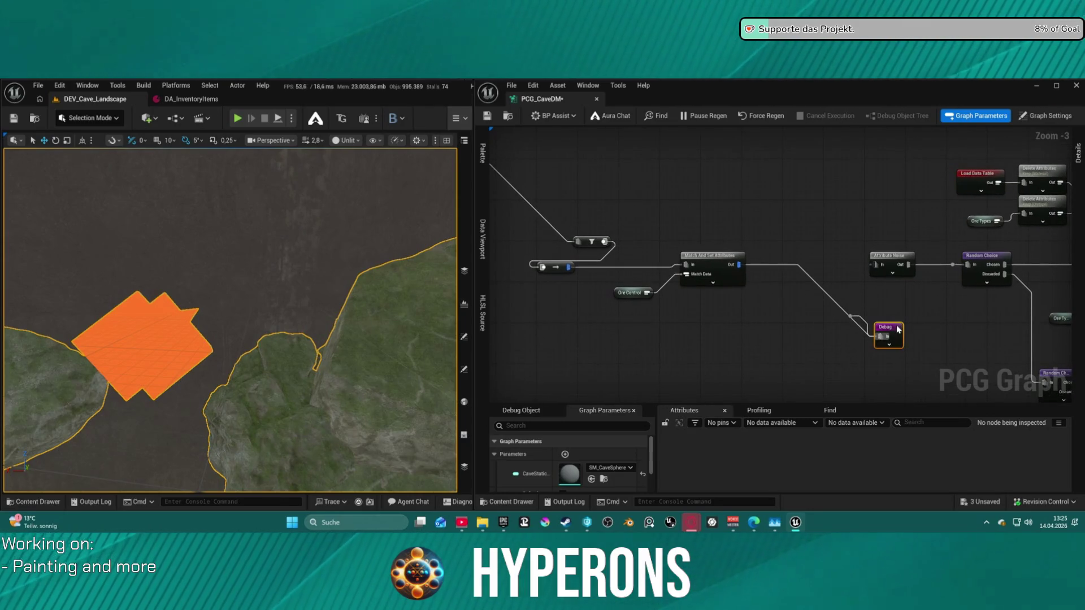
Reset the Debug node's Scale Method to Extents and save all changed packages
{"action": "left_click", "coordinate": [1078, 153]}
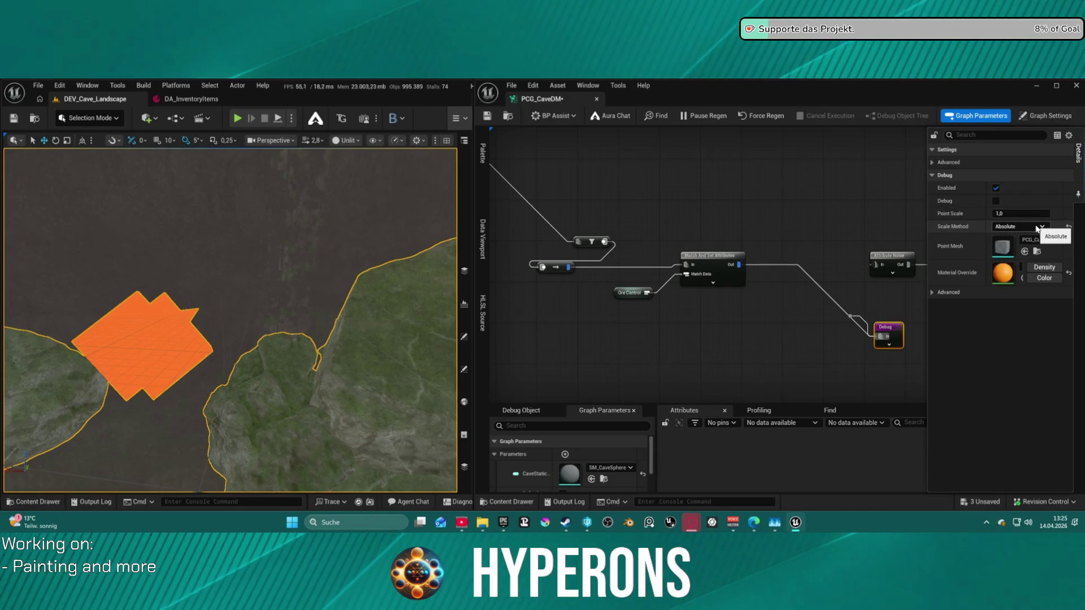
{"action": "left_click", "coordinate": [1069, 228]}
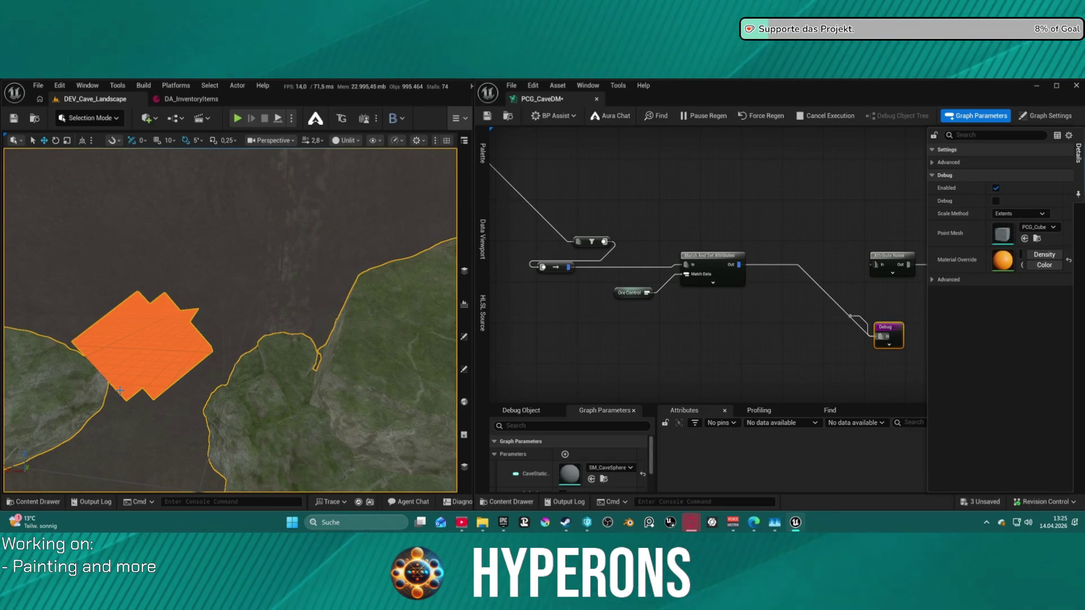
{"action": "key", "text": "ctrl+s"}
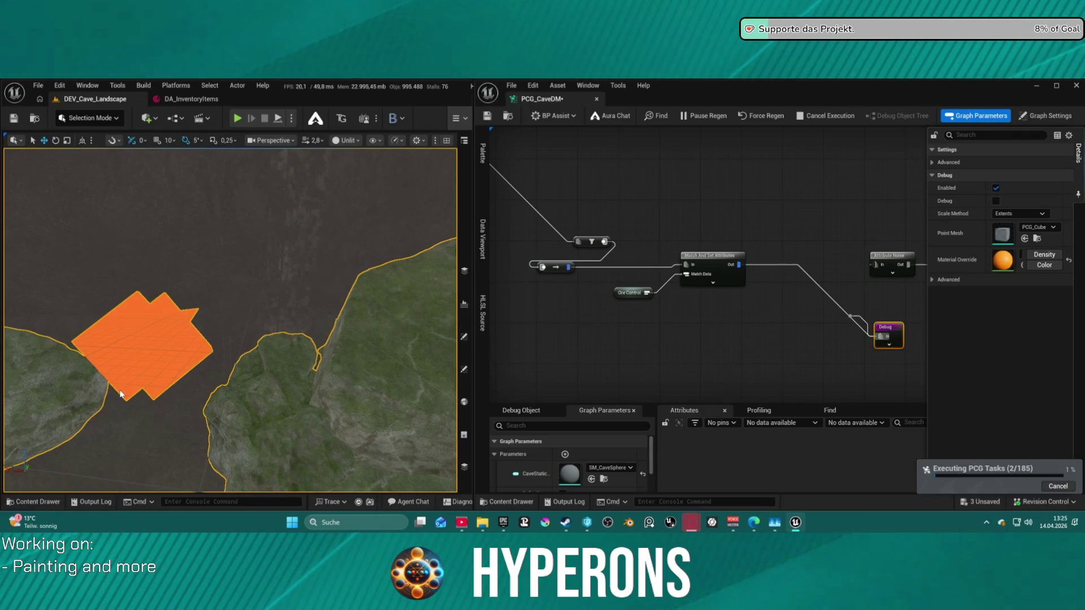
{"action": "mouse_move", "coordinate": [146, 377]}
{"action": "left_mouse_down"}
{"action": "mouse_move", "coordinate": [213, 334]}
{"action": "mouse_move", "coordinate": [169, 396]}
{"action": "mouse_move", "coordinate": [169, 158]}
{"action": "left_mouse_up"}
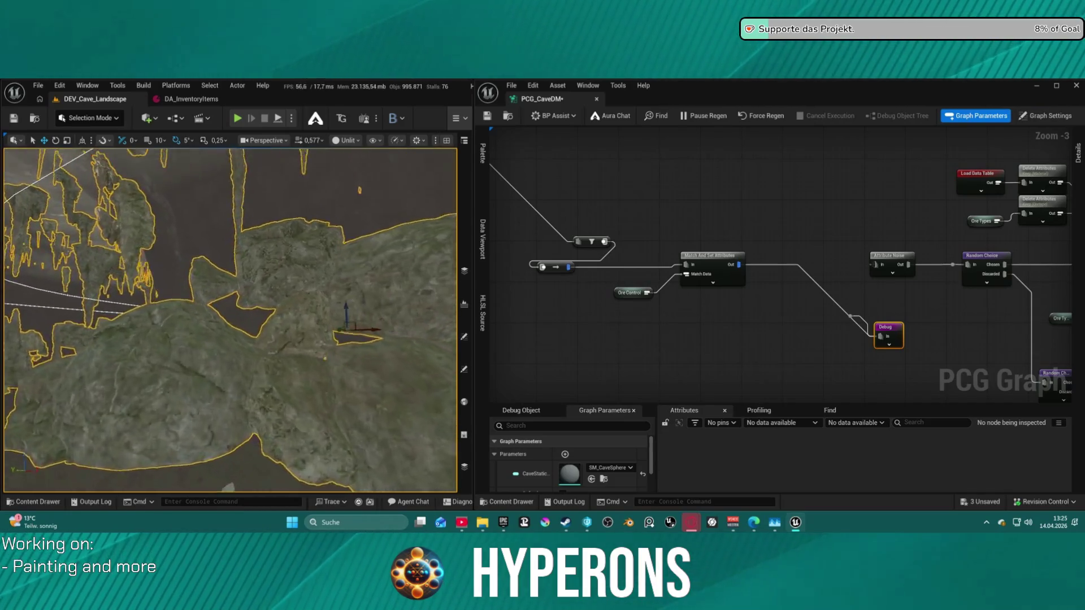
Fly the camera over the cave terrain, then view the Bounds Modifier's settings: Scale, bounds 2.0
{"action": "left_click_drag", "start_coordinate": [226, 316], "coordinate": [226, 286]}
{"action": "mouse_move", "coordinate": [632, 201]}
{"action": "left_mouse_down"}
{"action": "mouse_move", "coordinate": [626, 264]}
{"action": "mouse_move", "coordinate": [918, 305]}
{"action": "left_mouse_up"}
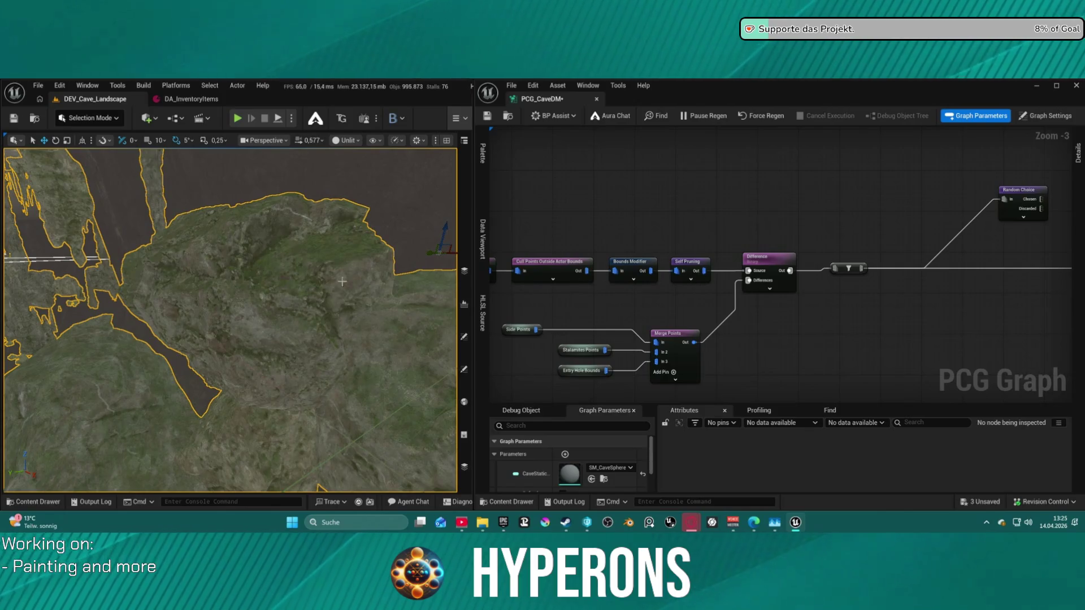
{"action": "left_click_drag", "start_coordinate": [231, 321], "coordinate": [231, 297]}
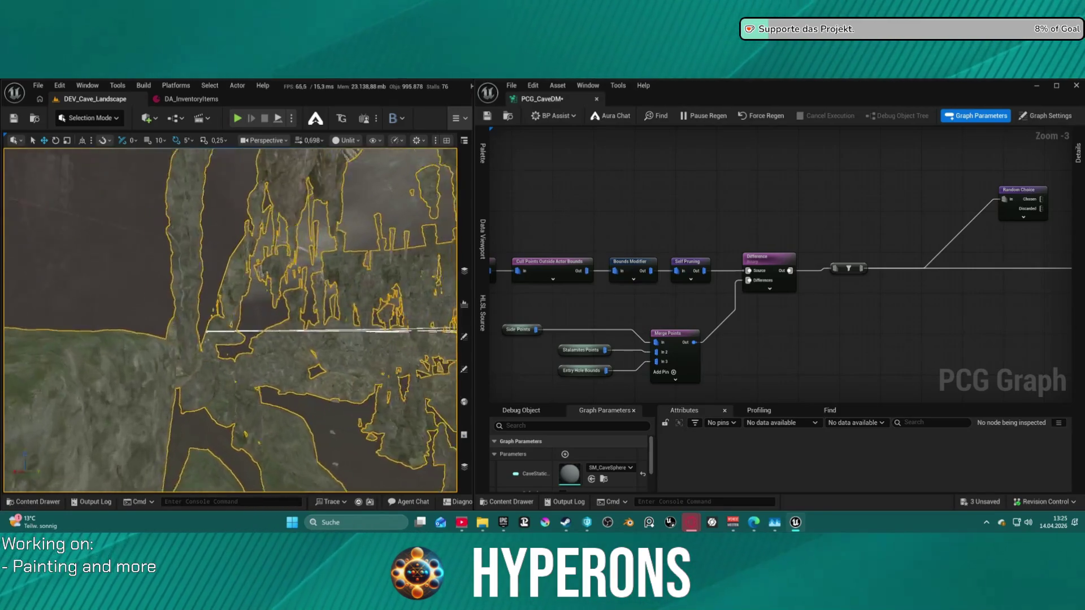
{"action": "left_click_drag", "start_coordinate": [230, 297], "coordinate": [231, 273]}
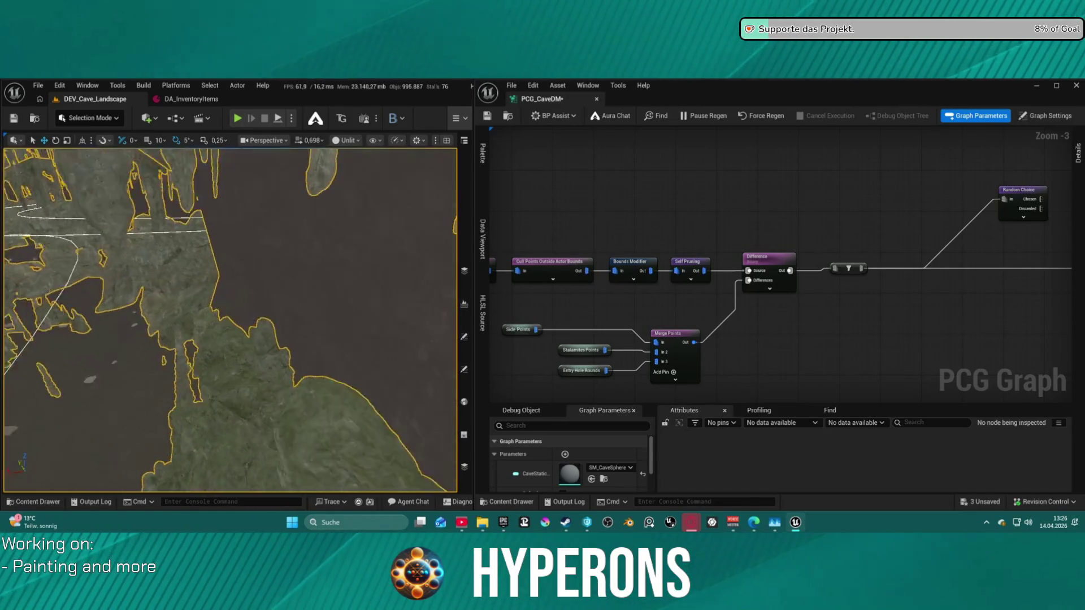
{"action": "left_click_drag", "start_coordinate": [230, 273], "coordinate": [230, 250]}
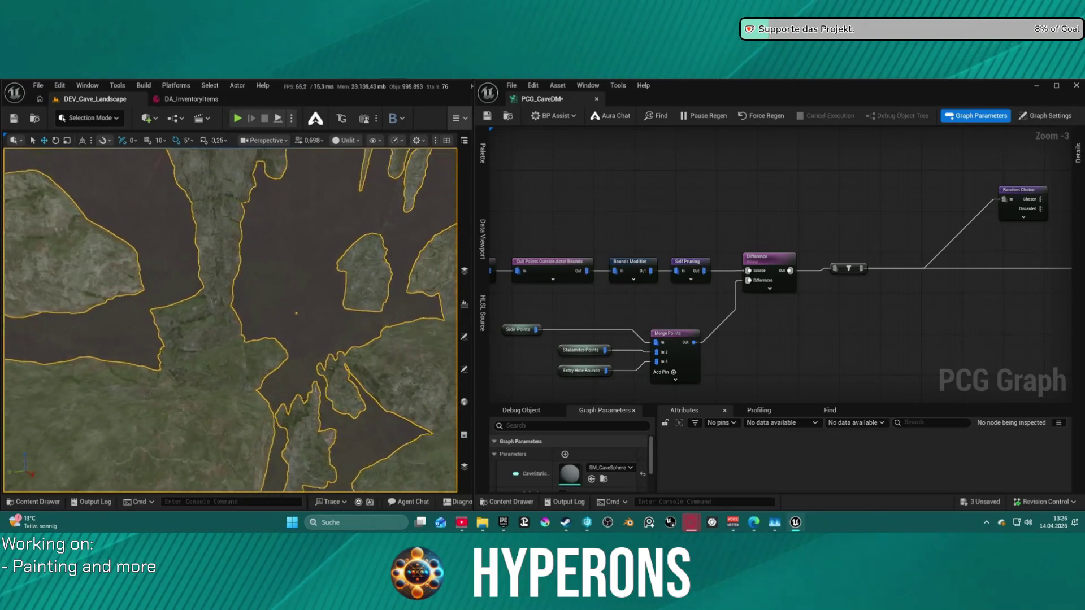
{"action": "left_click_drag", "start_coordinate": [230, 250], "coordinate": [231, 226]}
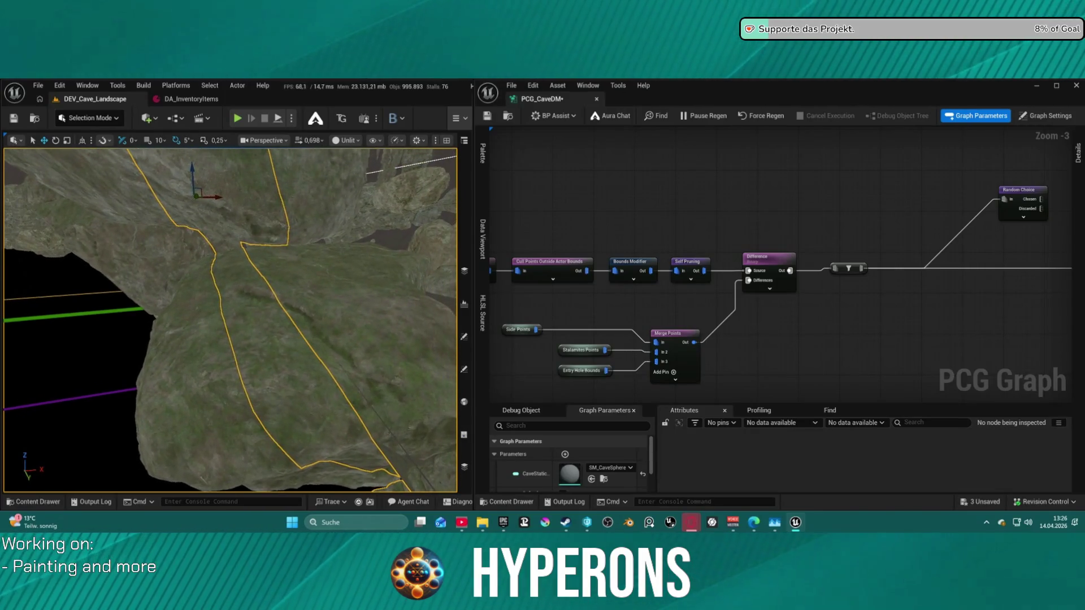
{"action": "left_click_drag", "start_coordinate": [230, 226], "coordinate": [231, 194]}
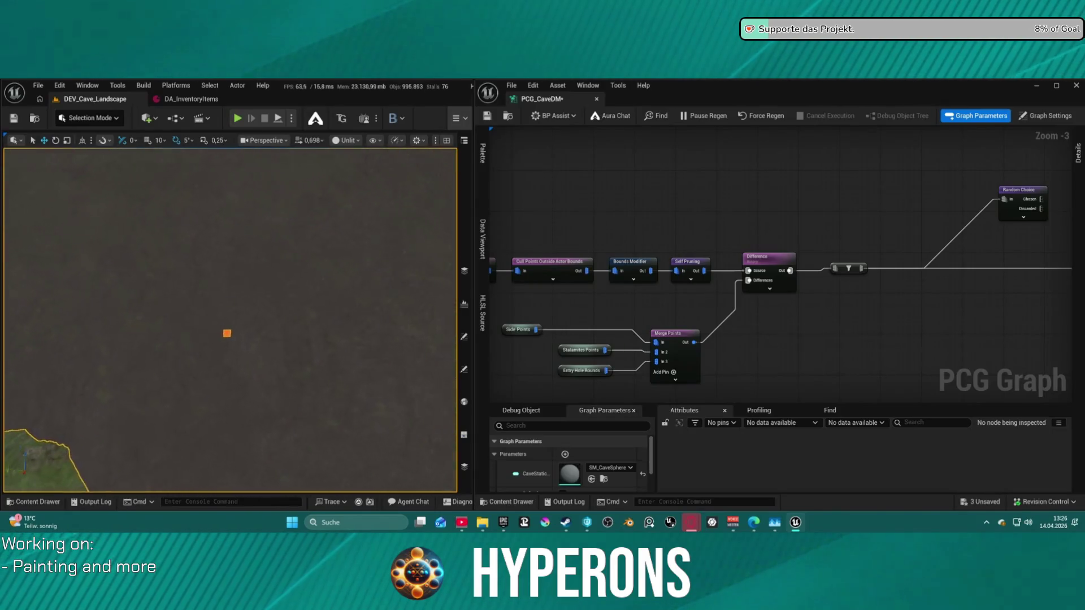
{"action": "left_click", "coordinate": [629, 262]}
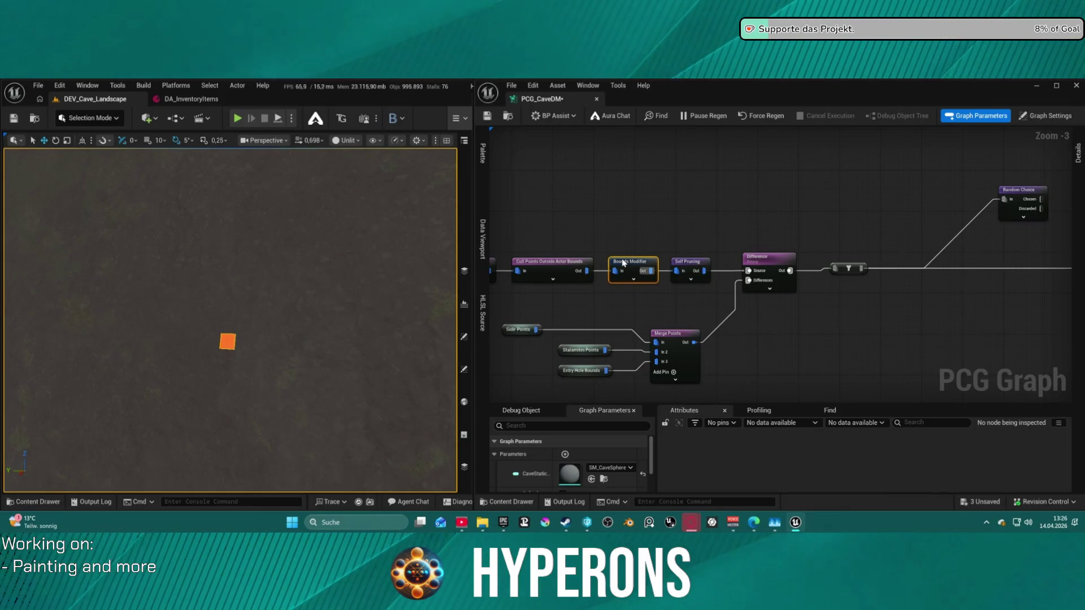
{"action": "left_click", "coordinate": [1077, 152]}
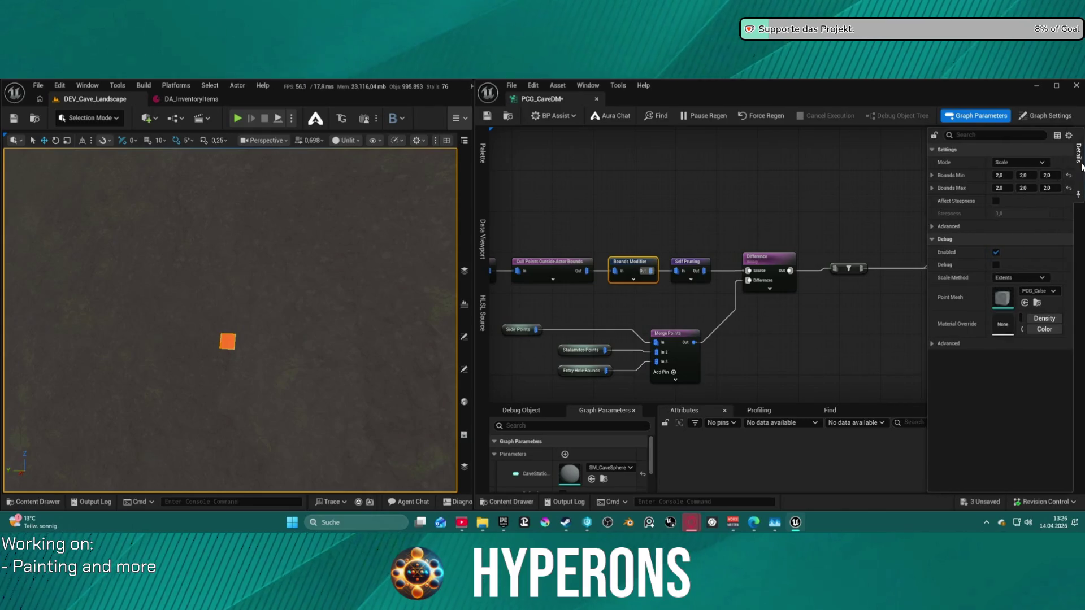
Pause automatic regeneration and set the Bounds Modifier's Bounds Min X, Y and Z to 10
{"action": "left_click", "coordinate": [705, 116]}
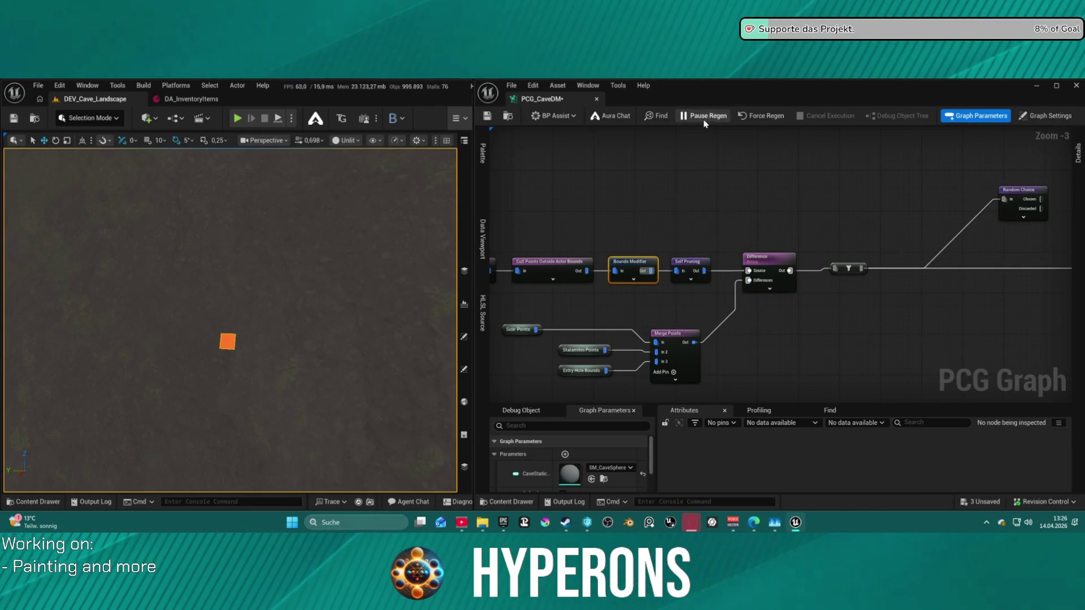
{"action": "left_click", "coordinate": [1077, 153]}
{"action": "left_click", "coordinate": [1006, 175]}
{"action": "type", "text": "10"}
{"action": "key", "text": "Tab"}
{"action": "type", "text": "10"}
{"action": "key", "text": "Tab"}
{"action": "type", "text": "10"}
Set Bounds Max to 10 on every axis and hide the Details panel
{"action": "key", "text": "Tab"}
{"action": "type", "text": "1"}
{"action": "key", "text": "Tab"}
{"action": "type", "text": "0"}
{"action": "key", "text": "Tab"}
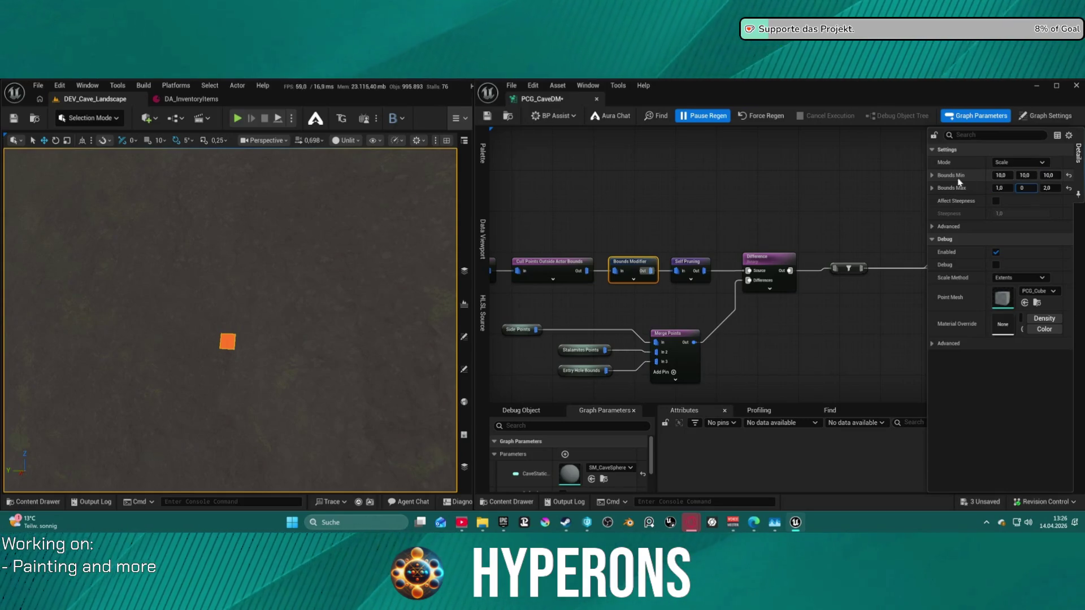
{"action": "type", "text": "10"}
{"action": "key", "text": "Tab"}
{"action": "type", "text": "10"}
{"action": "key", "text": "Return"}
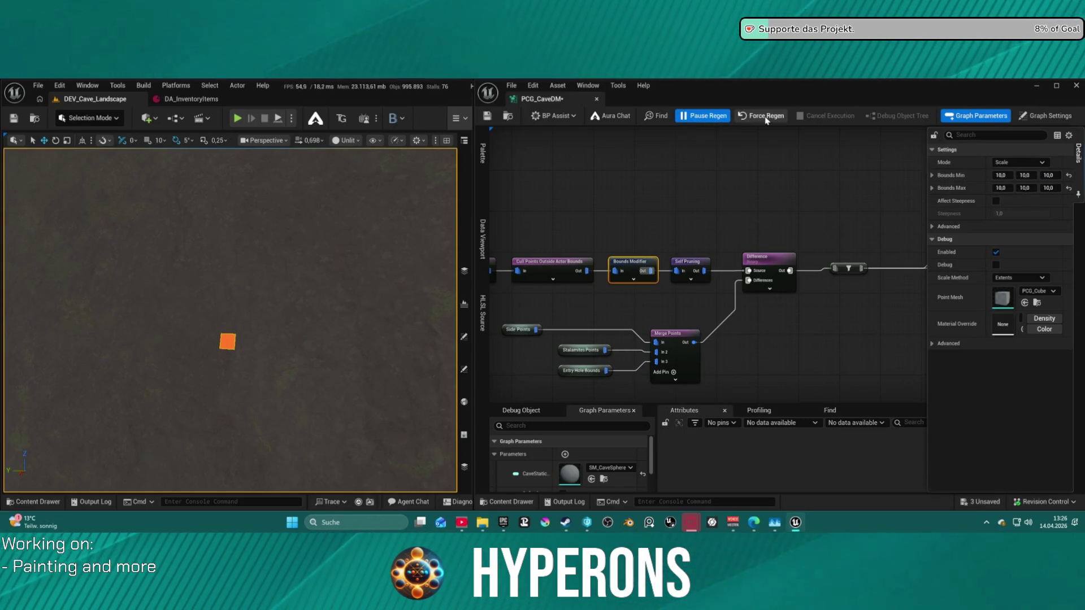
{"action": "left_click", "coordinate": [766, 119]}
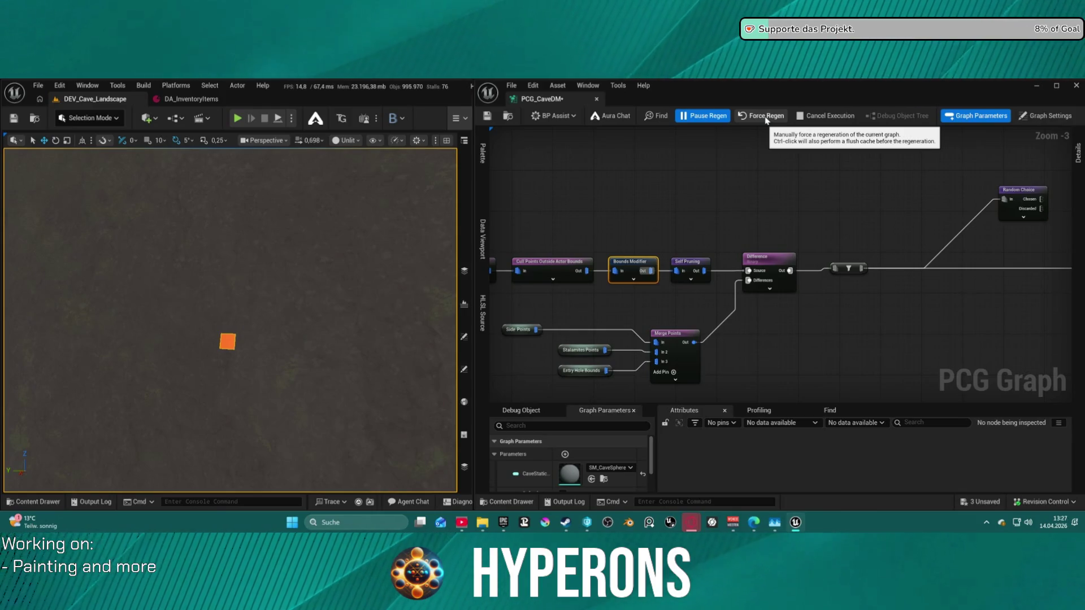
Force a regeneration with the new bounds, inspect the cave, and reopen the Bounds Modifier settings
{"action": "left_click", "coordinate": [766, 116]}
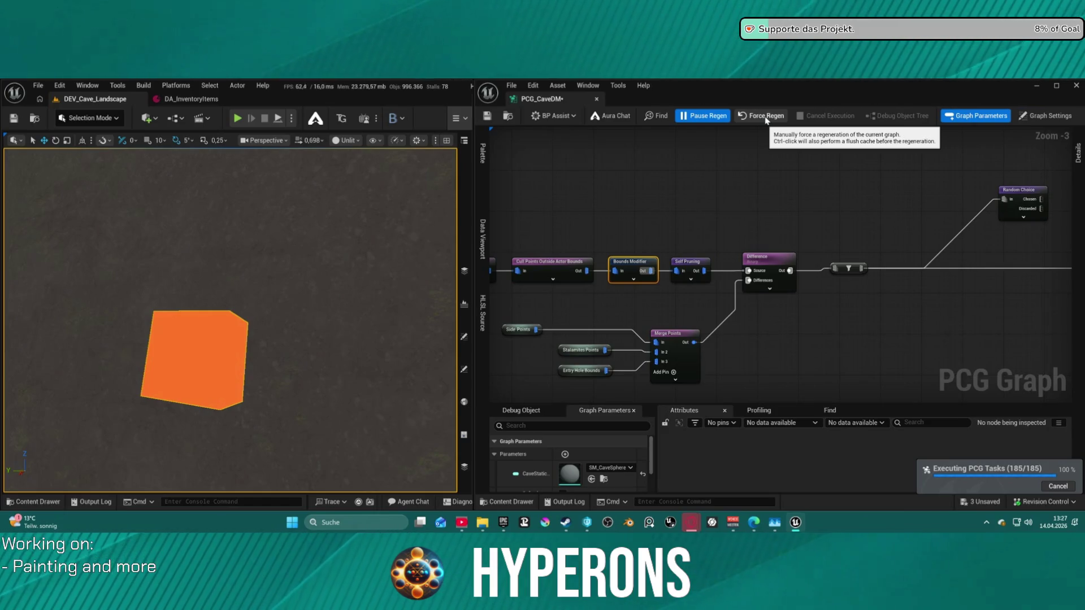
{"action": "scroll", "coordinate": [316, 300], "scroll_direction": "down", "scroll_amount": 10}
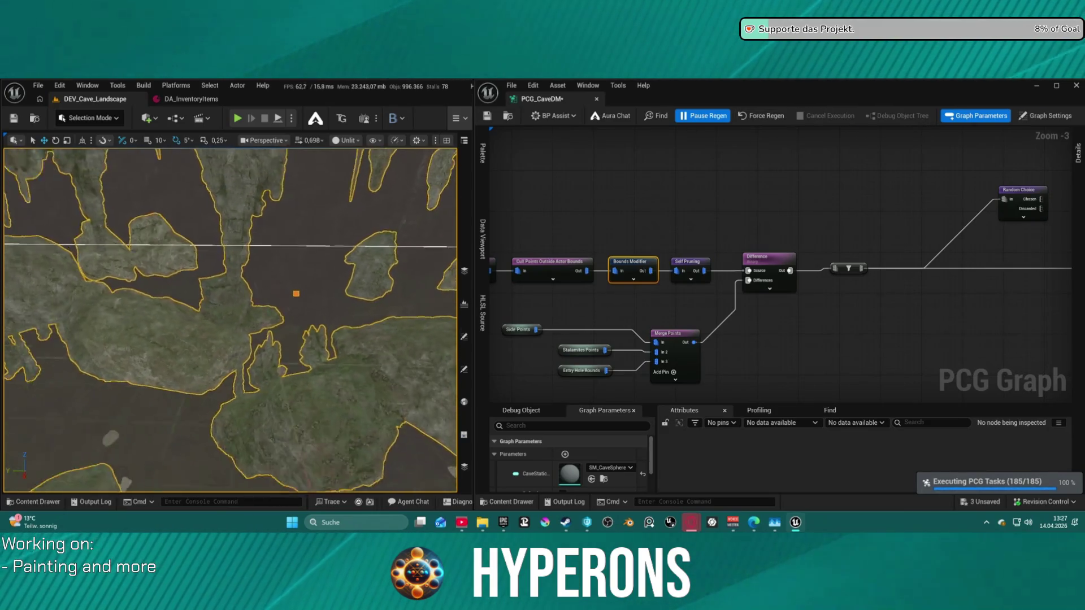
{"action": "scroll", "coordinate": [231, 320], "scroll_direction": "up", "scroll_amount": 5}
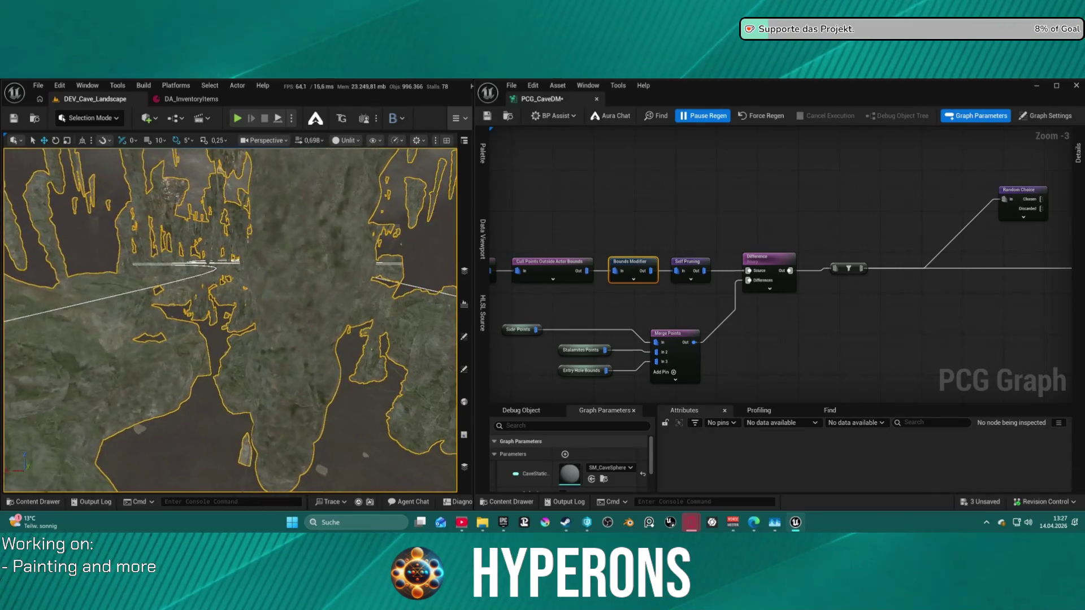
{"action": "scroll", "coordinate": [230, 320], "scroll_direction": "up", "scroll_amount": 1}
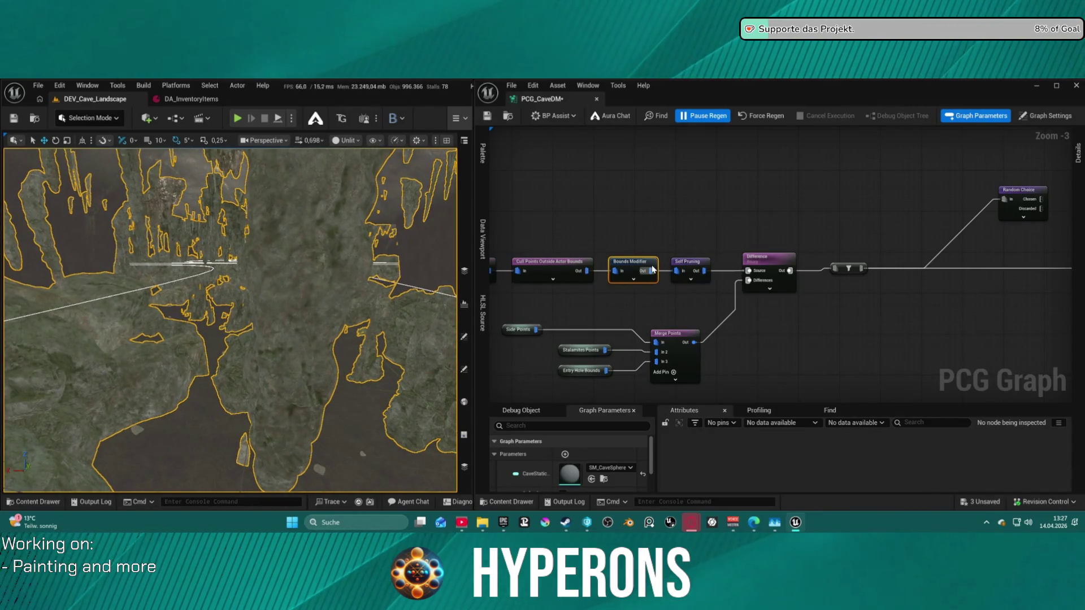
{"action": "left_click", "coordinate": [1076, 154]}
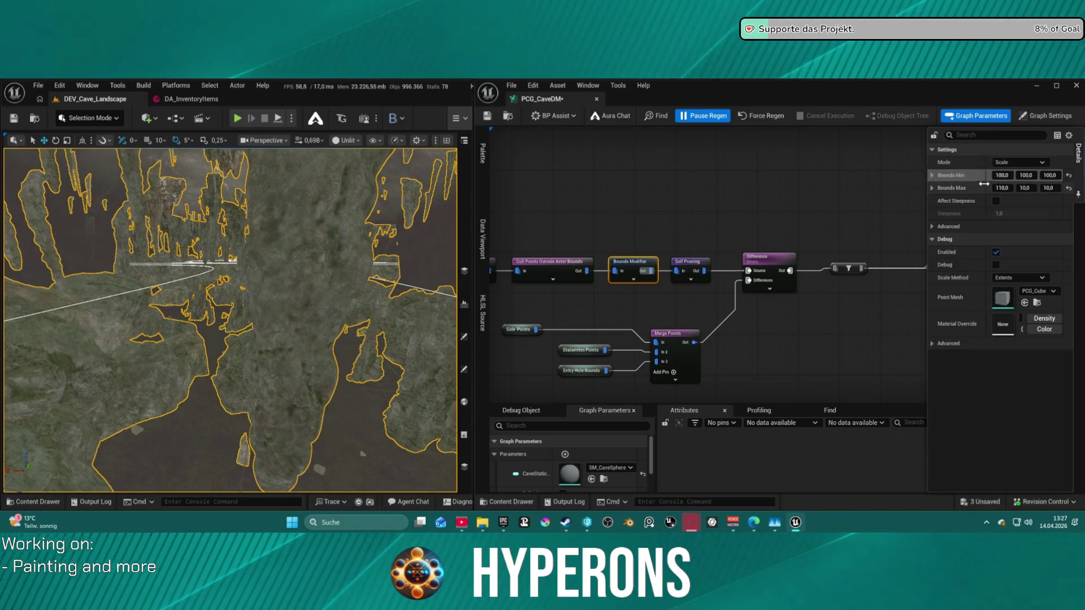
Undo the last Bounds Max change, regenerate, and fly the camera through the cave's gaps
{"action": "key", "text": "ctrl+z"}
{"action": "left_click", "coordinate": [749, 120]}
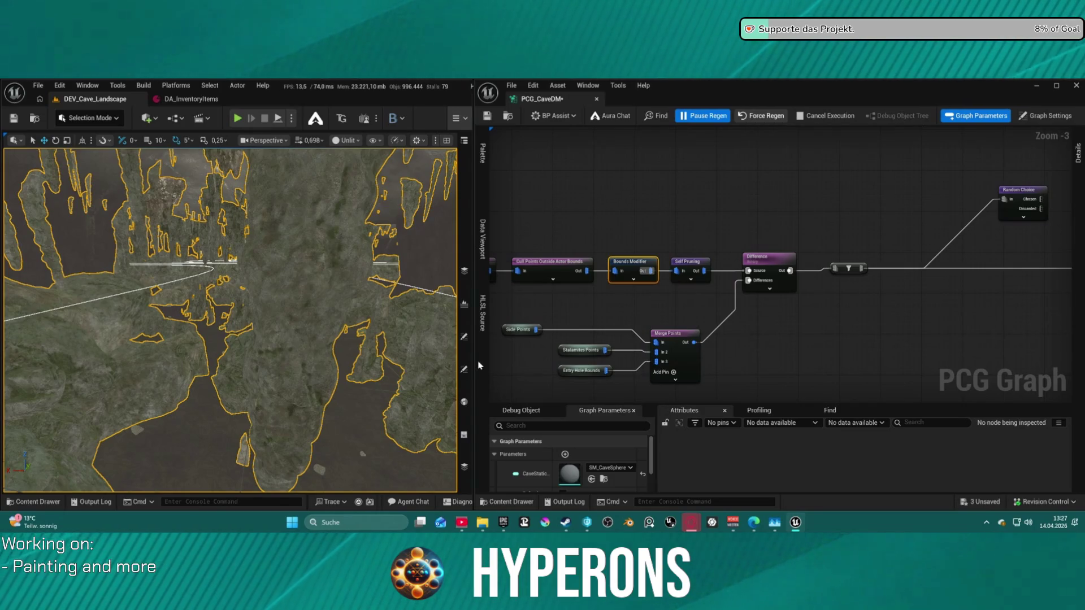
{"action": "left_click_drag", "start_coordinate": [306, 341], "coordinate": [307, 342]}
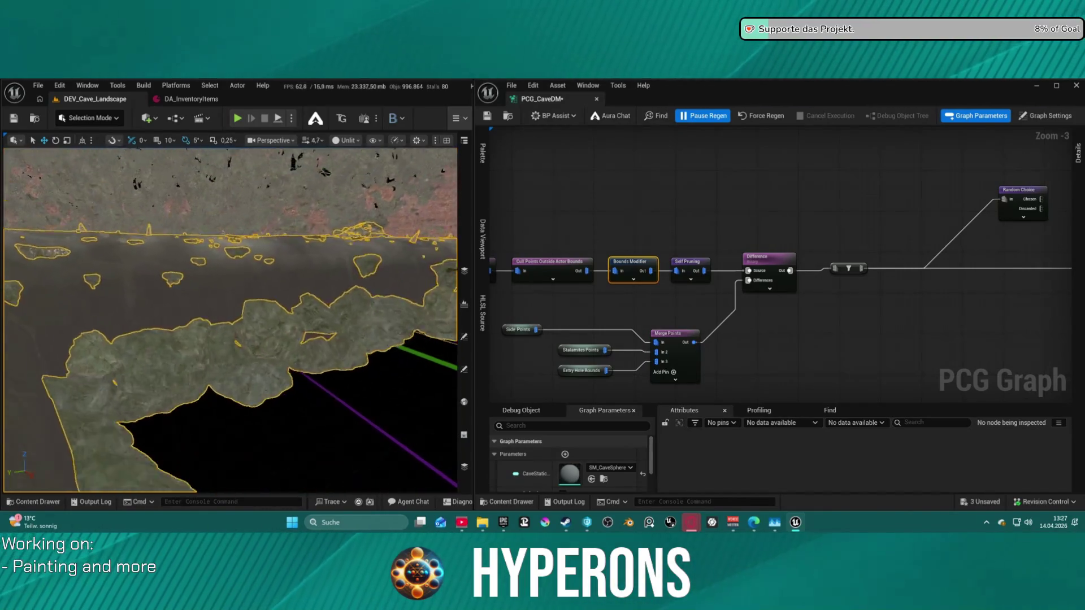
{"action": "left_click_drag", "start_coordinate": [307, 342], "coordinate": [306, 341]}
{"action": "scroll", "coordinate": [307, 341], "scroll_direction": "down", "scroll_amount": 2}
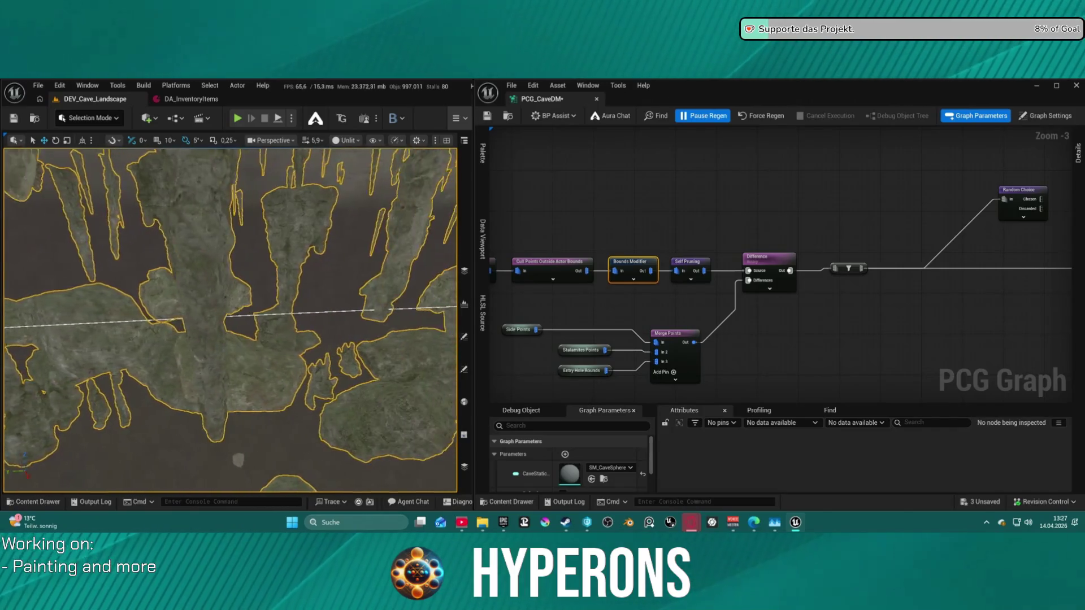
Pan the PCG graph and shift the Side Points node slightly right beside Merge Points
{"action": "right_click", "coordinate": [333, 339]}
{"action": "left_click_drag", "start_coordinate": [537, 317], "coordinate": [653, 311]}
{"action": "left_click_drag", "start_coordinate": [626, 325], "coordinate": [667, 324]}
{"action": "left_click_drag", "start_coordinate": [778, 306], "coordinate": [744, 233]}
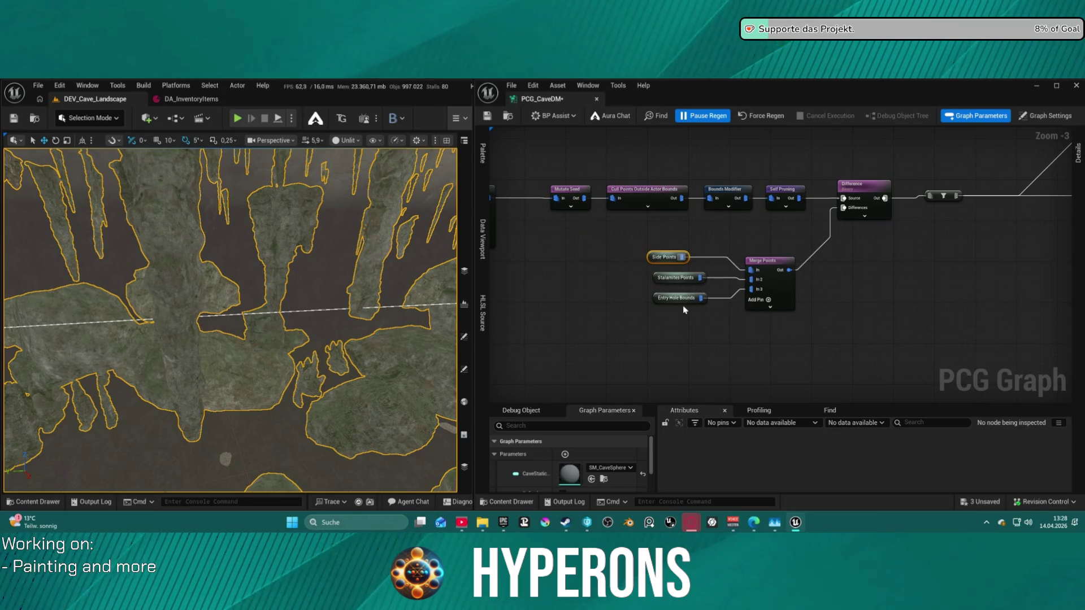
Reposition the Side Points node and check the main Bounds Modifier's settings
{"action": "mouse_move", "coordinate": [661, 260]}
{"action": "left_mouse_down"}
{"action": "mouse_move", "coordinate": [645, 259]}
{"action": "mouse_move", "coordinate": [656, 238]}
{"action": "left_mouse_up"}
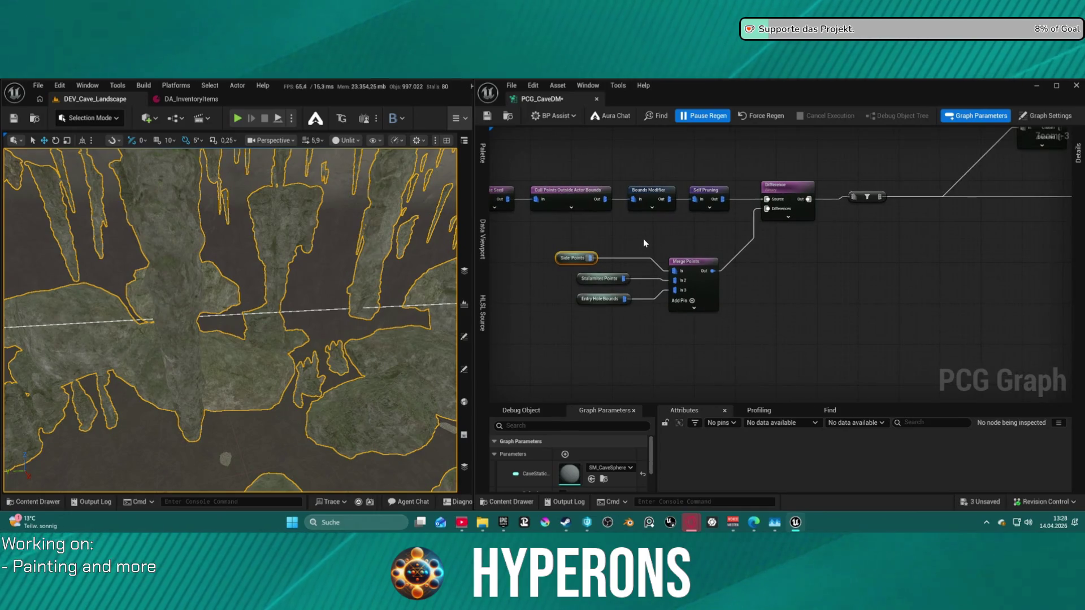
{"action": "left_click", "coordinate": [656, 197]}
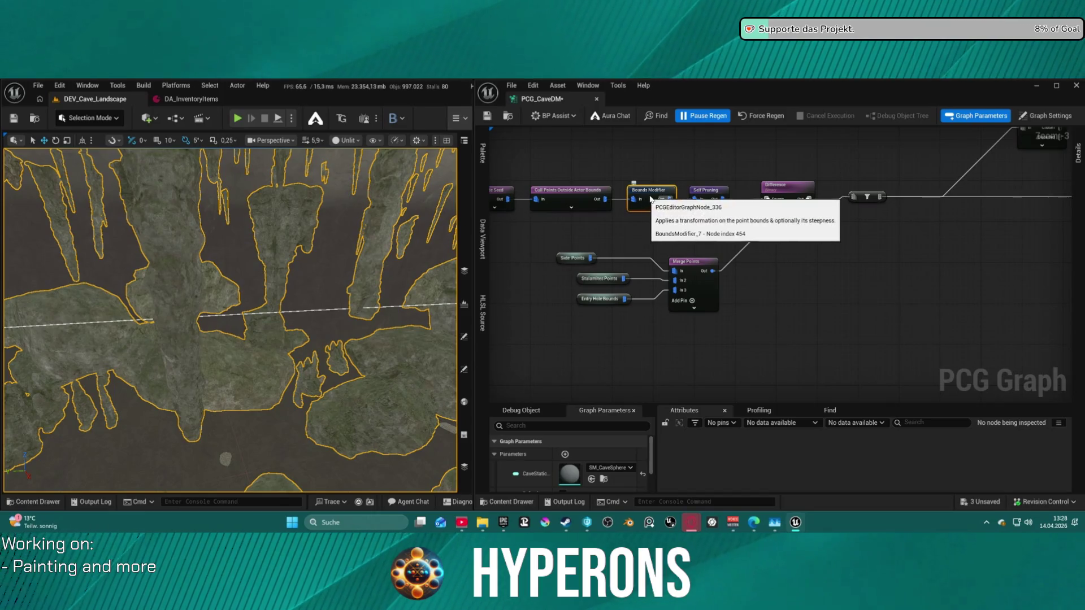
{"action": "left_click", "coordinate": [1078, 152]}
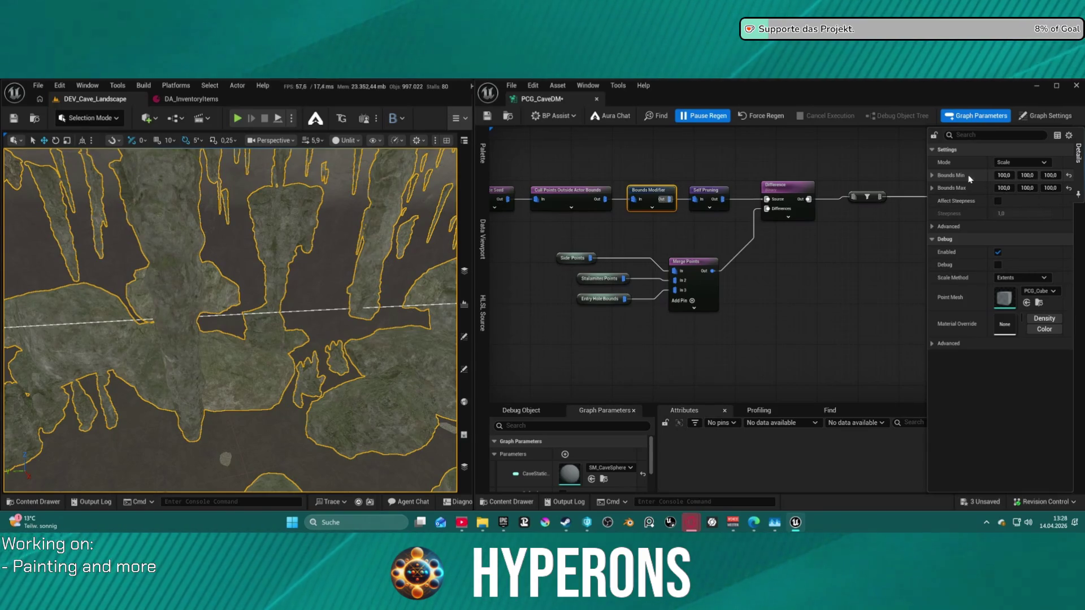
{"action": "mouse_move", "coordinate": [570, 258]}
{"action": "left_mouse_down"}
{"action": "mouse_move", "coordinate": [586, 253]}
{"action": "mouse_move", "coordinate": [576, 233]}
{"action": "left_mouse_up"}
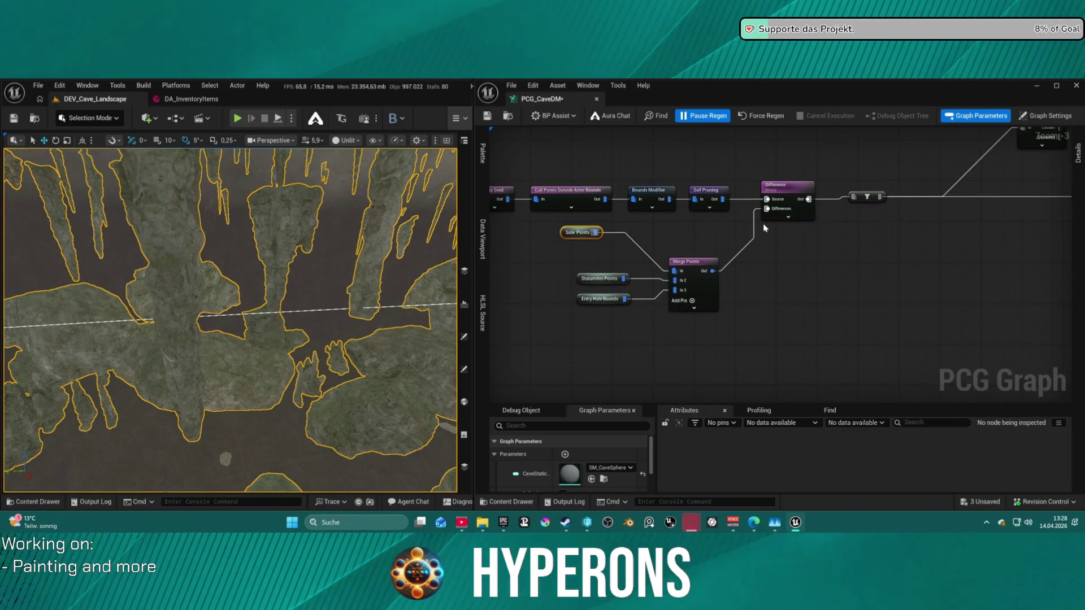
In the Side comment, add an In 2 pin to Merge Points and pull a wire from it
{"action": "scroll", "coordinate": [761, 228], "scroll_direction": "down", "scroll_amount": 4}
{"action": "scroll", "coordinate": [721, 249], "scroll_direction": "up", "scroll_amount": 2}
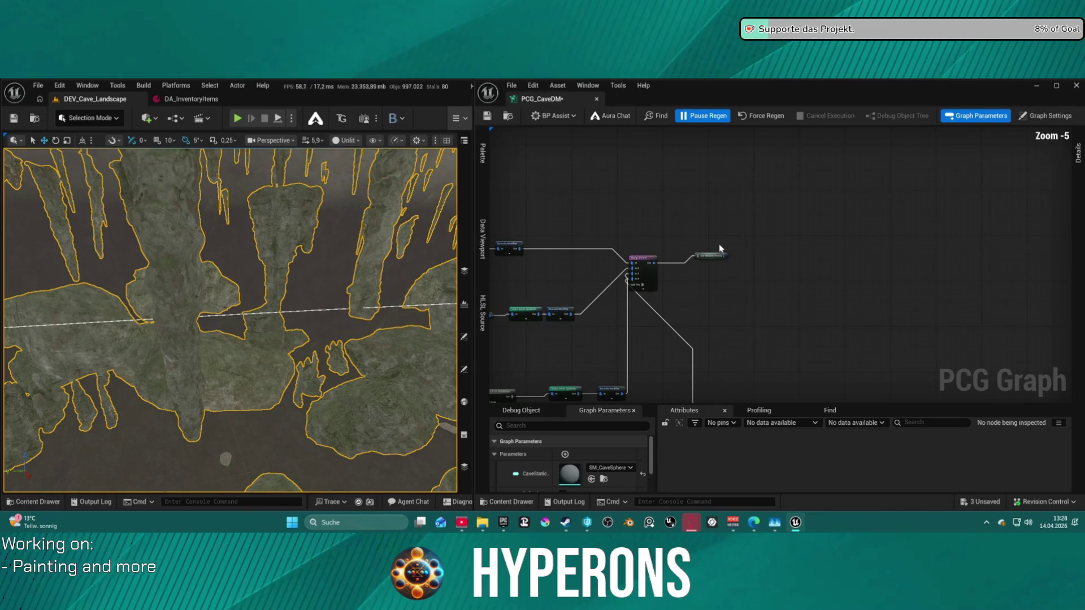
{"action": "scroll", "coordinate": [712, 240], "scroll_direction": "up", "scroll_amount": 4}
{"action": "scroll", "coordinate": [610, 228], "scroll_direction": "down", "scroll_amount": 5}
{"action": "left_click_drag", "start_coordinate": [650, 243], "coordinate": [692, 261]}
{"action": "scroll", "coordinate": [693, 261], "scroll_direction": "down", "scroll_amount": 5}
{"action": "scroll", "coordinate": [788, 256], "scroll_direction": "up", "scroll_amount": 1}
{"action": "left_click_drag", "start_coordinate": [787, 256], "coordinate": [767, 302]}
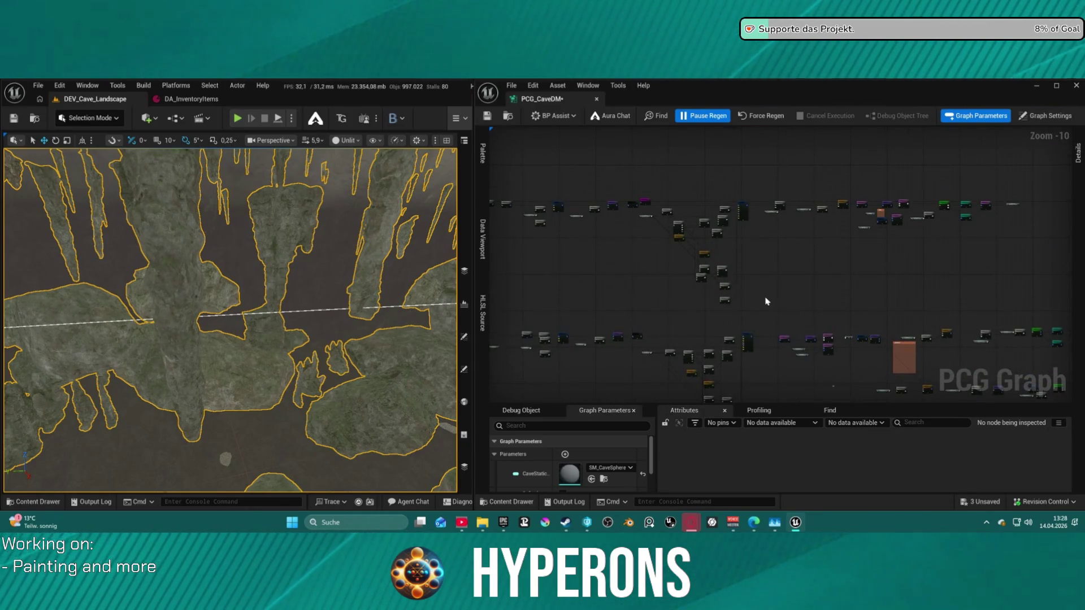
{"action": "scroll", "coordinate": [809, 339], "scroll_direction": "up", "scroll_amount": 9}
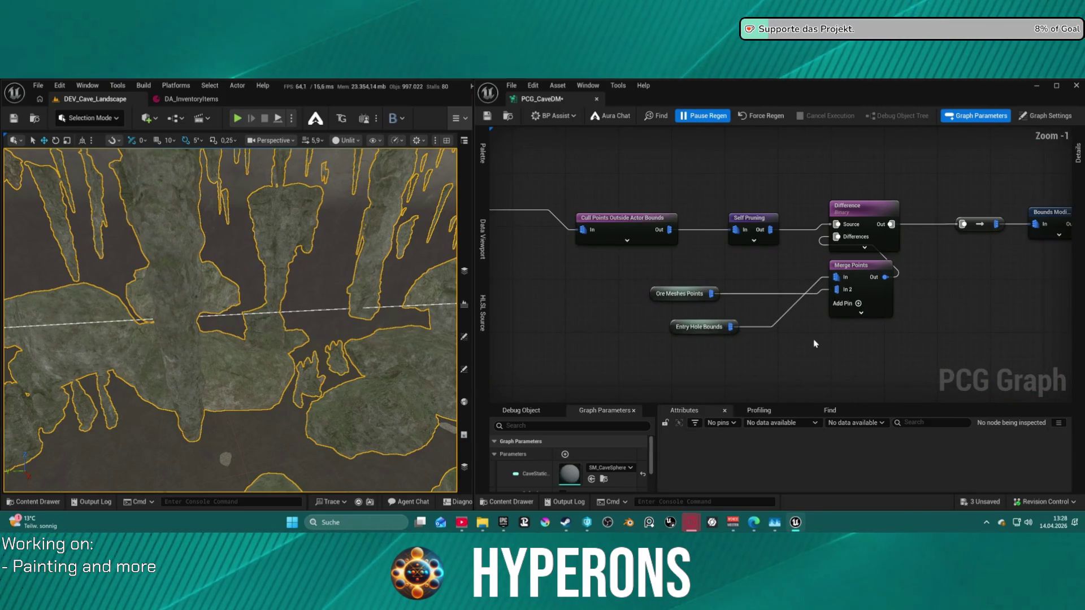
{"action": "scroll", "coordinate": [736, 290], "scroll_direction": "down", "scroll_amount": 6}
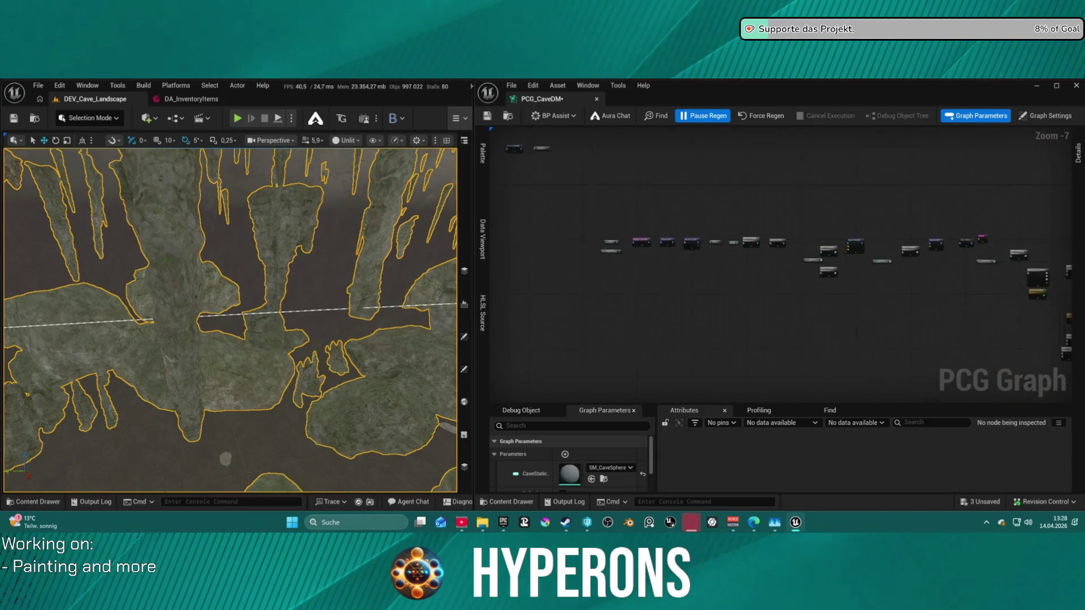
{"action": "scroll", "coordinate": [672, 307], "scroll_direction": "up", "scroll_amount": 5}
{"action": "mouse_move", "coordinate": [656, 300]}
{"action": "left_mouse_down"}
{"action": "mouse_move", "coordinate": [778, 317]}
{"action": "mouse_move", "coordinate": [545, 283]}
{"action": "left_mouse_up"}
{"action": "scroll", "coordinate": [522, 226], "scroll_direction": "down", "scroll_amount": 4}
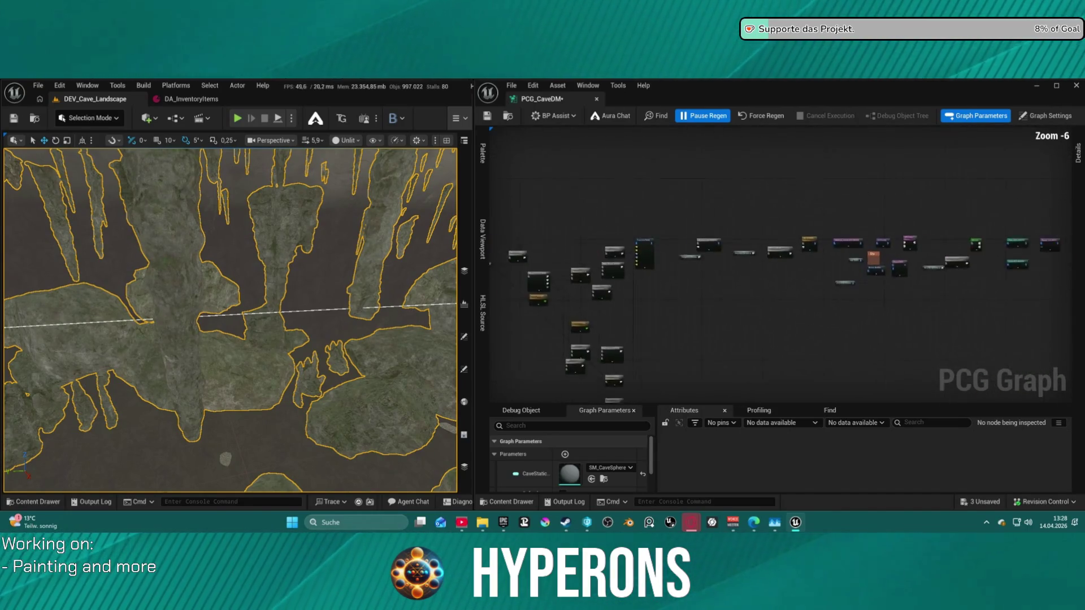
{"action": "scroll", "coordinate": [523, 226], "scroll_direction": "up", "scroll_amount": 4}
{"action": "scroll", "coordinate": [1012, 224], "scroll_direction": "down", "scroll_amount": 10}
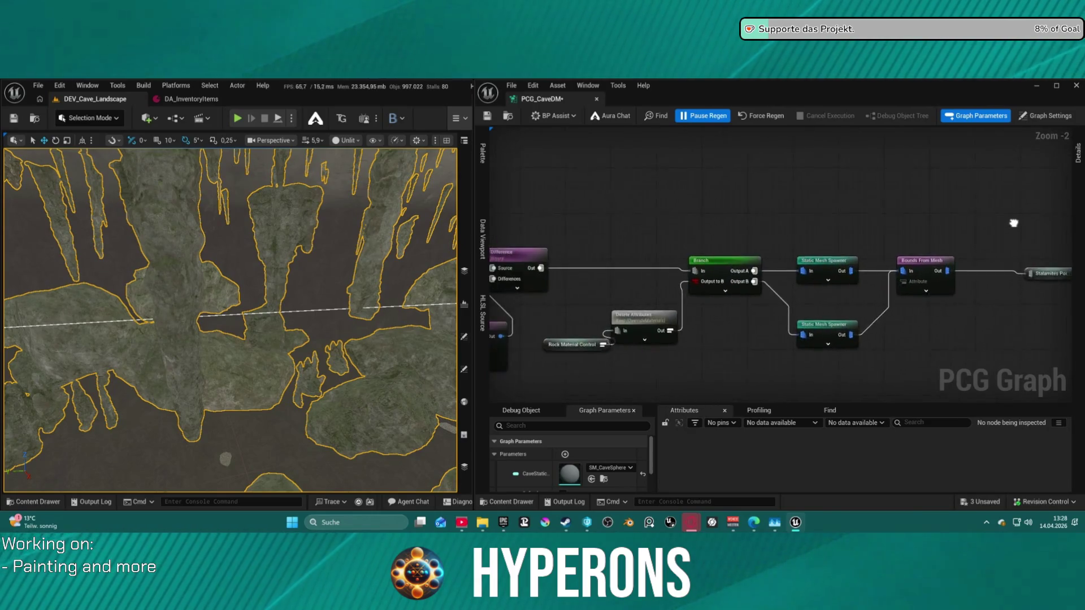
{"action": "scroll", "coordinate": [909, 332], "scroll_direction": "up", "scroll_amount": 9}
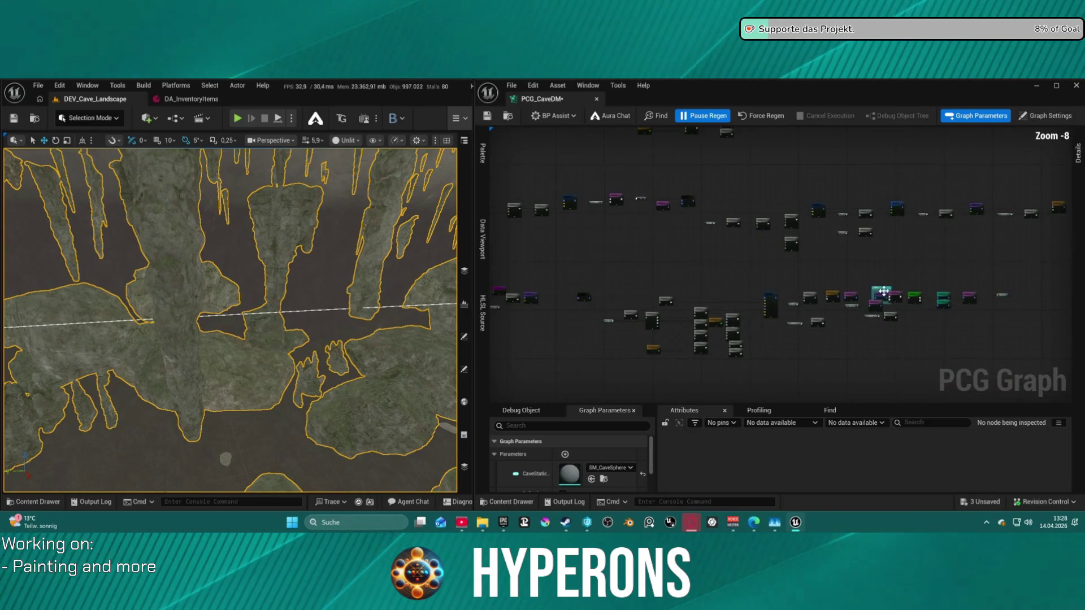
{"action": "left_click_drag", "start_coordinate": [758, 320], "coordinate": [756, 294]}
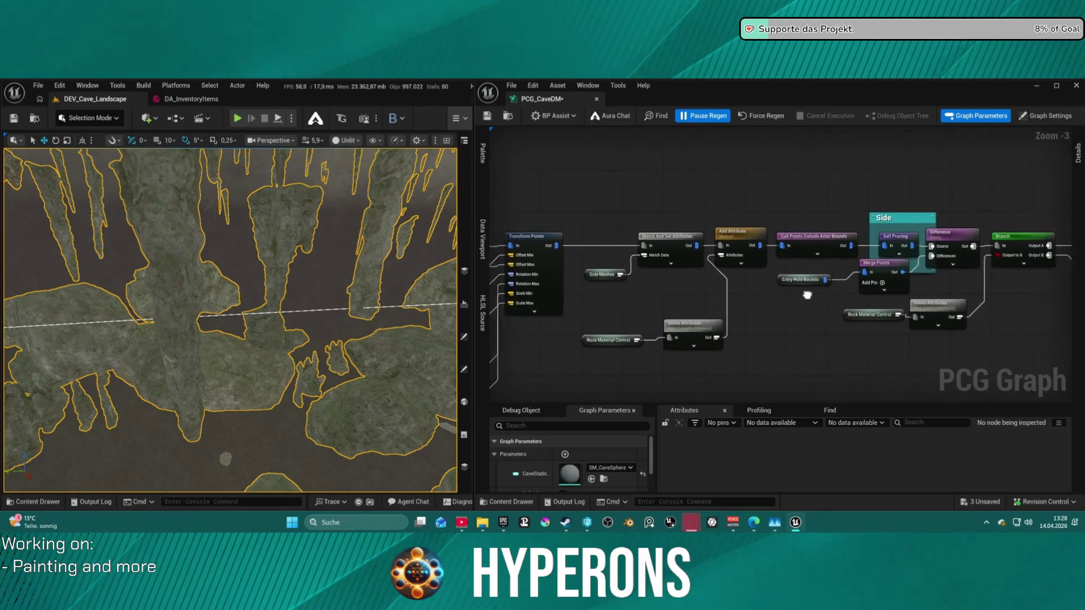
{"action": "left_click", "coordinate": [841, 283]}
{"action": "left_click_drag", "start_coordinate": [825, 283], "coordinate": [748, 310]}
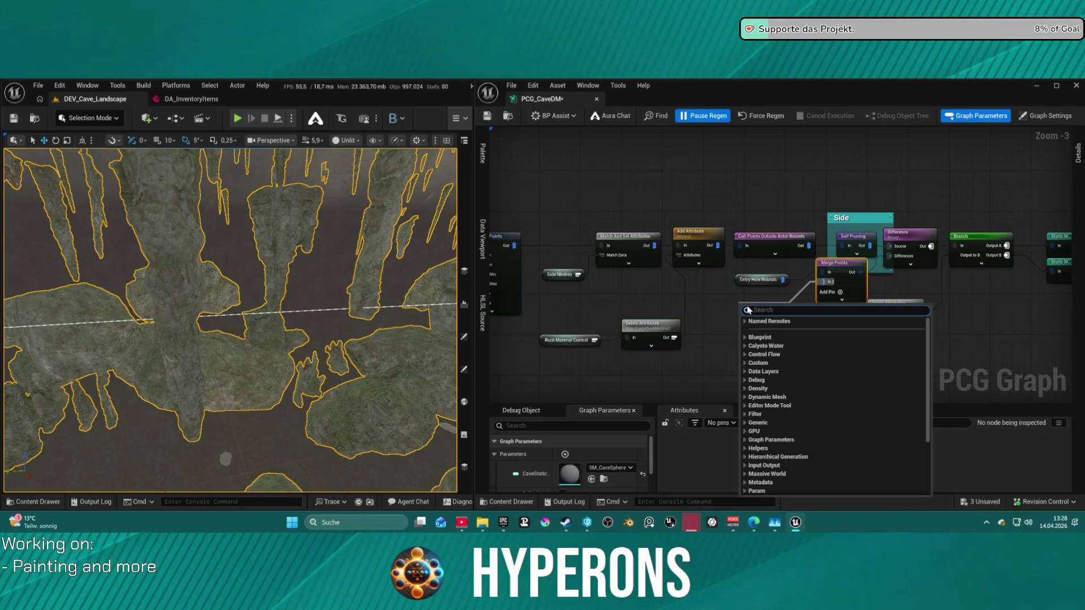
Connect the Ore Meshes Points reroute into the side Merge Points In 2 input
{"action": "type", "text": "rock"}
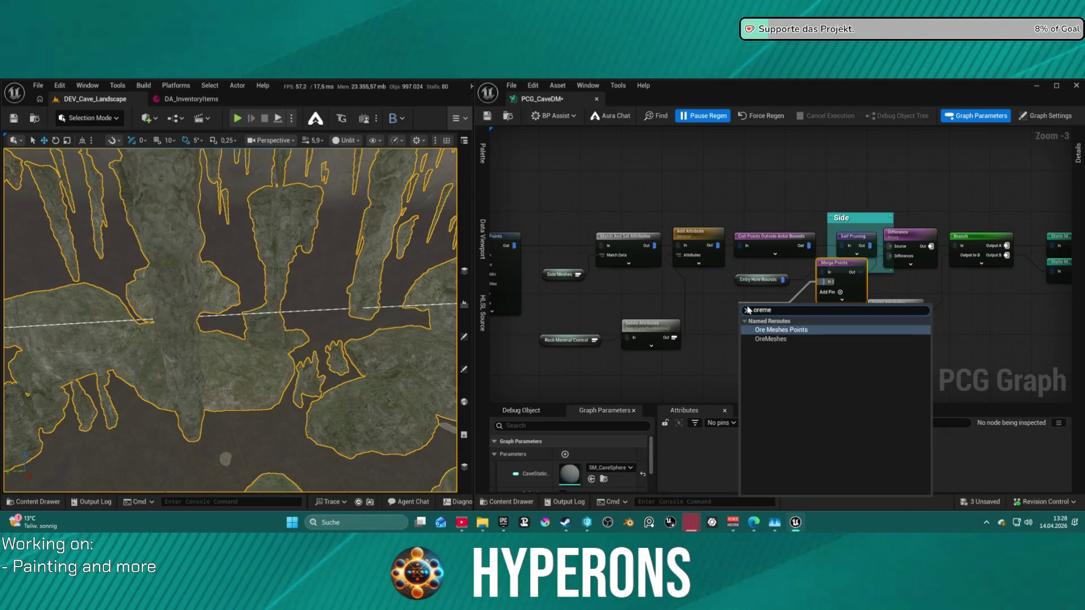
{"action": "key", "text": "Return"}
{"action": "left_click", "coordinate": [763, 325]}
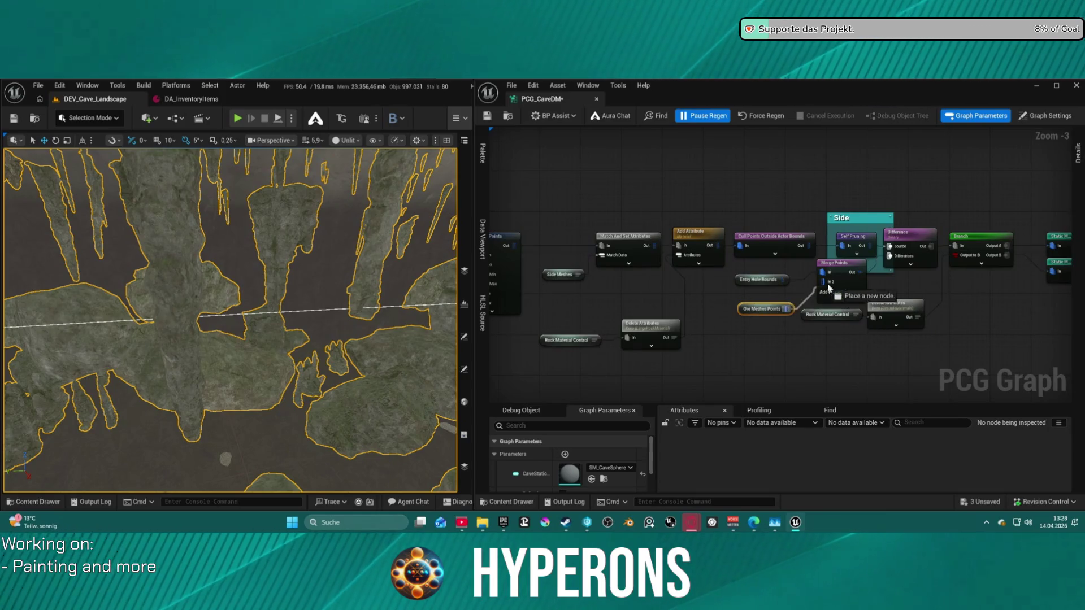
{"action": "scroll", "coordinate": [791, 288], "scroll_direction": "down", "scroll_amount": 9}
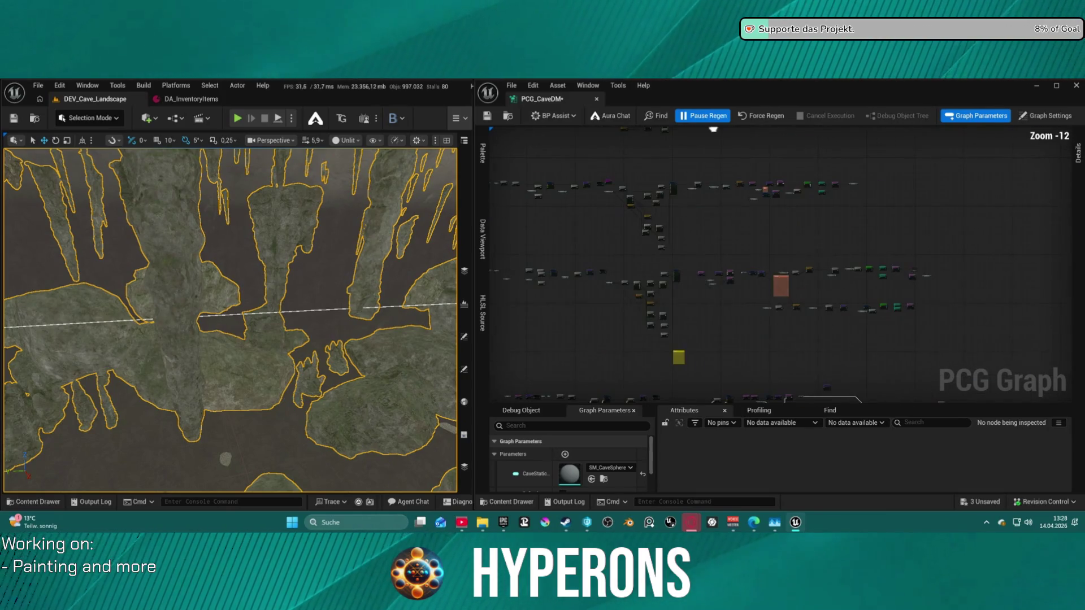
{"action": "scroll", "coordinate": [738, 194], "scroll_direction": "up", "scroll_amount": 13}
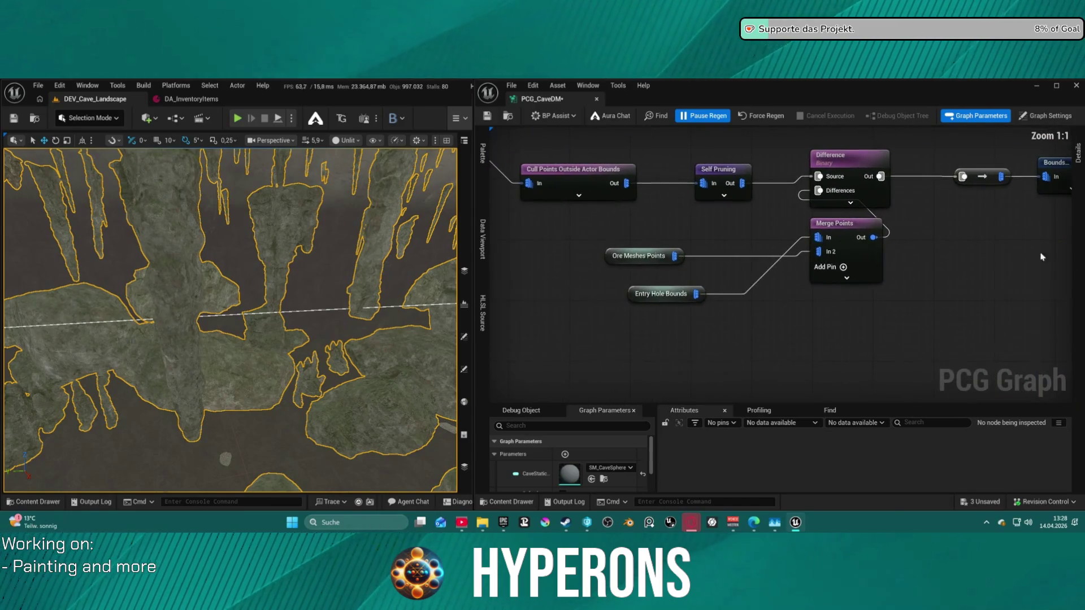
{"action": "scroll", "coordinate": [844, 267], "scroll_direction": "down", "scroll_amount": 13}
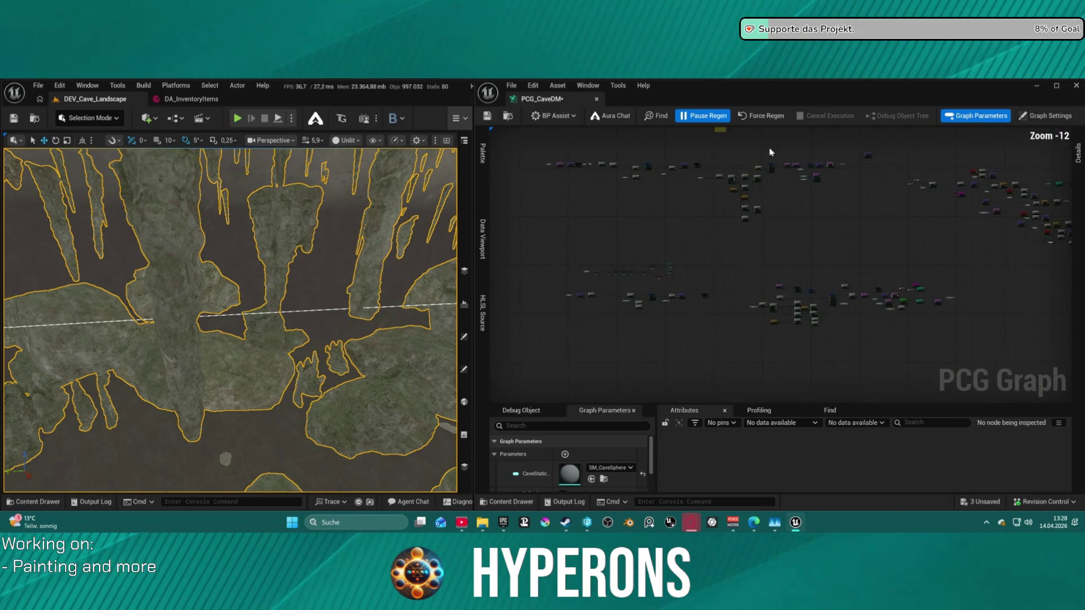
{"action": "scroll", "coordinate": [824, 199], "scroll_direction": "up", "scroll_amount": 13}
Delete Side Points from the main Merge Points and force a regeneration of the cave
{"action": "left_click", "coordinate": [791, 183]}
{"action": "key", "text": "Delete"}
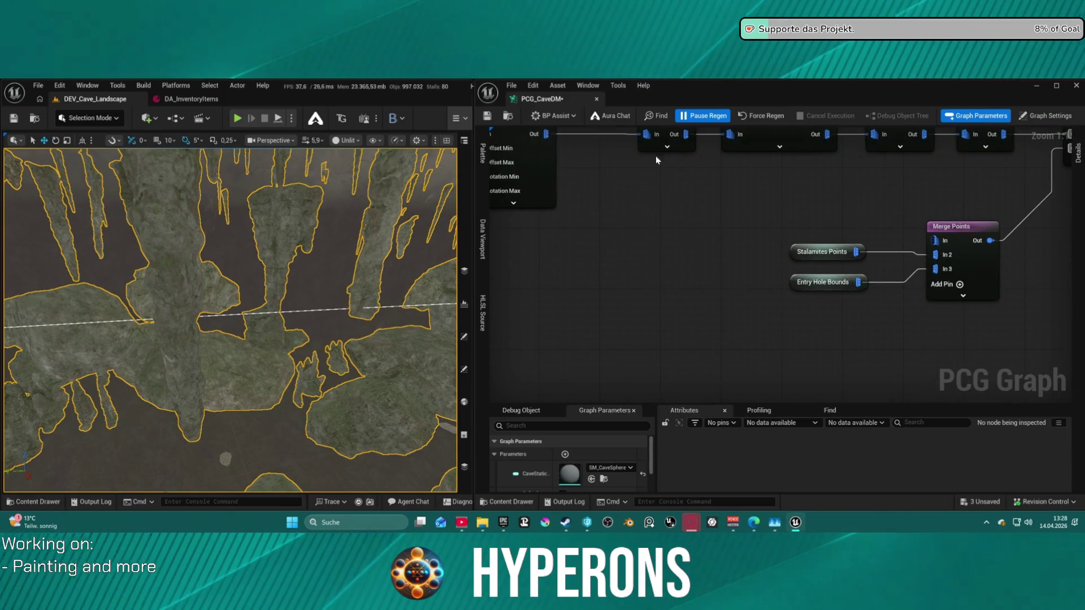
{"action": "left_click", "coordinate": [765, 116]}
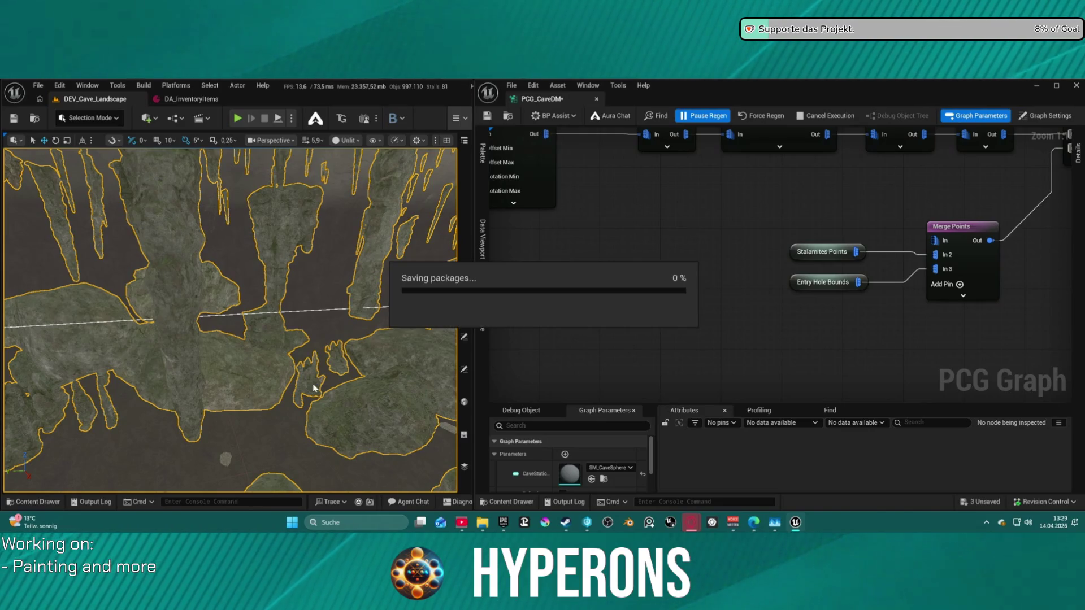
{"action": "mouse_move", "coordinate": [313, 385]}
{"action": "left_mouse_down"}
{"action": "mouse_move", "coordinate": [293, 237]}
{"action": "mouse_move", "coordinate": [271, 254]}
{"action": "mouse_move", "coordinate": [257, 248]}
{"action": "mouse_move", "coordinate": [243, 280]}
{"action": "left_mouse_up"}
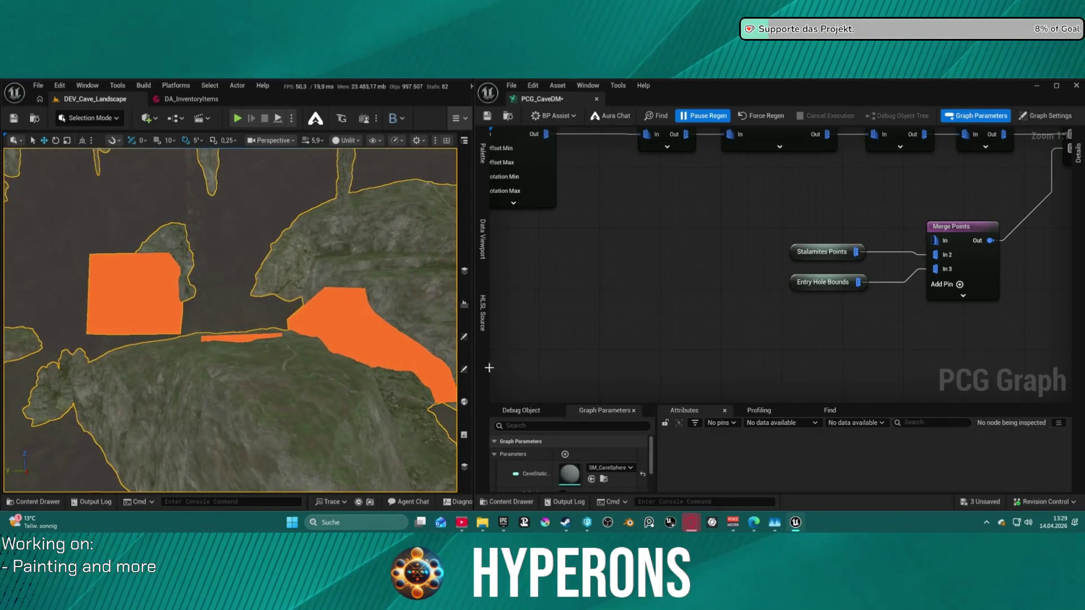
{"action": "left_click_drag", "start_coordinate": [894, 212], "coordinate": [796, 253]}
{"action": "left_click", "coordinate": [813, 233]}
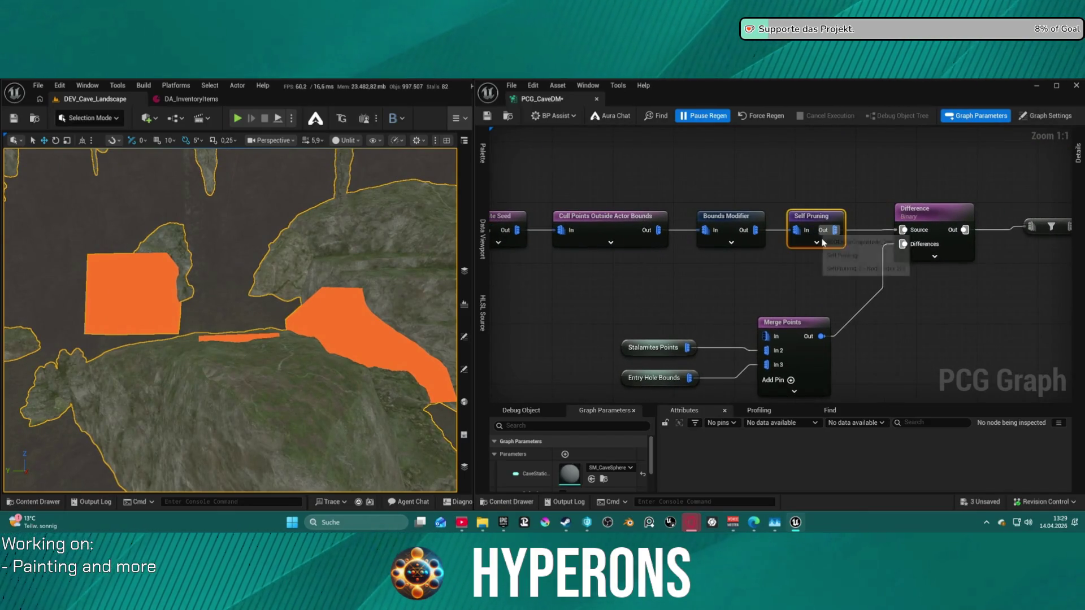
Restore the deleted Side Points node into the main Merge Points and save the graph
{"action": "left_click", "coordinate": [1077, 156]}
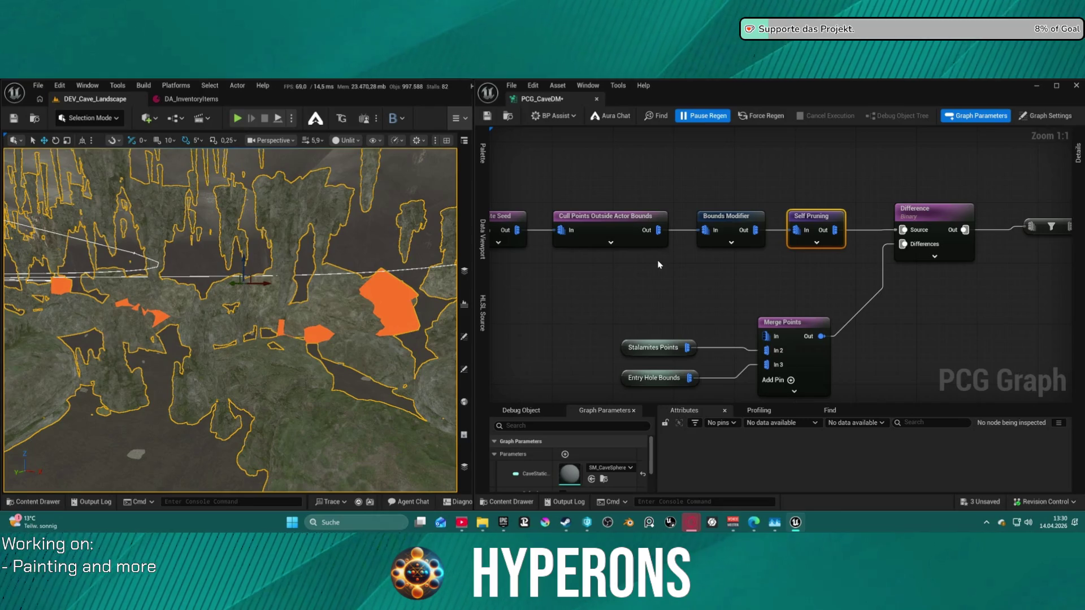
{"action": "key", "text": "ctrl+z"}
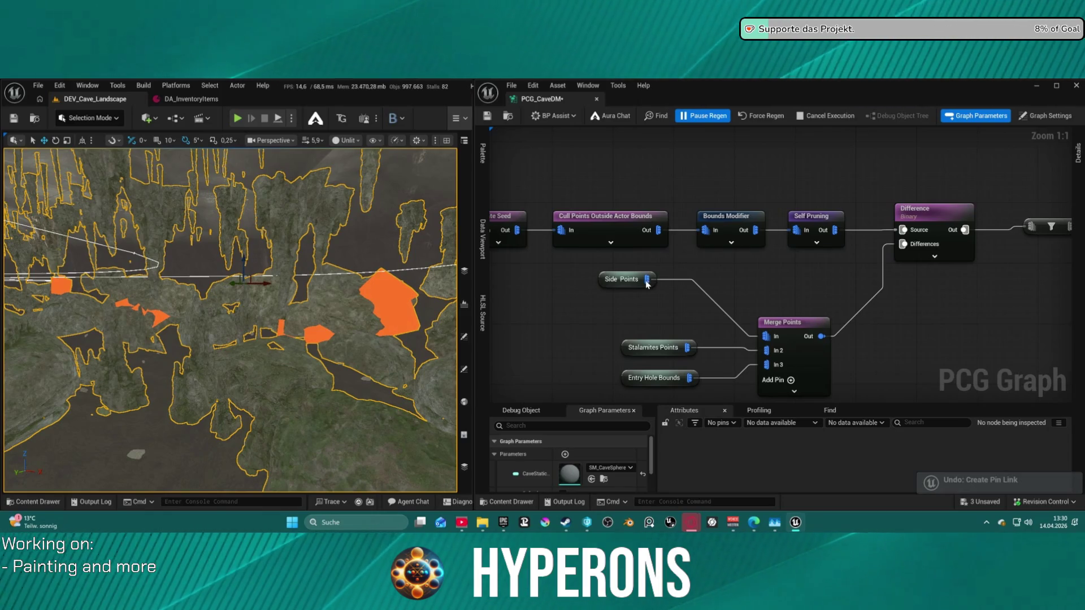
{"action": "key", "text": "ctrl+s"}
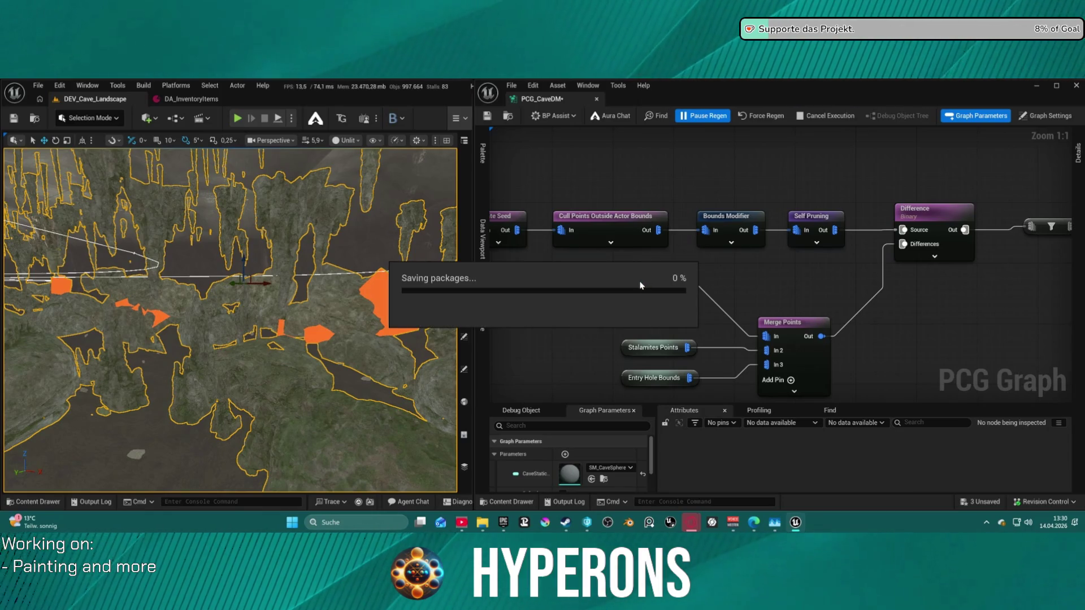
{"action": "left_click", "coordinate": [728, 217]}
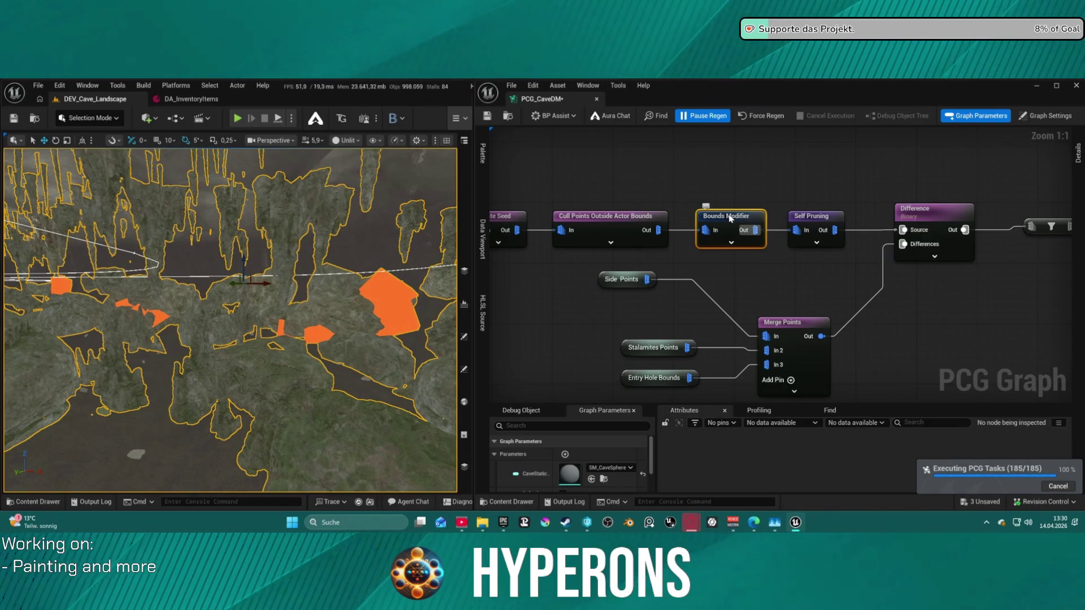
Add a new Bounds Modifier after Side Points and wire it into Merge Points
{"action": "left_click", "coordinate": [647, 266]}
{"action": "mouse_move", "coordinate": [630, 272]}
{"action": "left_mouse_down"}
{"action": "mouse_move", "coordinate": [648, 271]}
{"action": "mouse_move", "coordinate": [661, 295]}
{"action": "left_mouse_up"}
{"action": "right_click", "coordinate": [681, 280]}
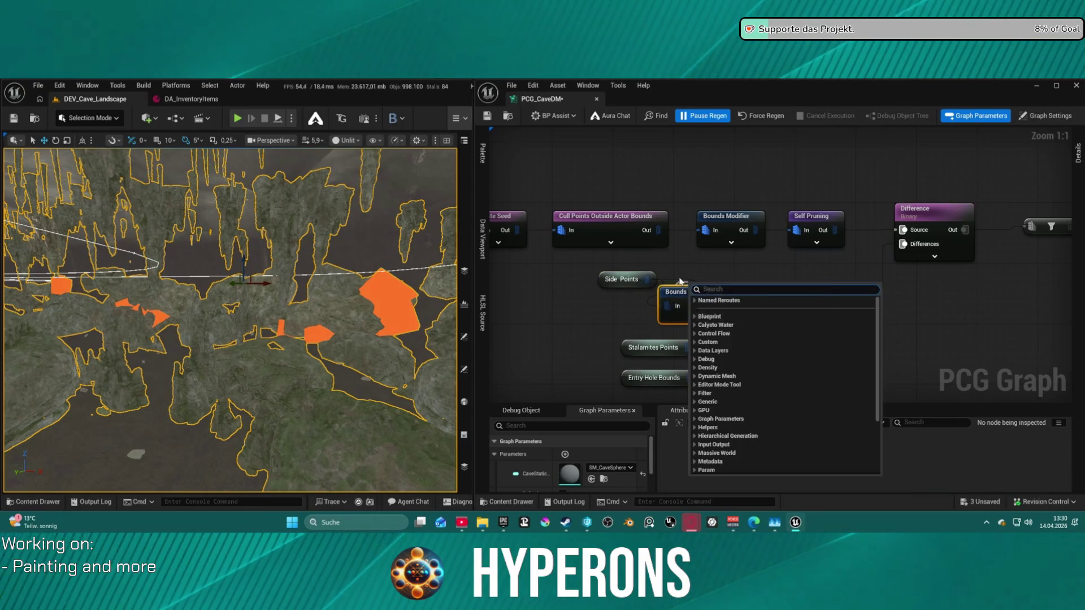
{"action": "left_click", "coordinate": [681, 281]}
{"action": "left_click_drag", "start_coordinate": [719, 305], "coordinate": [766, 337]}
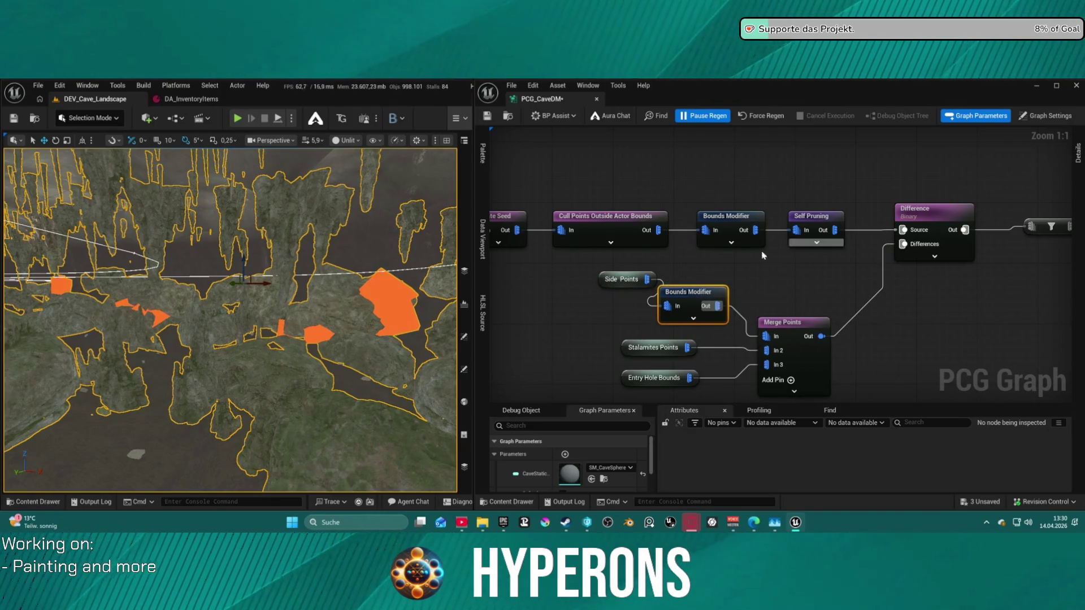
Set its Bounds Min to 0,8, copy it into Bounds Max, regenerate and save
{"action": "left_click", "coordinate": [1078, 157]}
{"action": "left_click", "coordinate": [1003, 175]}
{"action": "type", "text": "8"}
{"action": "key", "text": "Tab"}
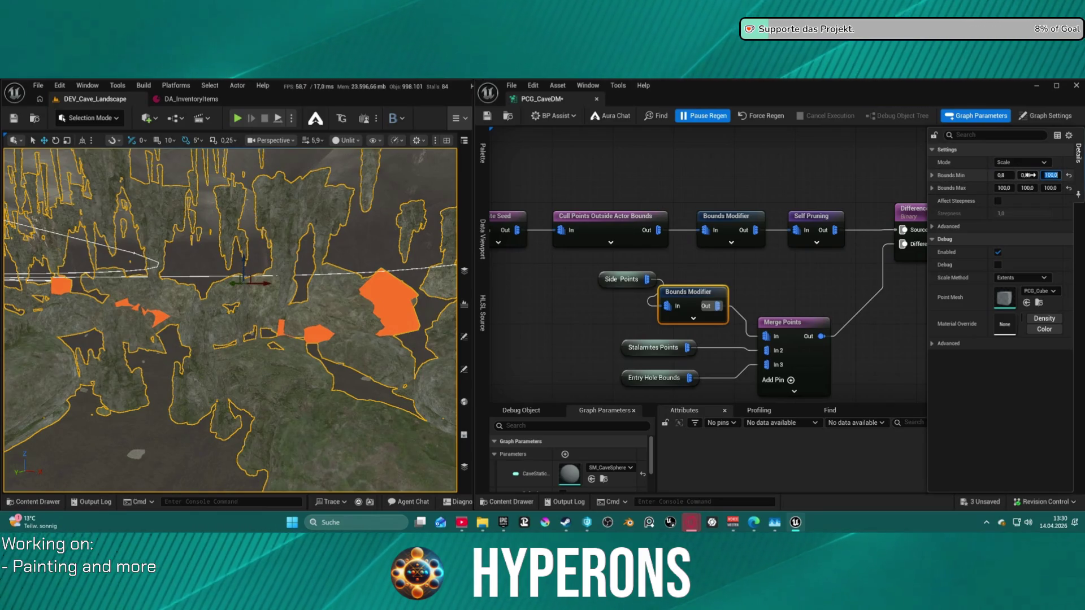
{"action": "key", "text": "Tab"}
{"action": "type", "text": "0,"}
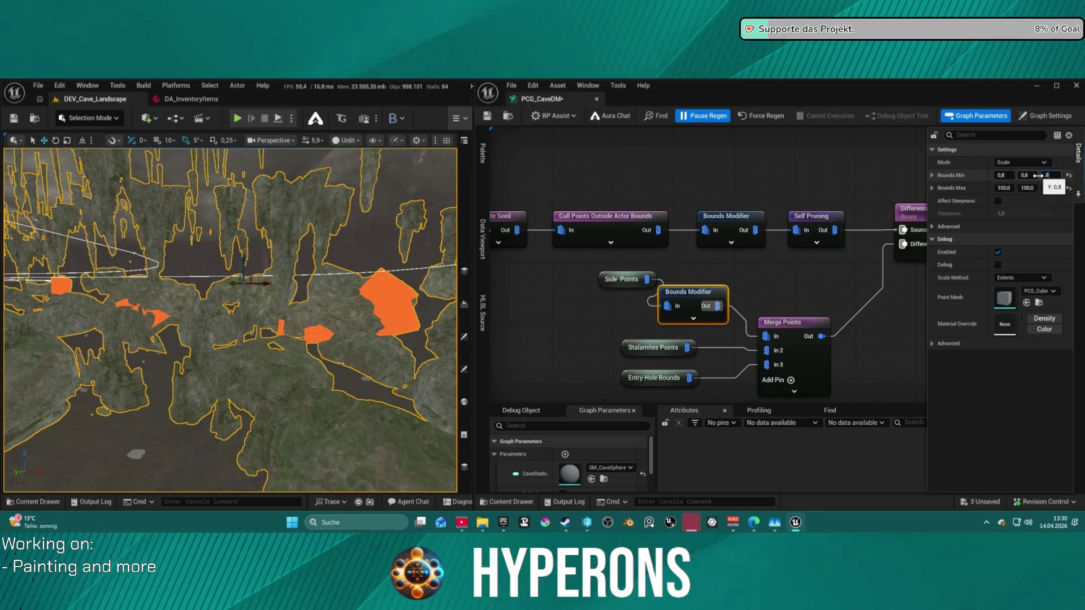
{"action": "key", "text": "Return"}
{"action": "right_click", "coordinate": [961, 174], "text": "shift"}
{"action": "left_click", "coordinate": [955, 187], "text": "shift"}
{"action": "left_click", "coordinate": [760, 116]}
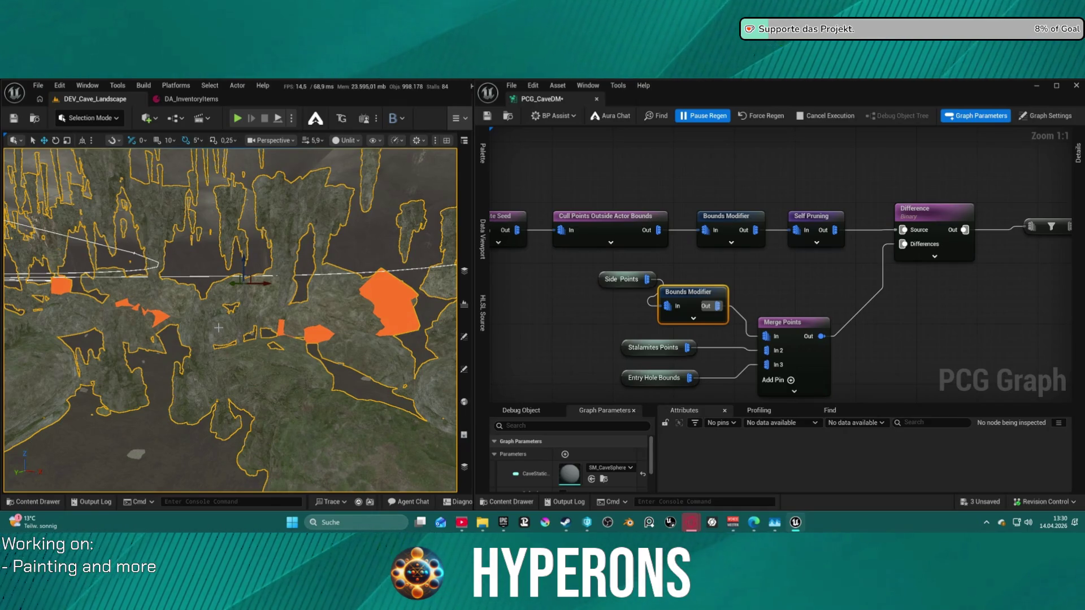
{"action": "key", "text": "ctrl+s"}
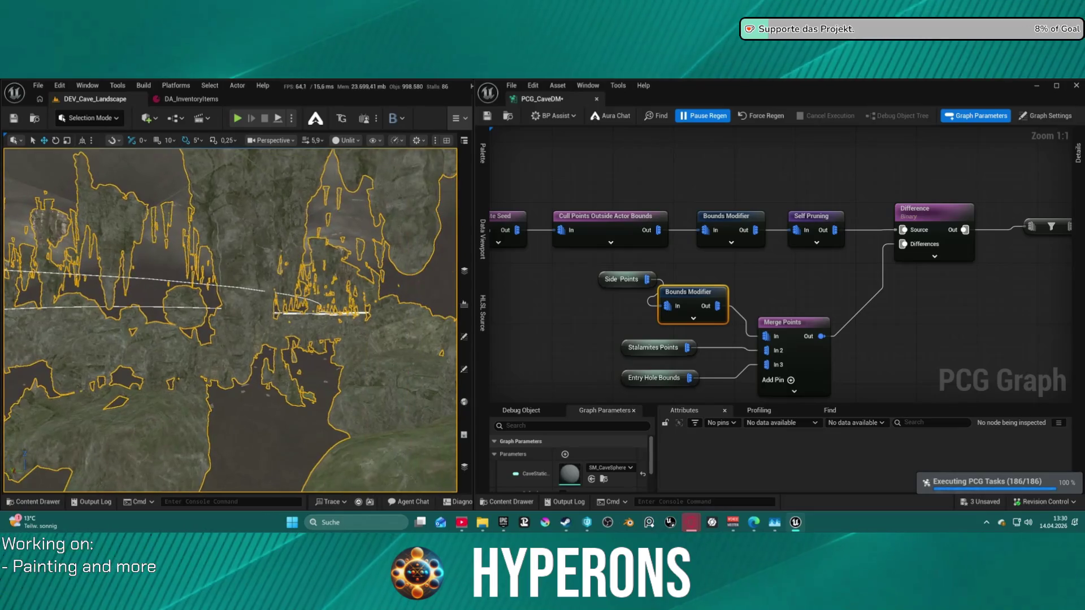
{"action": "scroll", "coordinate": [774, 290], "scroll_direction": "down", "scroll_amount": 2}
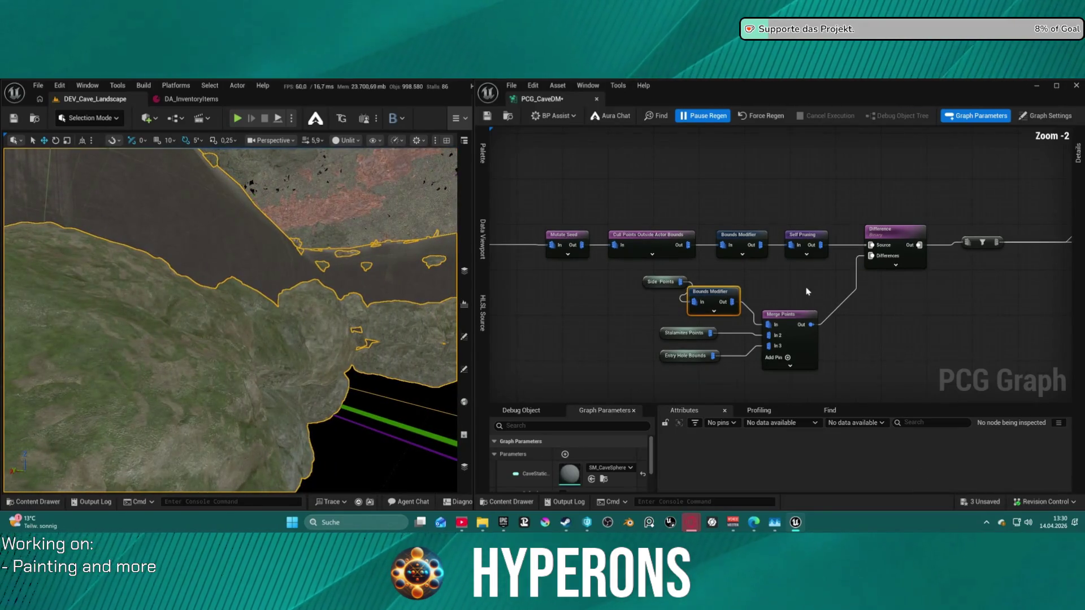
Set the main Bounds Modifier's Bounds Min and Max to 20 on every axis and regenerate
{"action": "left_click", "coordinate": [757, 239]}
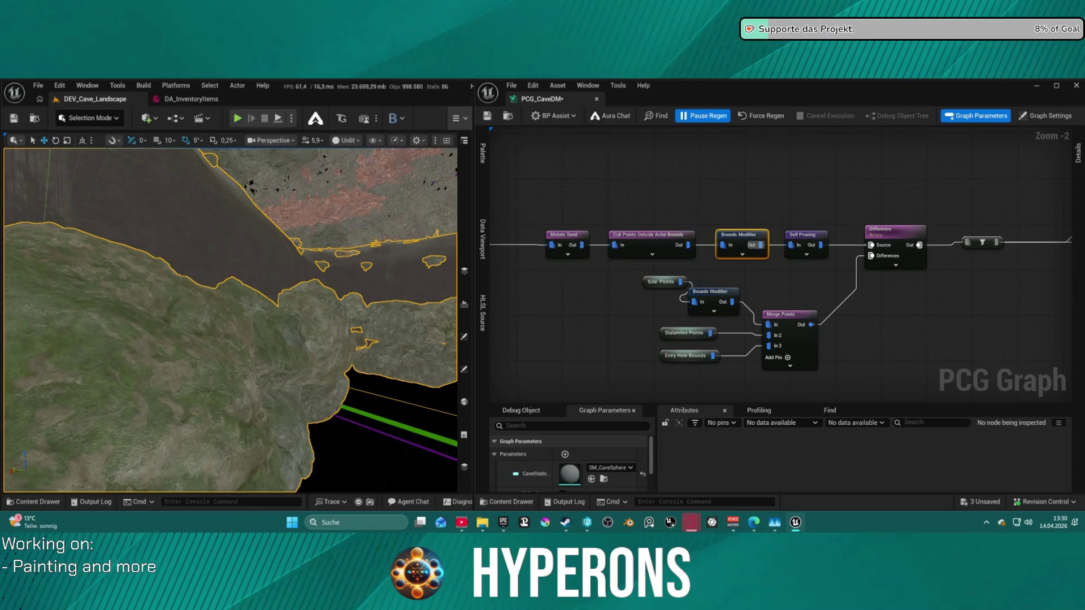
{"action": "left_click", "coordinate": [1078, 153]}
{"action": "left_click", "coordinate": [1014, 177]}
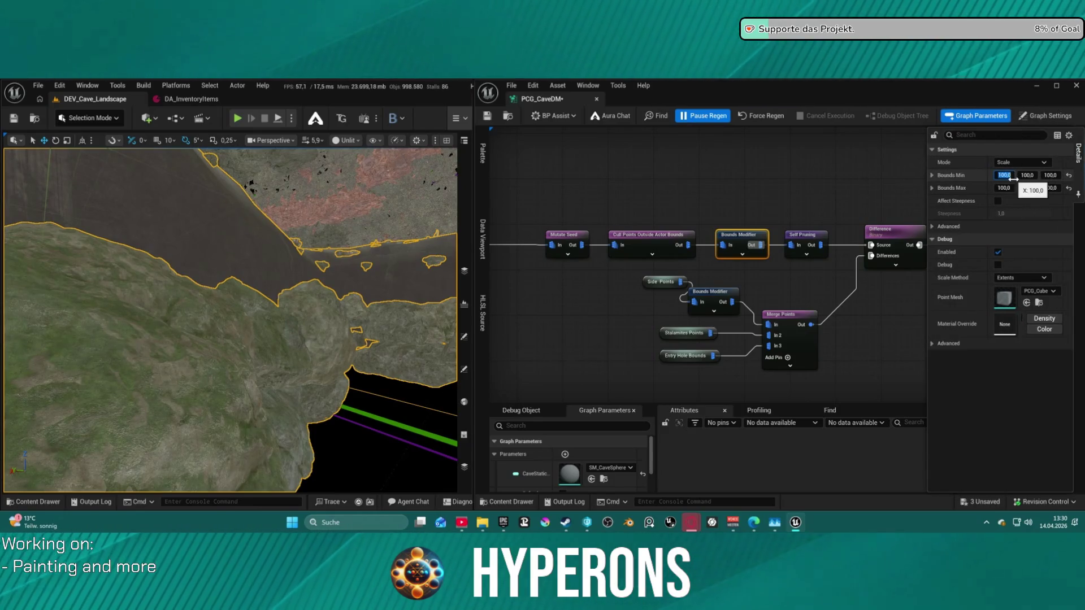
{"action": "key", "text": "Tab"}
{"action": "type", "text": "20"}
{"action": "key", "text": "Tab"}
{"action": "type", "text": "20"}
{"action": "key", "text": "Tab"}
{"action": "type", "text": "20"}
{"action": "key", "text": "Tab"}
{"action": "type", "text": "20"}
{"action": "key", "text": "Tab"}
{"action": "type", "text": "20"}
{"action": "key", "text": "Return"}
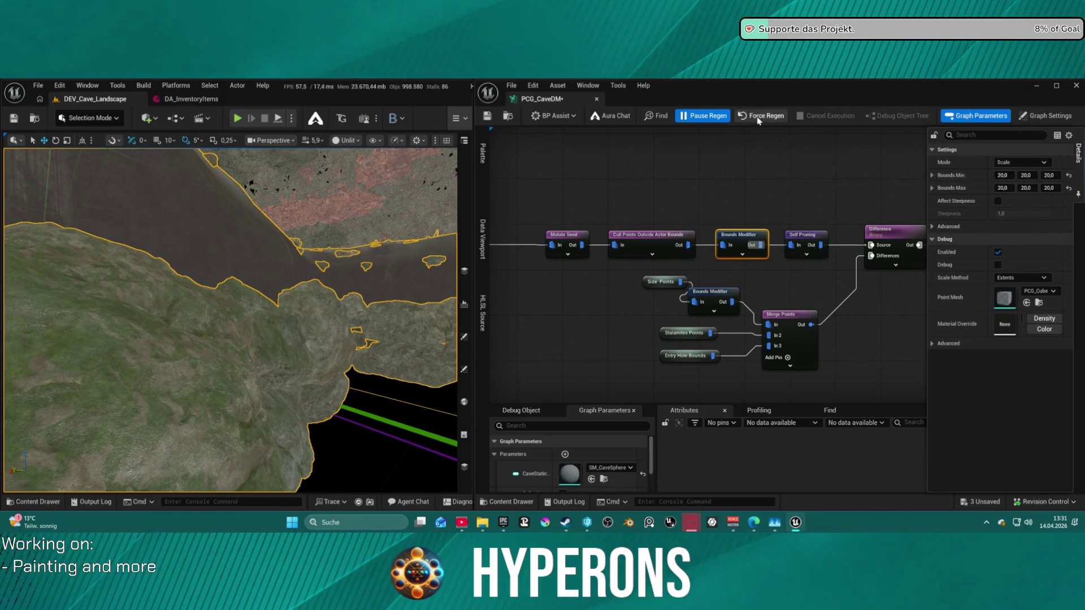
{"action": "left_click", "coordinate": [758, 117]}
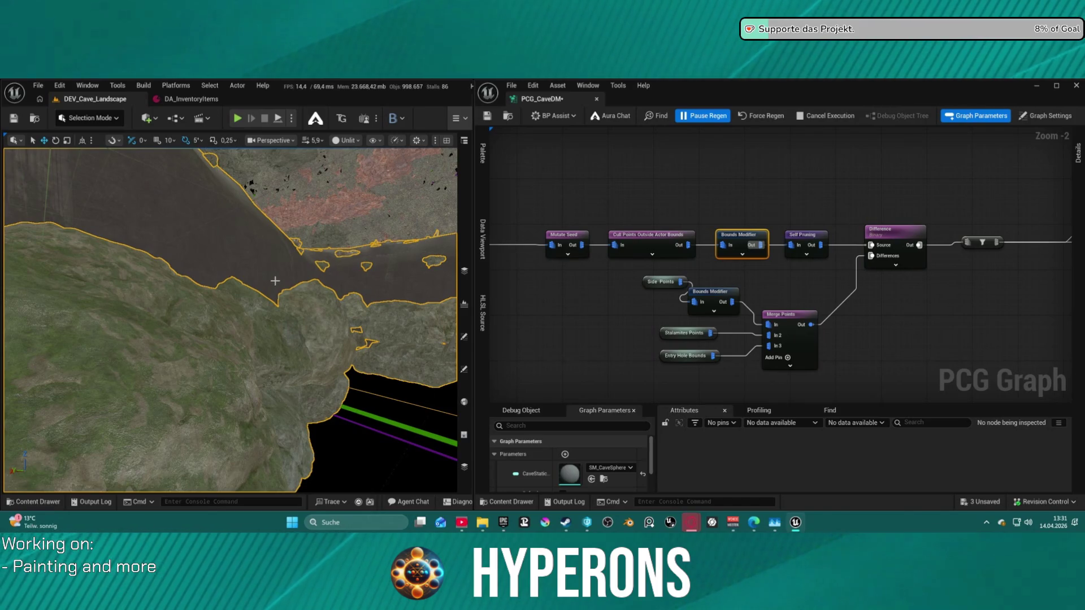
Dismiss the PCG actor's context menu and fly the camera in to inspect the cave walls
{"action": "right_click", "coordinate": [344, 287]}
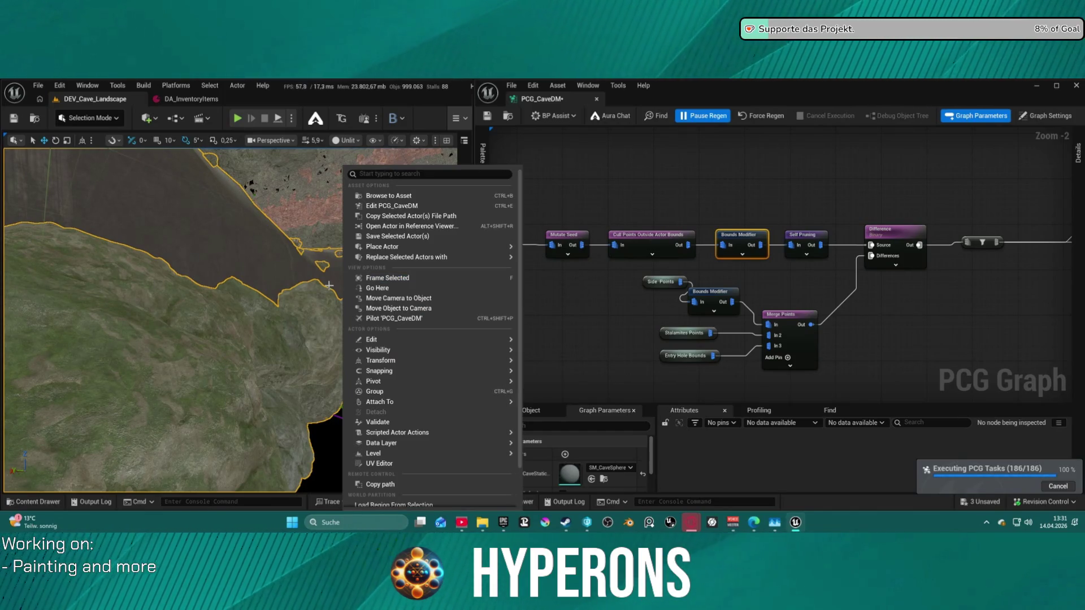
{"action": "left_click", "coordinate": [320, 287]}
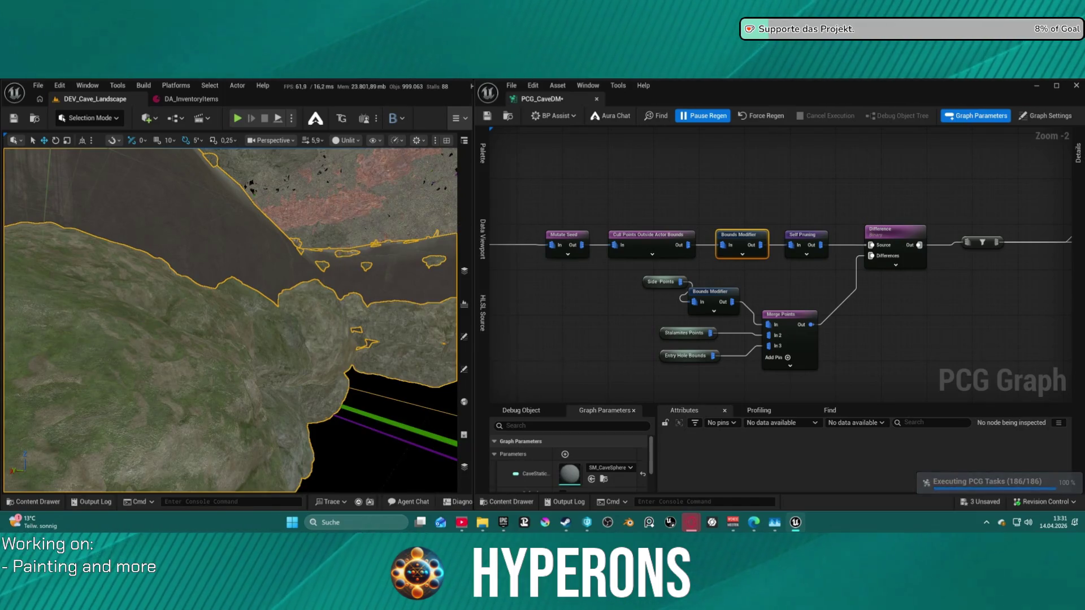
{"action": "left_click_drag", "start_coordinate": [321, 287], "coordinate": [304, 278]}
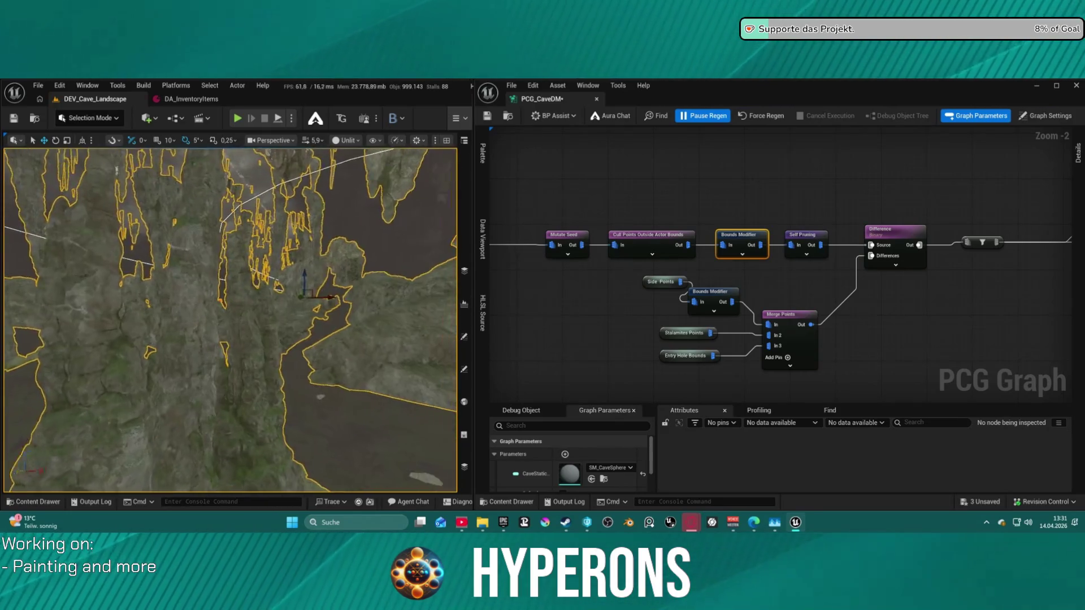
{"action": "scroll", "coordinate": [695, 261], "scroll_direction": "down", "scroll_amount": 4}
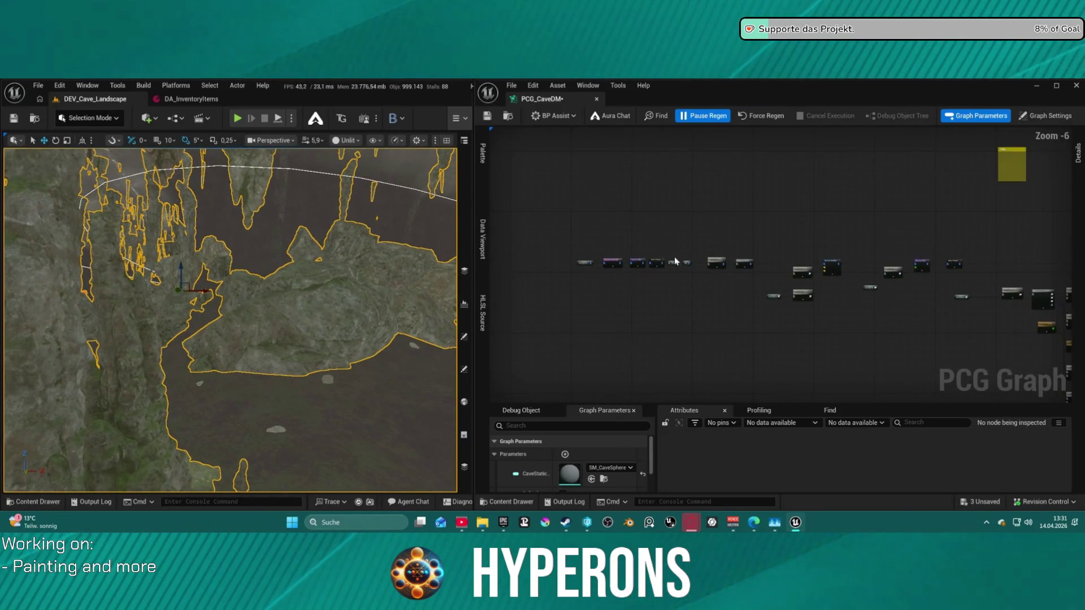
{"action": "scroll", "coordinate": [591, 263], "scroll_direction": "up", "scroll_amount": 5}
{"action": "mouse_move", "coordinate": [934, 313]}
{"action": "left_mouse_down"}
{"action": "mouse_move", "coordinate": [683, 300]}
{"action": "mouse_move", "coordinate": [554, 277]}
{"action": "mouse_move", "coordinate": [497, 285]}
{"action": "left_mouse_up"}
{"action": "scroll", "coordinate": [681, 300], "scroll_direction": "down", "scroll_amount": 2}
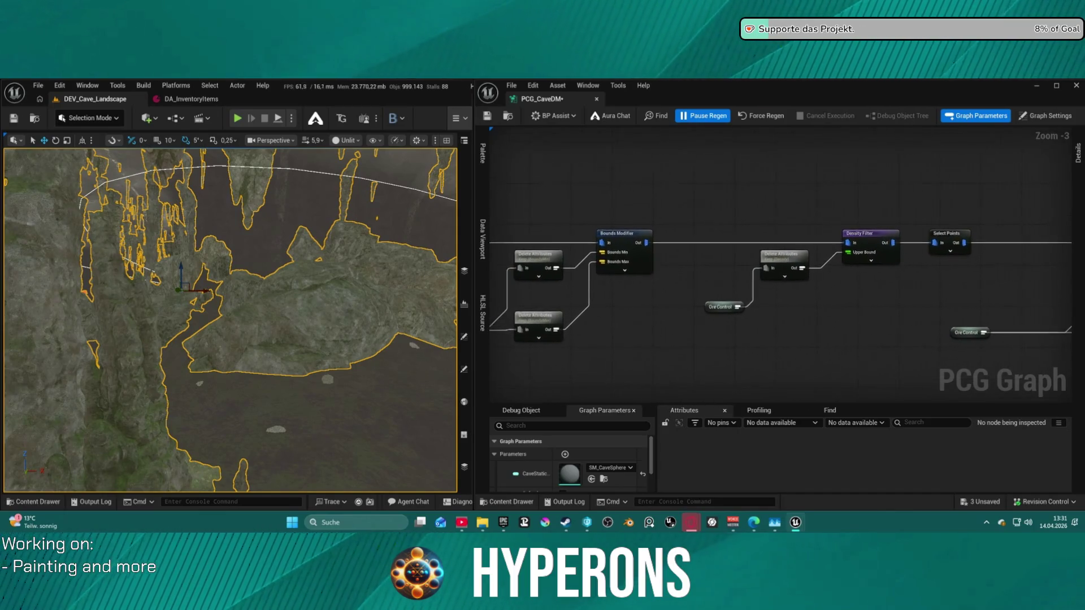
{"action": "scroll", "coordinate": [779, 265], "scroll_direction": "down", "scroll_amount": 3}
{"action": "left_click_drag", "start_coordinate": [780, 266], "coordinate": [610, 250]}
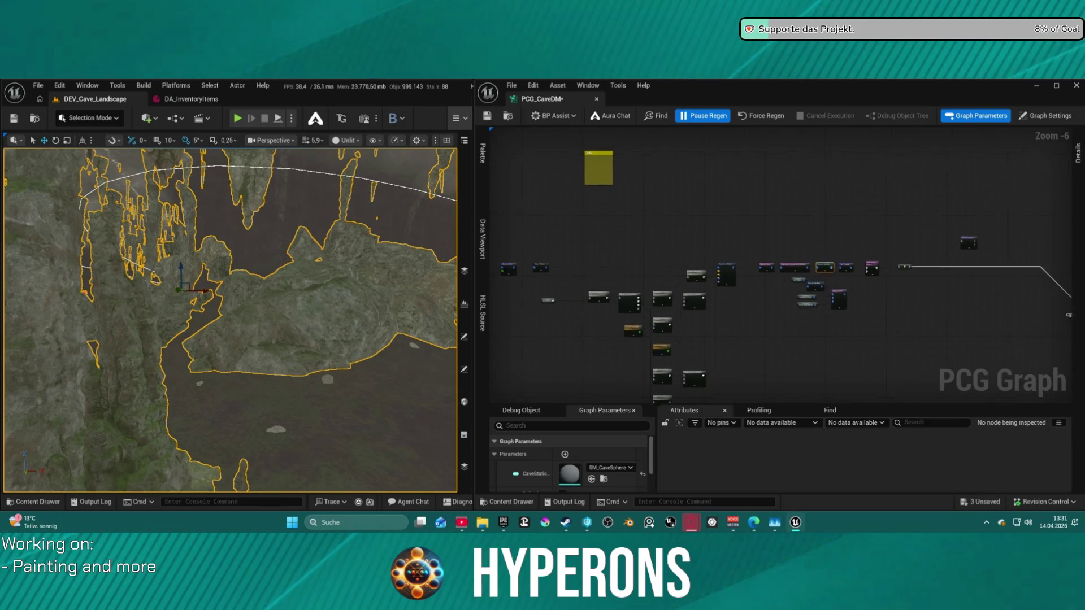
{"action": "mouse_move", "coordinate": [836, 260]}
{"action": "left_mouse_down"}
{"action": "mouse_move", "coordinate": [977, 257]}
{"action": "mouse_move", "coordinate": [808, 150]}
{"action": "mouse_move", "coordinate": [649, 127]}
{"action": "mouse_move", "coordinate": [954, 249]}
{"action": "mouse_move", "coordinate": [1082, 209]}
{"action": "left_mouse_up"}
{"action": "scroll", "coordinate": [977, 257], "scroll_direction": "up", "scroll_amount": 2}
{"action": "scroll", "coordinate": [1007, 229], "scroll_direction": "up", "scroll_amount": 5}
{"action": "left_click_drag", "start_coordinate": [565, 283], "coordinate": [1051, 251]}
{"action": "mouse_move", "coordinate": [847, 255]}
{"action": "left_mouse_down"}
{"action": "mouse_move", "coordinate": [735, 255]}
{"action": "mouse_move", "coordinate": [508, 198]}
{"action": "mouse_move", "coordinate": [566, 254]}
{"action": "left_mouse_up"}
{"action": "left_click_drag", "start_coordinate": [746, 151], "coordinate": [666, 152]}
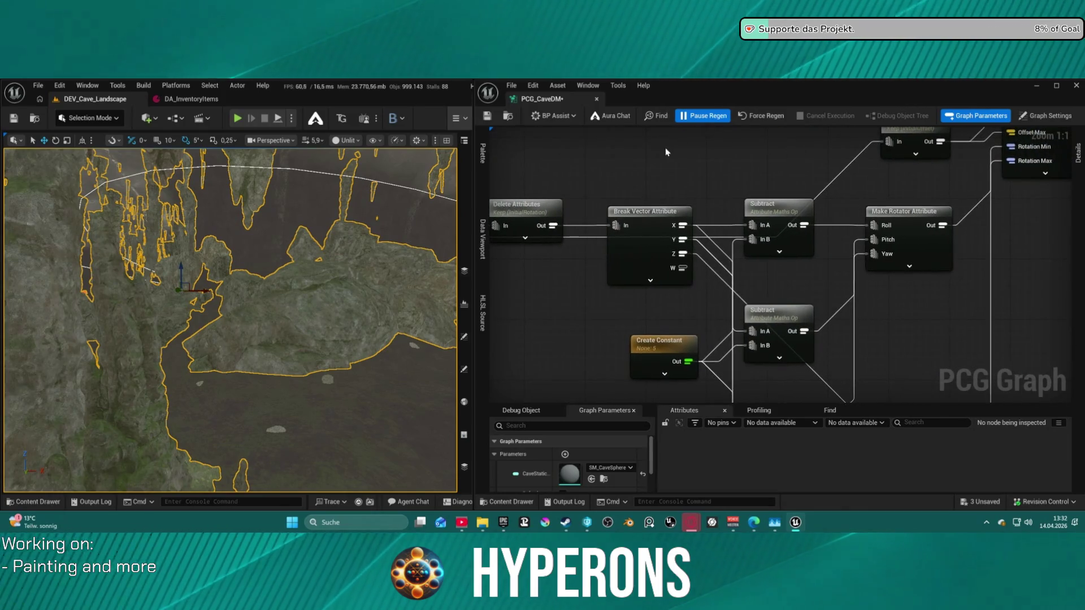
{"action": "mouse_move", "coordinate": [762, 194]}
{"action": "left_mouse_down"}
{"action": "mouse_move", "coordinate": [678, 192]}
{"action": "mouse_move", "coordinate": [622, 283]}
{"action": "mouse_move", "coordinate": [681, 380]}
{"action": "left_mouse_up"}
{"action": "scroll", "coordinate": [678, 192], "scroll_direction": "down", "scroll_amount": 2}
{"action": "scroll", "coordinate": [552, 470], "scroll_direction": "down", "scroll_amount": 3}
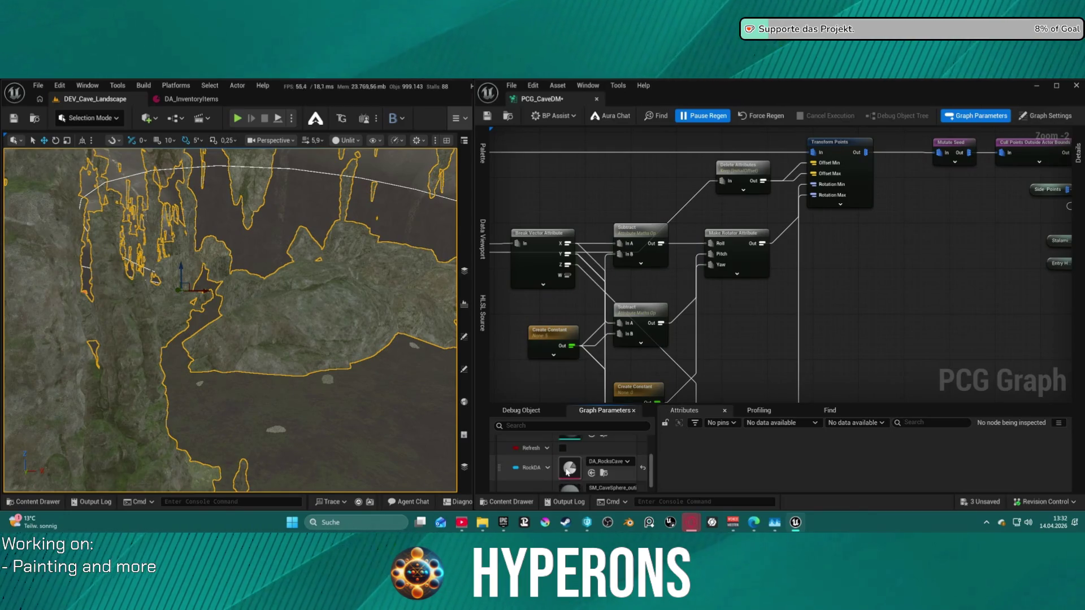
{"action": "double_click", "coordinate": [568, 471]}
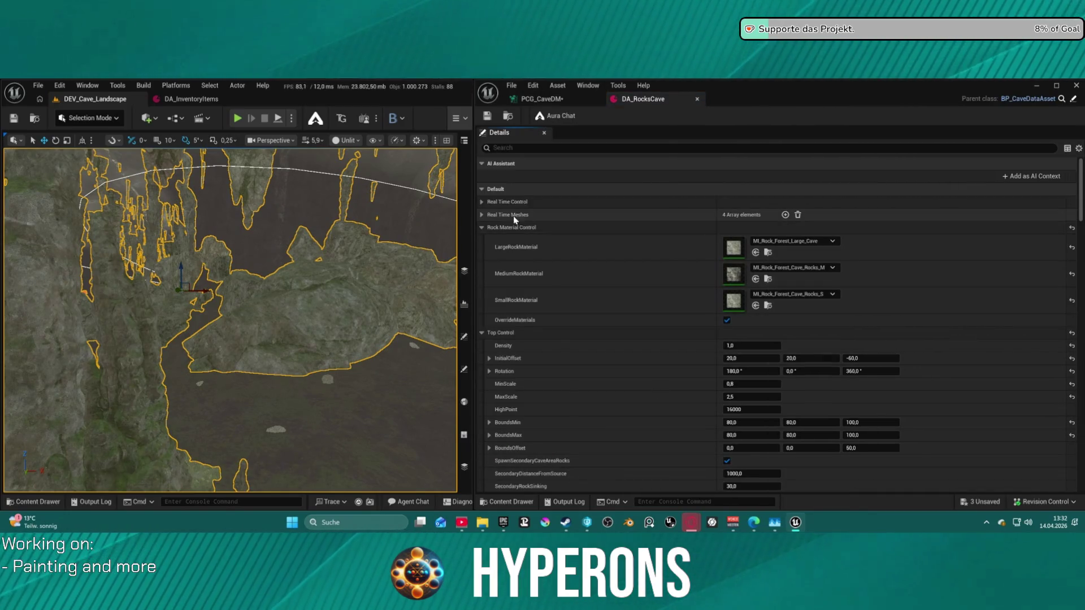
Collapse the Vegetation Meshes list and its first mesh entry in DA_RocksCave
{"action": "scroll", "coordinate": [547, 315], "scroll_direction": "down", "scroll_amount": 1}
{"action": "scroll", "coordinate": [547, 315], "scroll_direction": "down", "scroll_amount": 15}
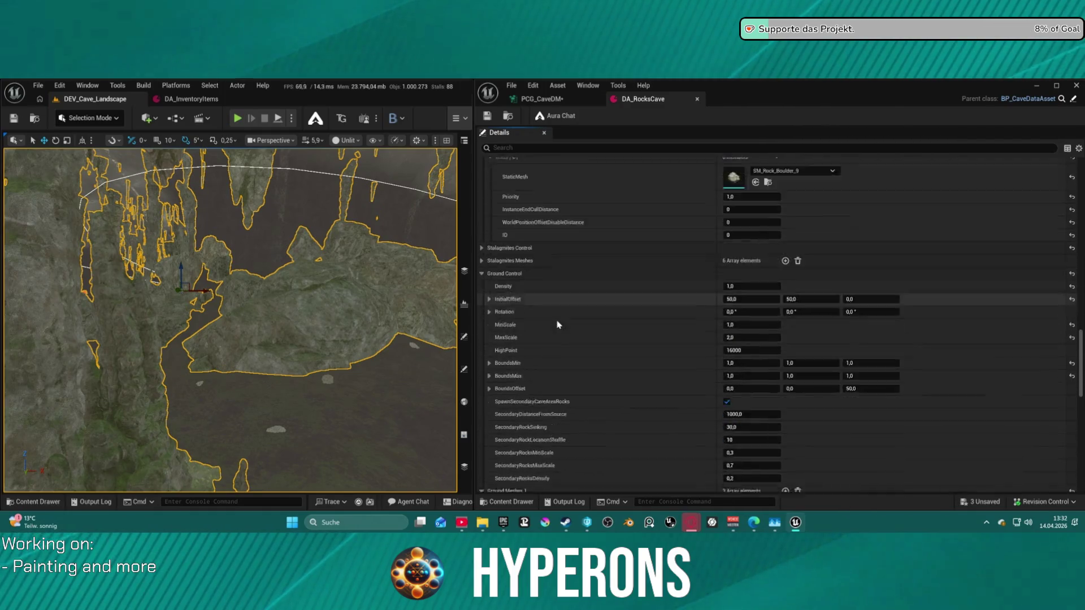
{"action": "scroll", "coordinate": [562, 326], "scroll_direction": "down", "scroll_amount": 7}
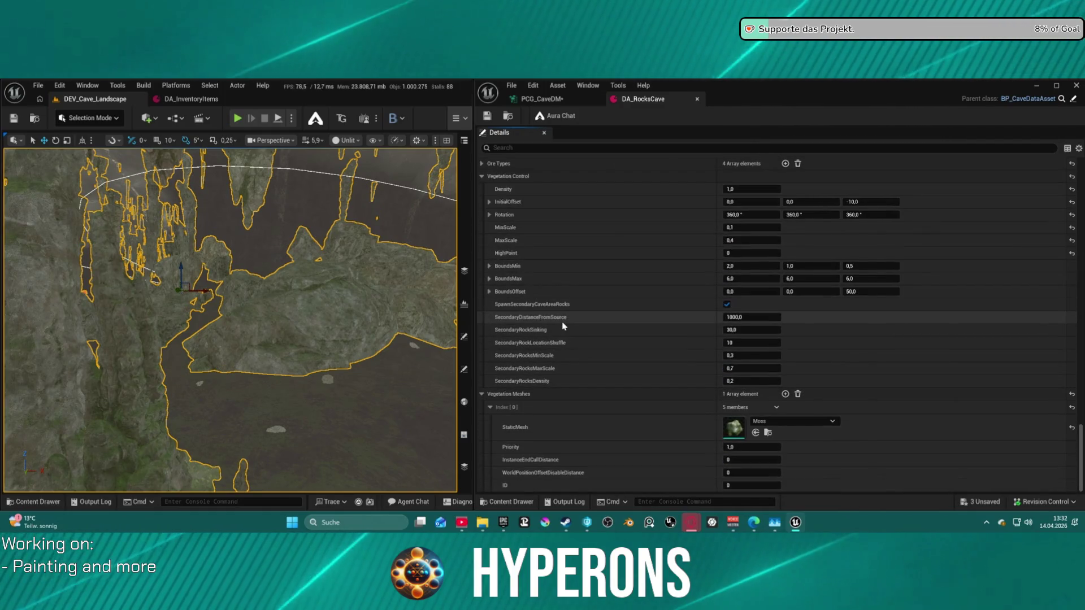
{"action": "left_click", "coordinate": [490, 407]}
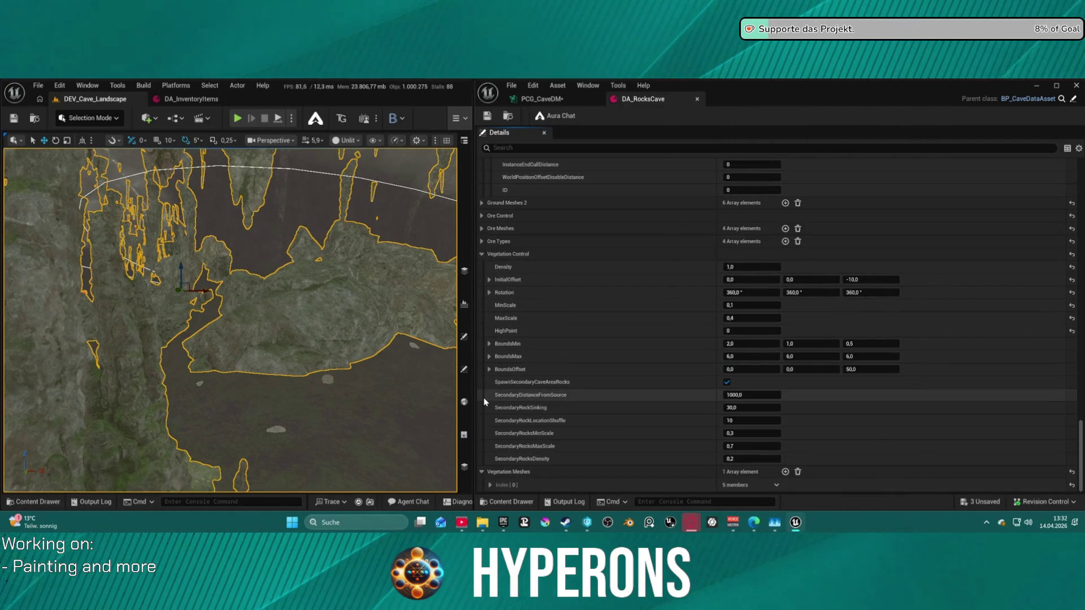
{"action": "left_click", "coordinate": [482, 472]}
{"action": "scroll", "coordinate": [530, 304], "scroll_direction": "up", "scroll_amount": 10}
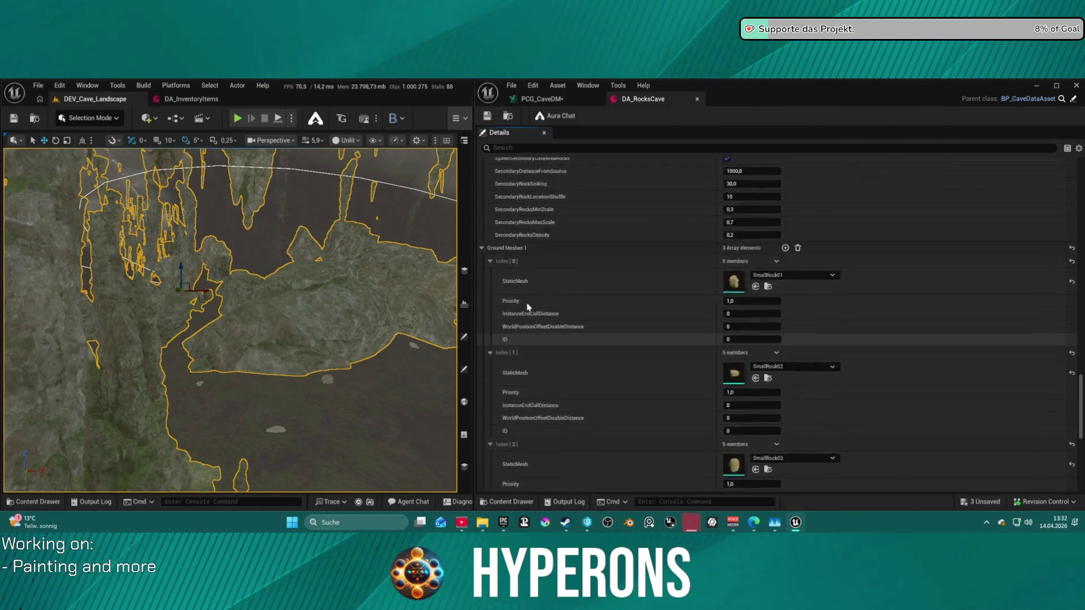
{"action": "scroll", "coordinate": [531, 303], "scroll_direction": "up", "scroll_amount": 15}
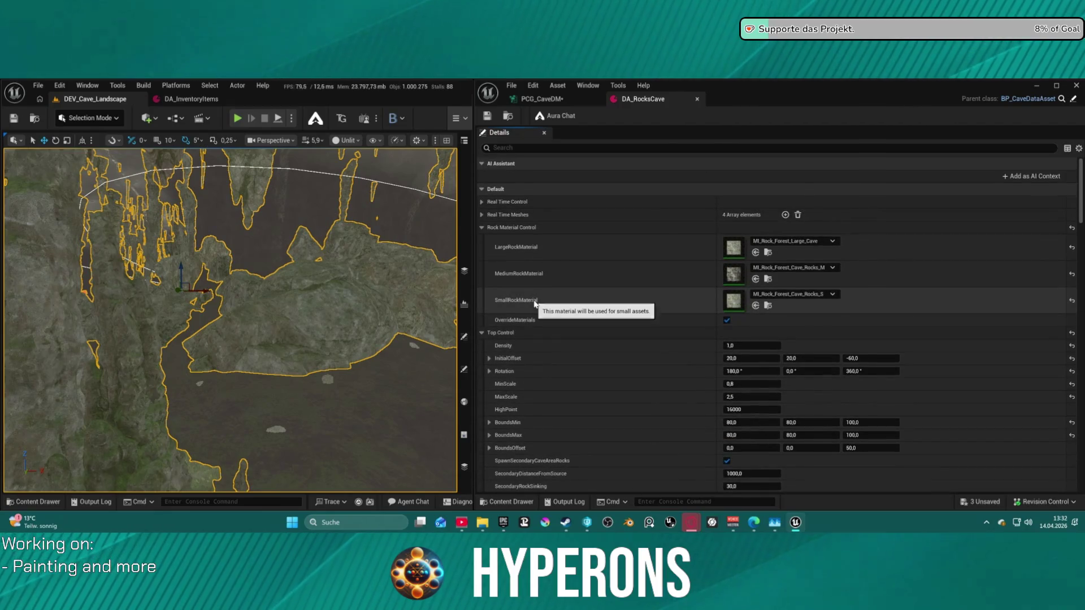
Collapse the Top Control, Sides Control, Sides Meshes, Ground Control and Ground Meshes 1 sections
{"action": "left_click", "coordinate": [482, 333]}
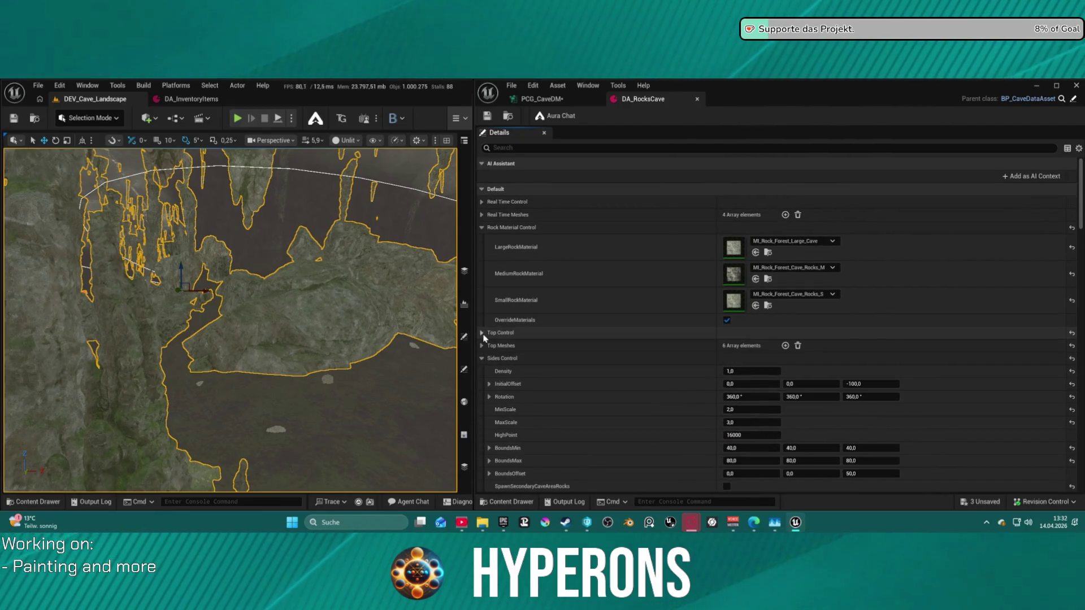
{"action": "left_click", "coordinate": [483, 358]}
{"action": "left_click", "coordinate": [482, 371]}
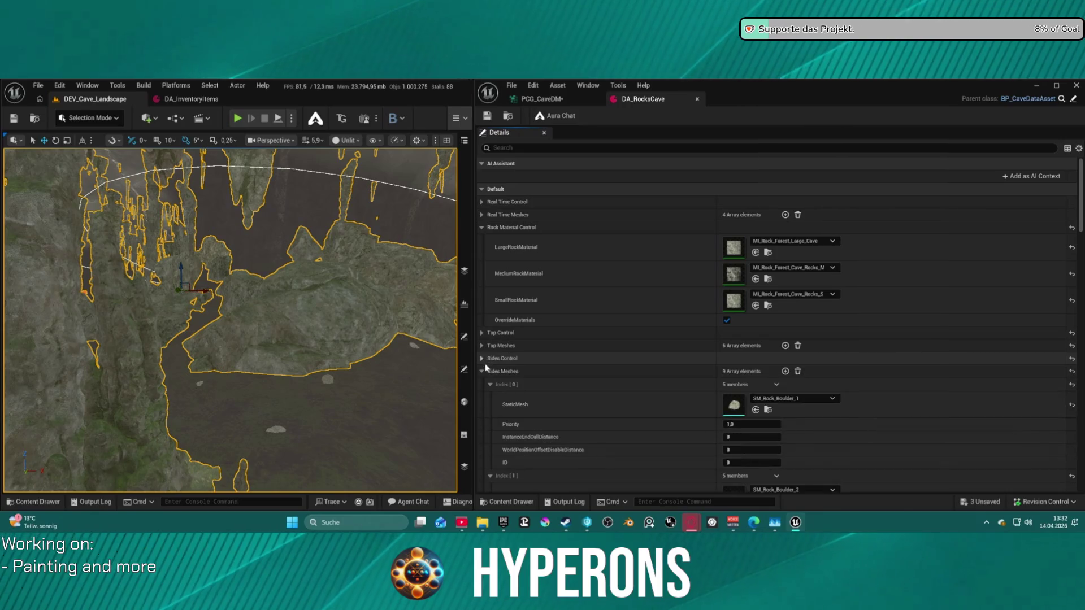
{"action": "left_click", "coordinate": [485, 372]}
{"action": "scroll", "coordinate": [485, 372], "scroll_direction": "down", "scroll_amount": 5}
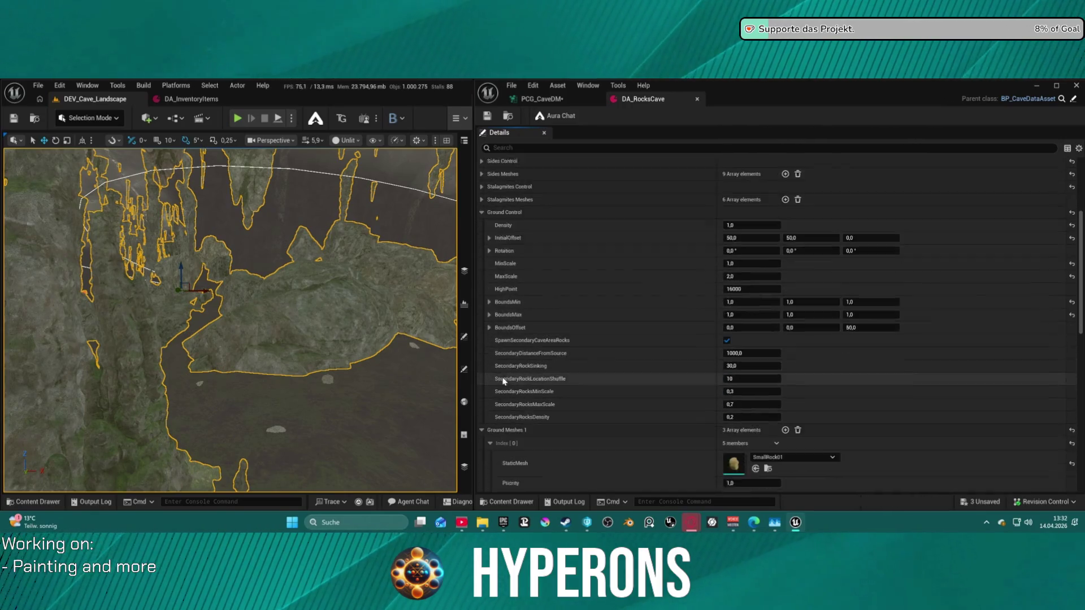
{"action": "left_click", "coordinate": [483, 213]}
{"action": "left_click", "coordinate": [482, 225]}
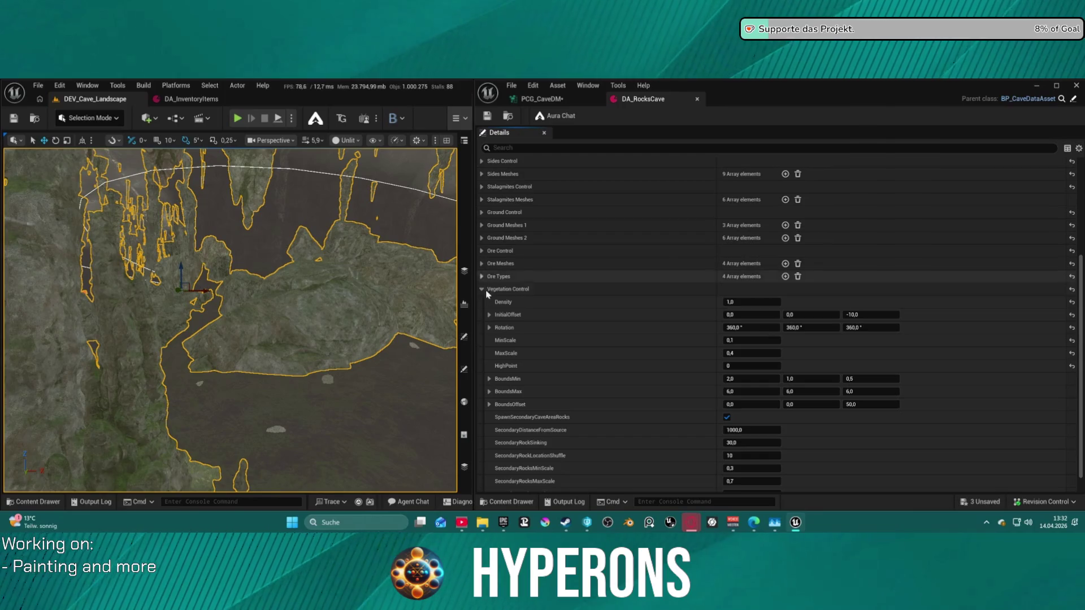
Expand Ore Meshes and Ore Control, showing CreateOresRocks enabled, Density 1,0, InitialOffset 100,0, 100,0, 0,0
{"action": "left_click", "coordinate": [482, 263]}
{"action": "left_click", "coordinate": [481, 250]}
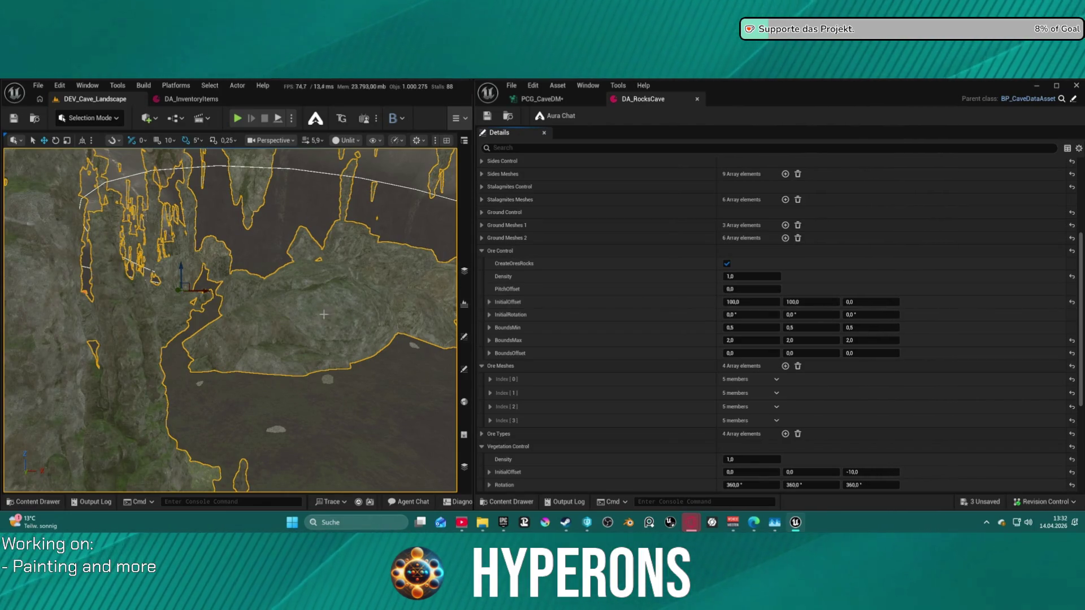
{"action": "mouse_move", "coordinate": [272, 309]}
{"action": "left_mouse_down"}
{"action": "mouse_move", "coordinate": [266, 277]}
{"action": "mouse_move", "coordinate": [243, 265]}
{"action": "left_mouse_up"}
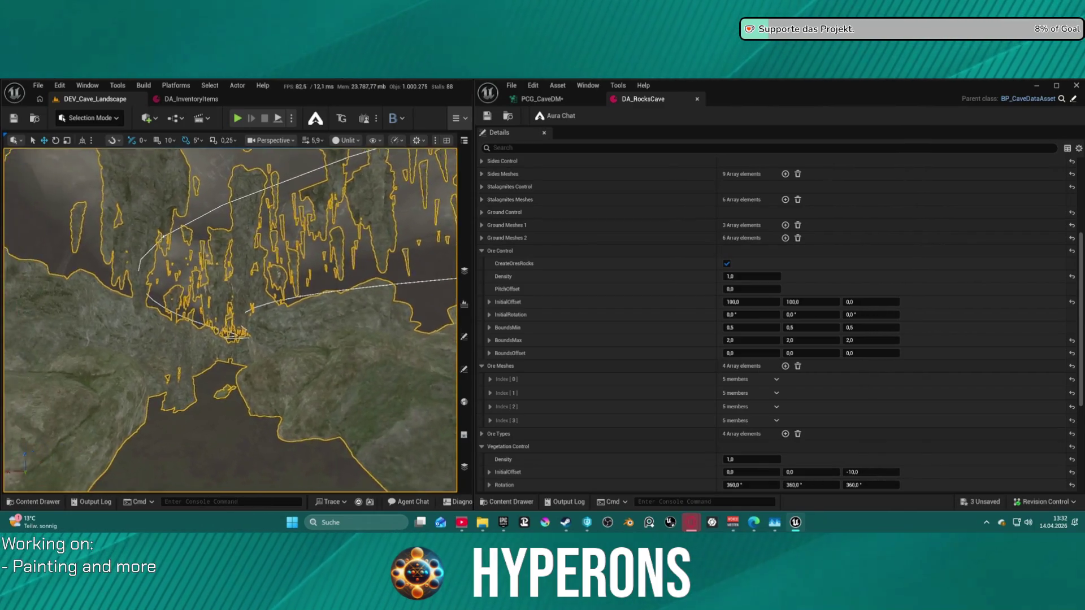
{"action": "left_click_drag", "start_coordinate": [243, 265], "coordinate": [231, 260]}
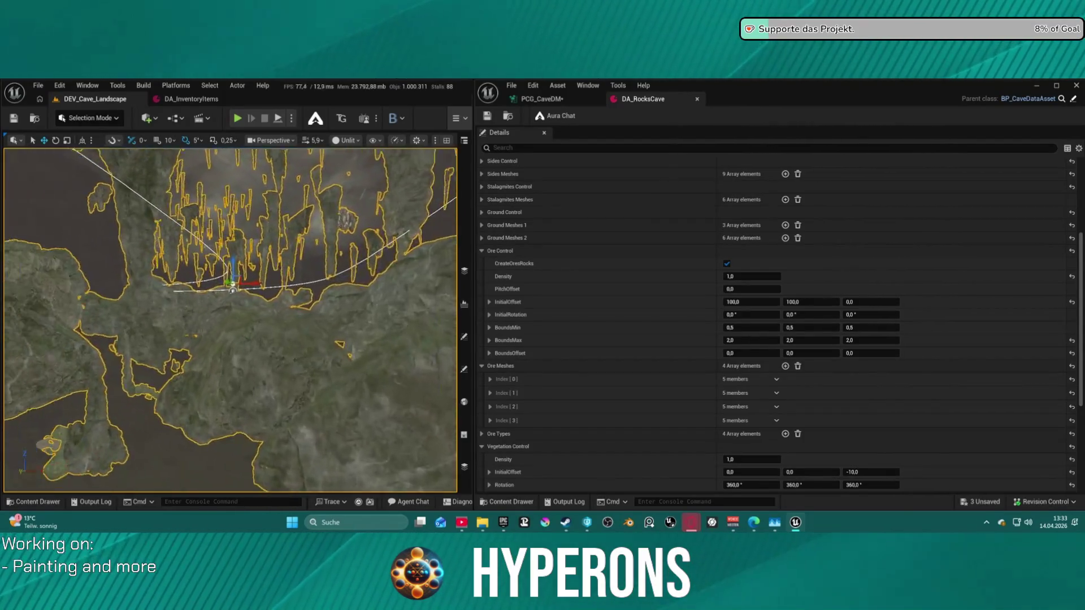
{"action": "left_click_drag", "start_coordinate": [230, 261], "coordinate": [224, 257]}
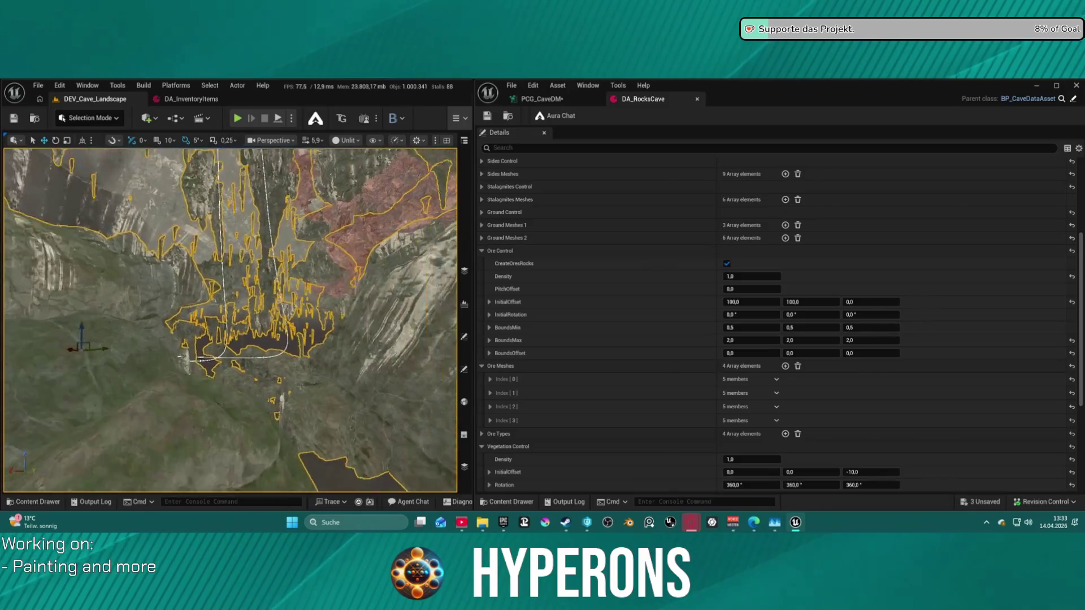
{"action": "left_click_drag", "start_coordinate": [223, 257], "coordinate": [217, 254]}
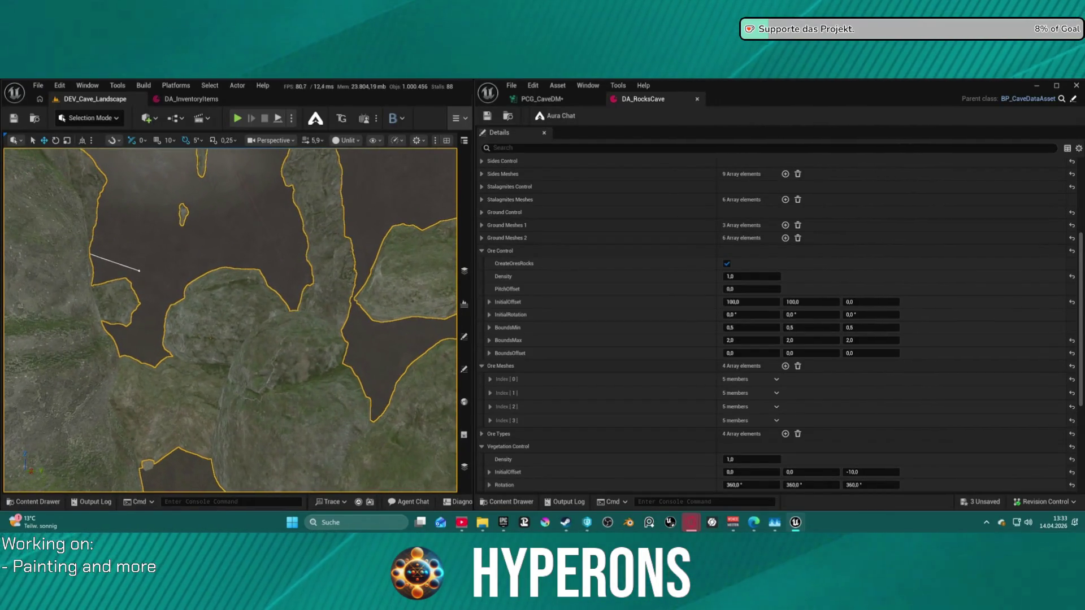
{"action": "left_click_drag", "start_coordinate": [217, 254], "coordinate": [215, 252]}
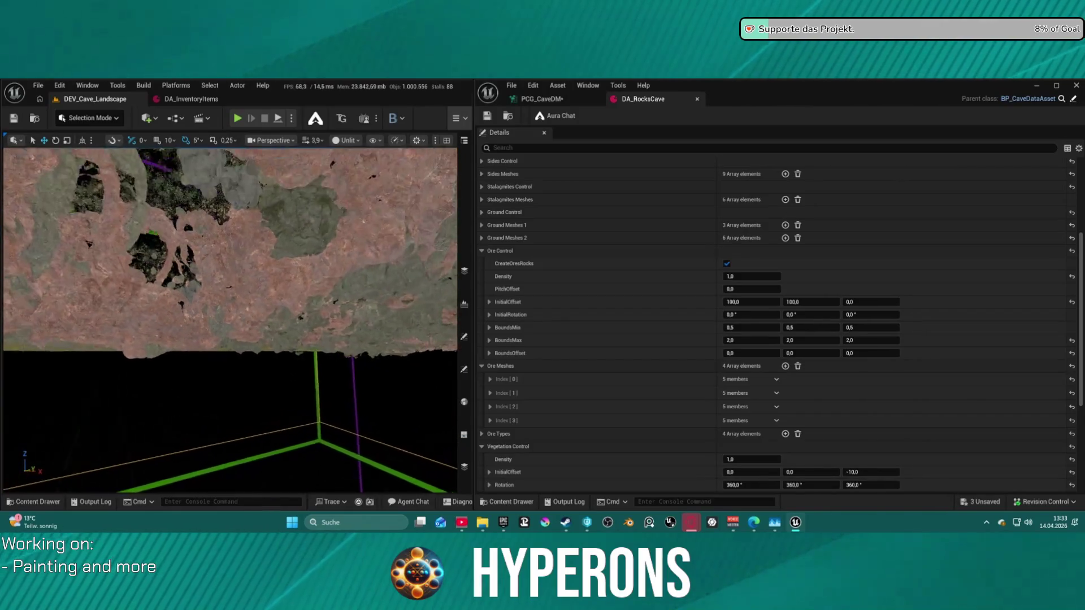
{"action": "left_click_drag", "start_coordinate": [215, 253], "coordinate": [215, 253]}
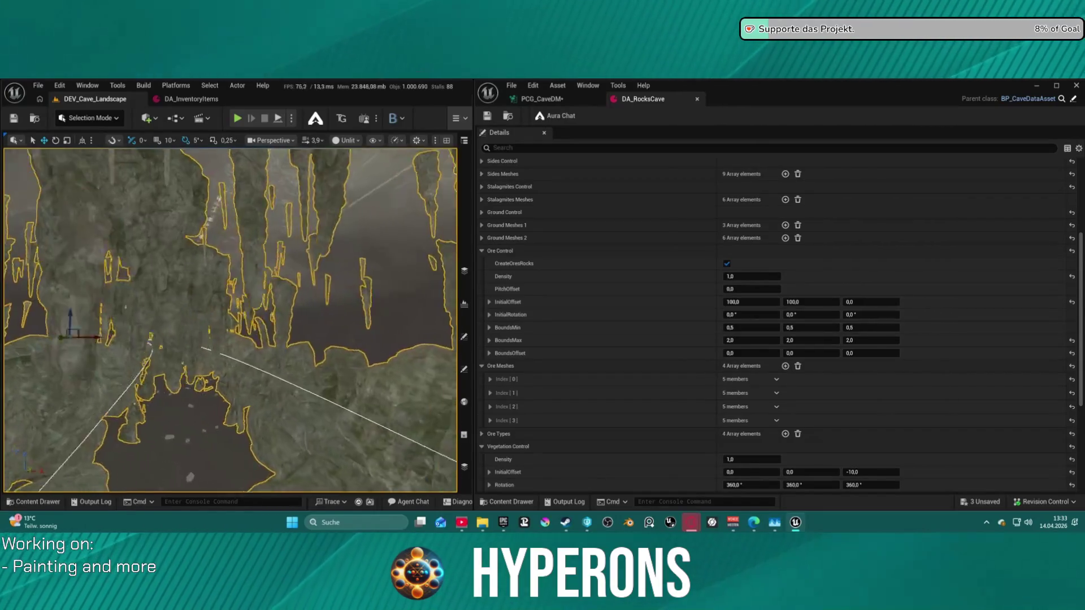
Fly around the cave to inspect orange ore markers and stalactites, then widen the details window
{"action": "left_click_drag", "start_coordinate": [215, 252], "coordinate": [215, 252]}
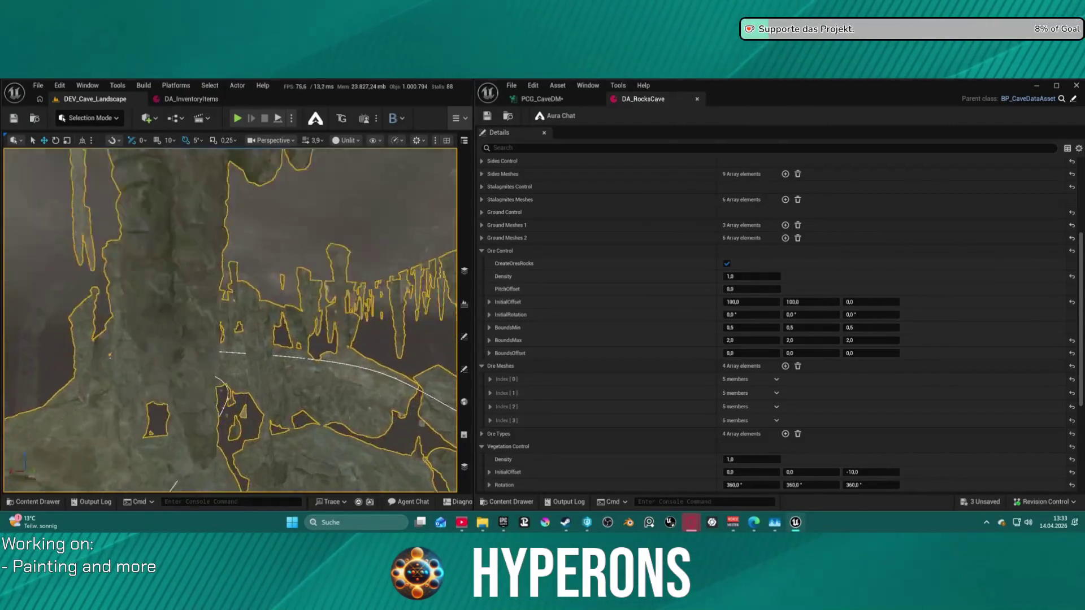
{"action": "left_click_drag", "start_coordinate": [215, 253], "coordinate": [215, 252]}
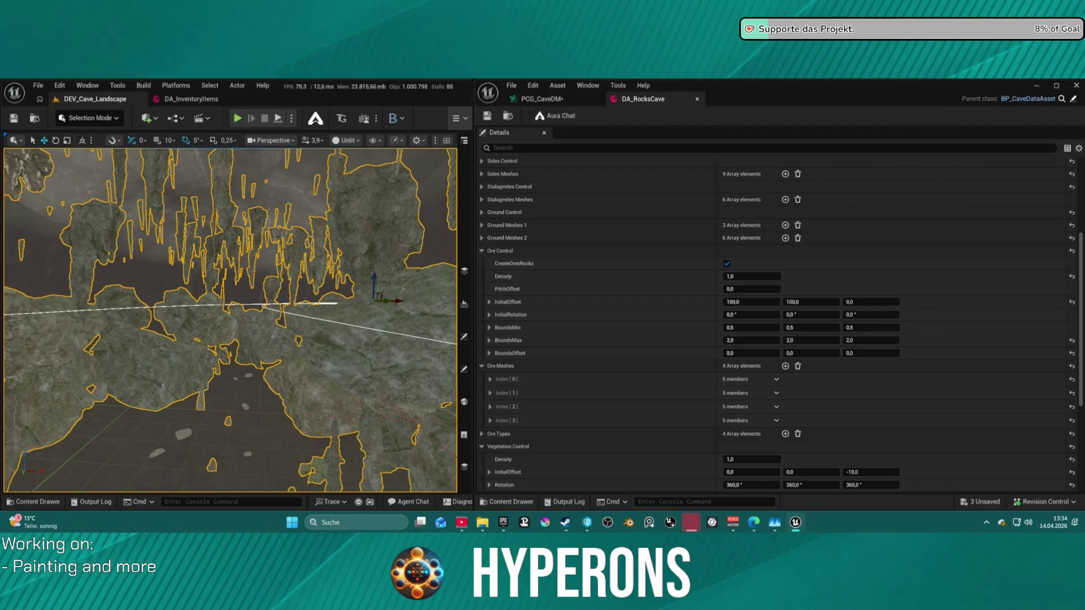
{"action": "left_click_drag", "start_coordinate": [215, 252], "coordinate": [214, 253]}
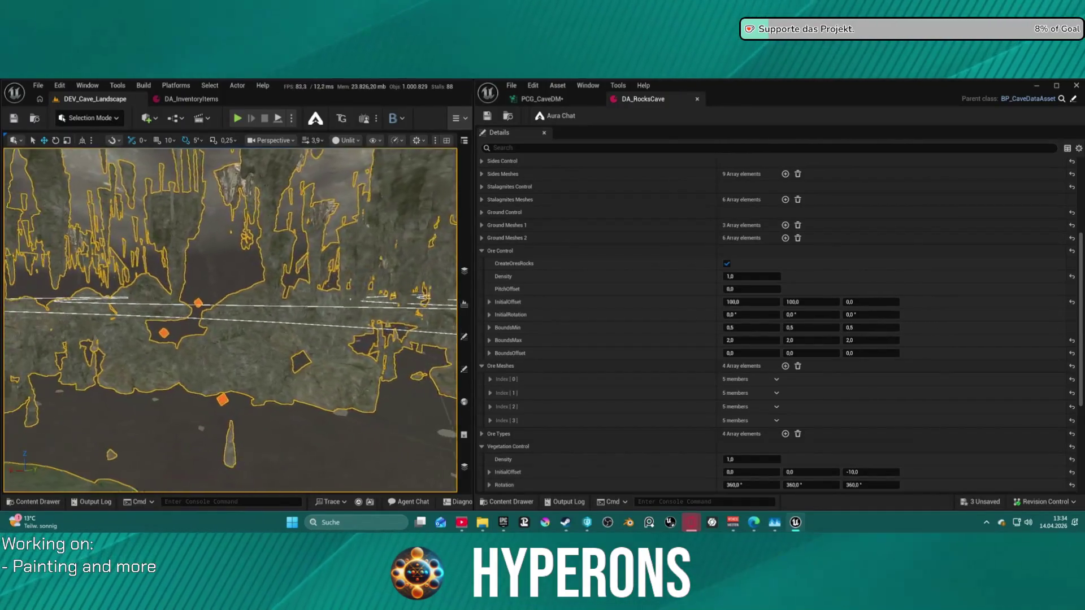
{"action": "left_click_drag", "start_coordinate": [215, 252], "coordinate": [215, 253]}
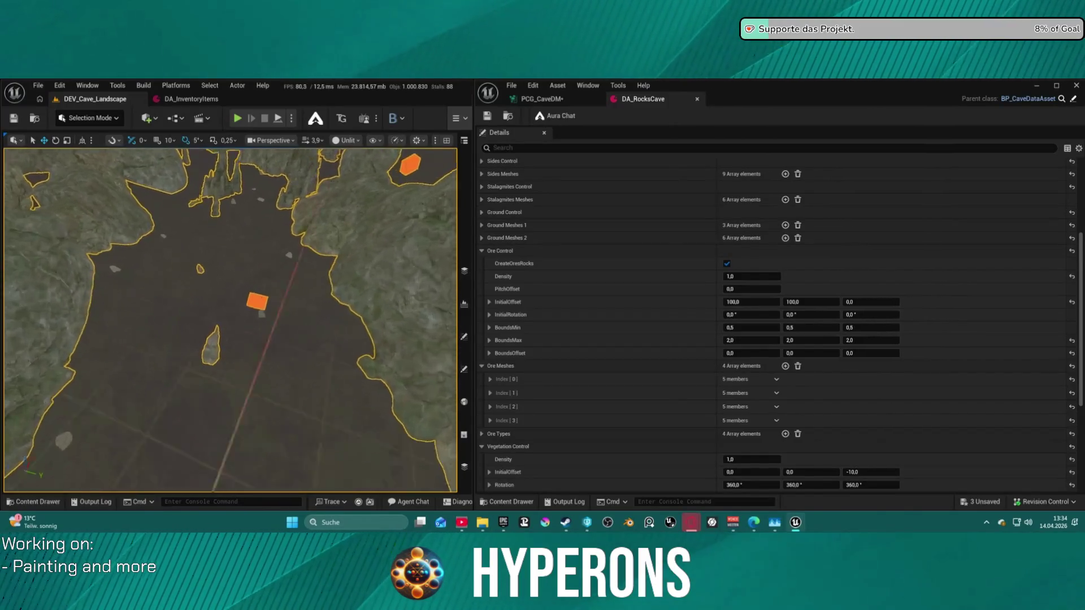
{"action": "left_click_drag", "start_coordinate": [215, 253], "coordinate": [214, 253]}
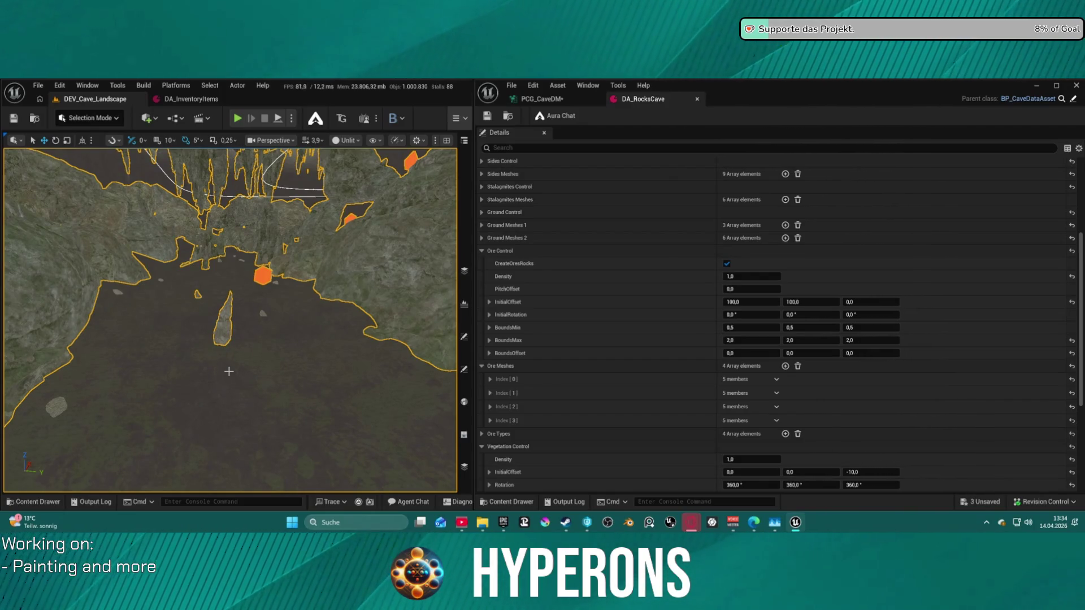
{"action": "left_click_drag", "start_coordinate": [469, 141], "coordinate": [361, 169]}
{"action": "left_click_drag", "start_coordinate": [205, 247], "coordinate": [186, 195]}
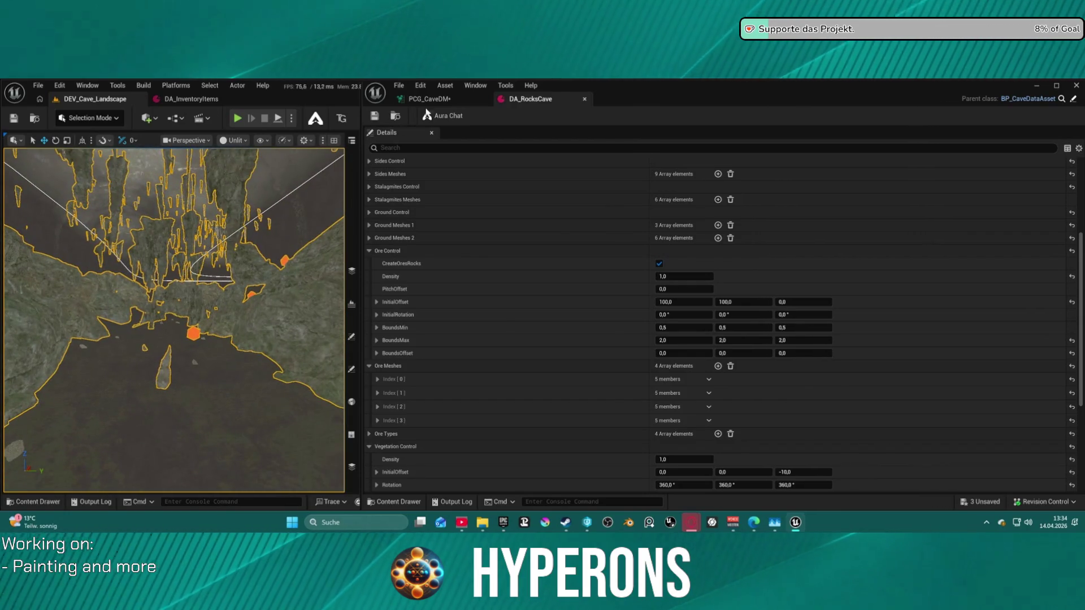
Switch to the PCG_CaveDM graph and bring the Extents Modifier and Cavepoints 1 nodes into view
{"action": "left_click", "coordinate": [430, 98]}
{"action": "scroll", "coordinate": [630, 212], "scroll_direction": "down", "scroll_amount": 5}
{"action": "mouse_move", "coordinate": [630, 211]}
{"action": "left_mouse_down"}
{"action": "mouse_move", "coordinate": [709, 193]}
{"action": "mouse_move", "coordinate": [953, 221]}
{"action": "mouse_move", "coordinate": [840, 341]}
{"action": "mouse_move", "coordinate": [815, 428]}
{"action": "left_mouse_up"}
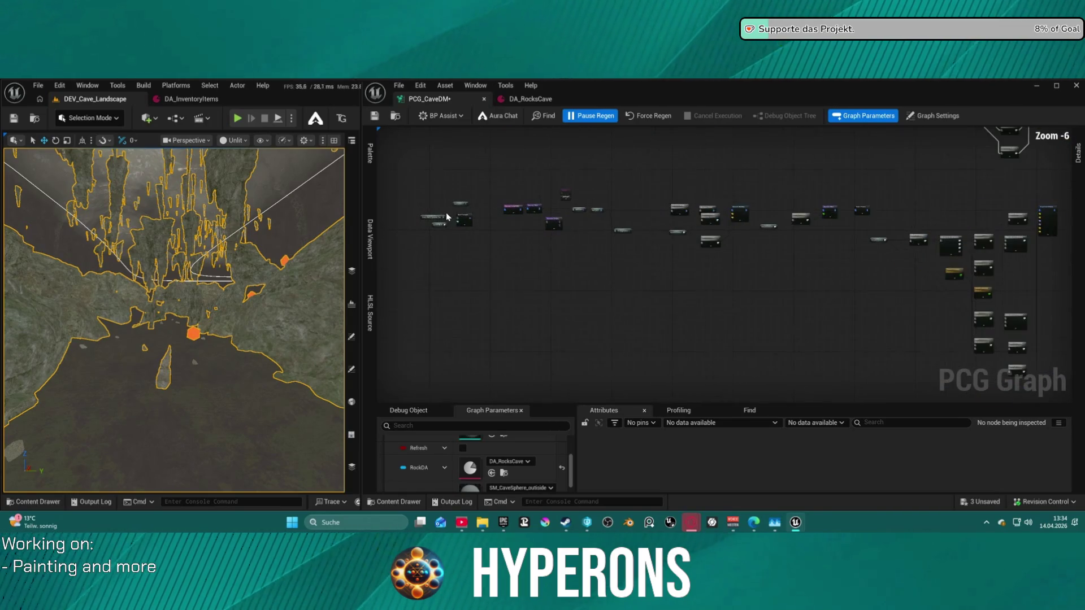
{"action": "scroll", "coordinate": [465, 218], "scroll_direction": "up", "scroll_amount": 6}
{"action": "mouse_move", "coordinate": [621, 252]}
{"action": "left_mouse_down"}
{"action": "mouse_move", "coordinate": [736, 297]}
{"action": "mouse_move", "coordinate": [428, 287]}
{"action": "mouse_move", "coordinate": [688, 309]}
{"action": "left_mouse_up"}
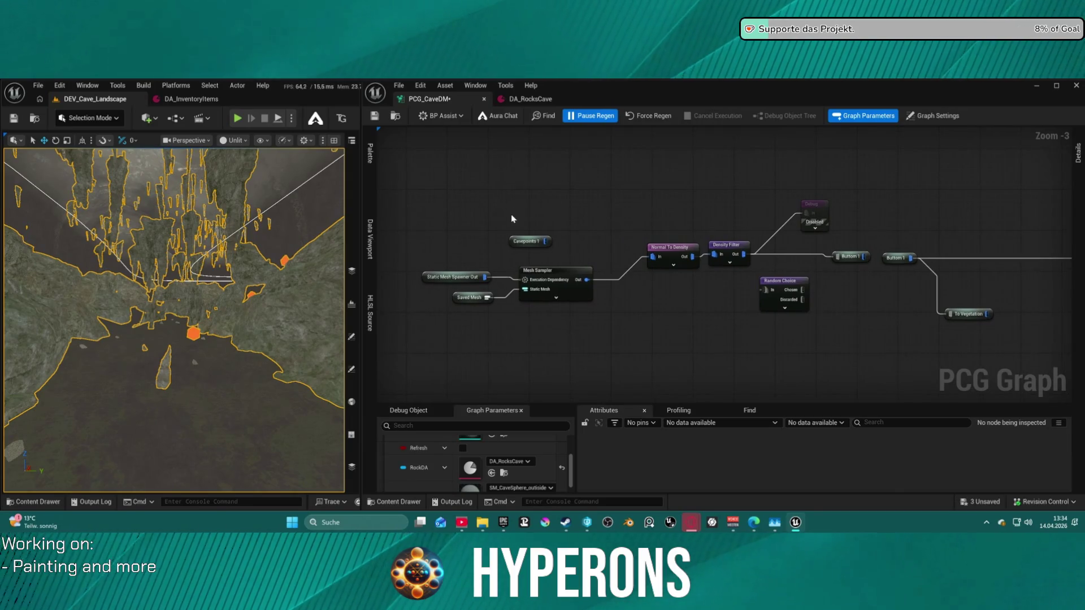
{"action": "scroll", "coordinate": [520, 271], "scroll_direction": "down", "scroll_amount": 7}
{"action": "scroll", "coordinate": [504, 341], "scroll_direction": "up", "scroll_amount": 11}
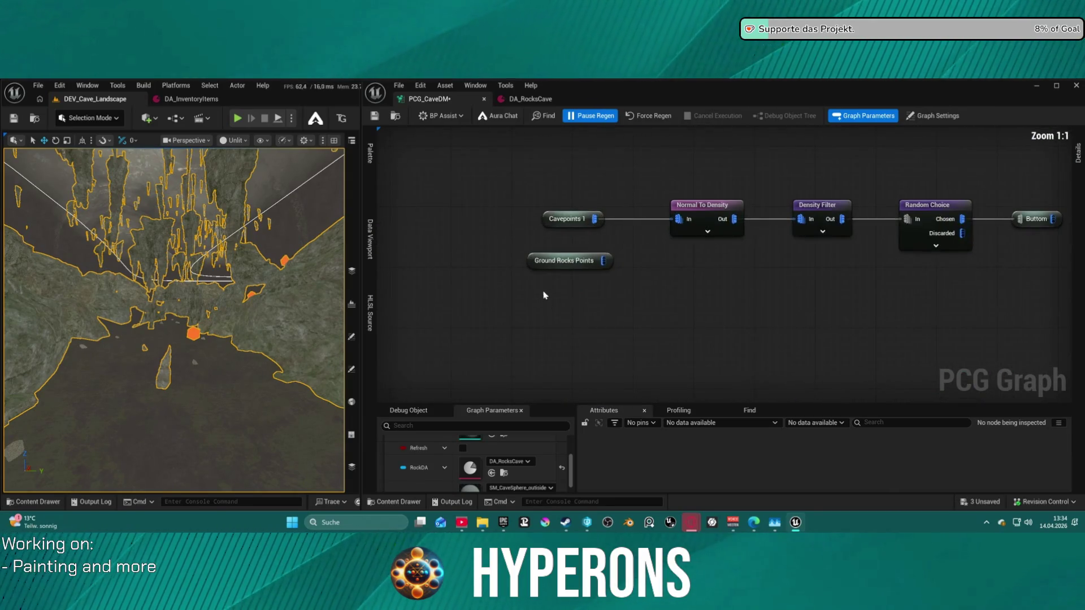
{"action": "left_click_drag", "start_coordinate": [548, 298], "coordinate": [625, 431]}
{"action": "mouse_move", "coordinate": [520, 315]}
{"action": "left_mouse_down"}
{"action": "mouse_move", "coordinate": [520, 463]}
{"action": "mouse_move", "coordinate": [560, 322]}
{"action": "left_mouse_up"}
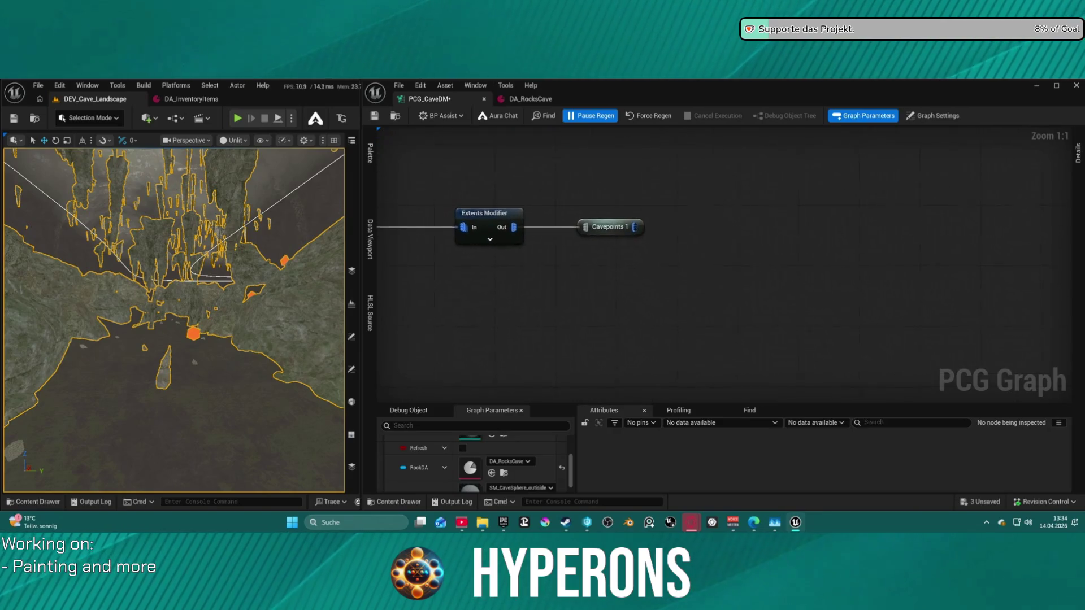
{"action": "scroll", "coordinate": [775, 328], "scroll_direction": "down", "scroll_amount": 10}
{"action": "scroll", "coordinate": [835, 270], "scroll_direction": "up", "scroll_amount": 6}
{"action": "scroll", "coordinate": [834, 270], "scroll_direction": "up", "scroll_amount": 3}
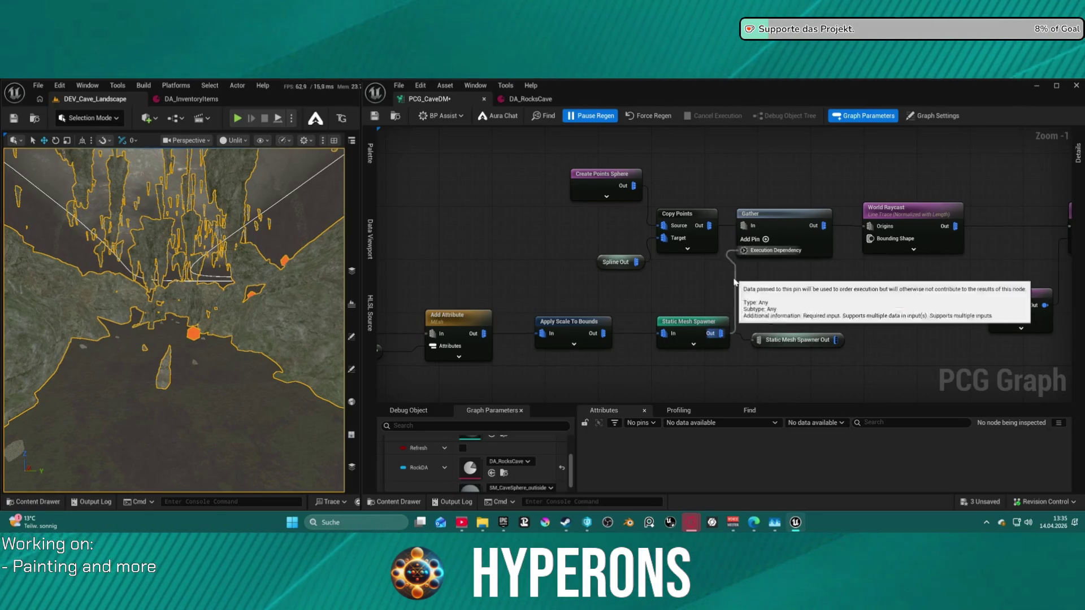
{"action": "left_click_drag", "start_coordinate": [685, 279], "coordinate": [671, 281]}
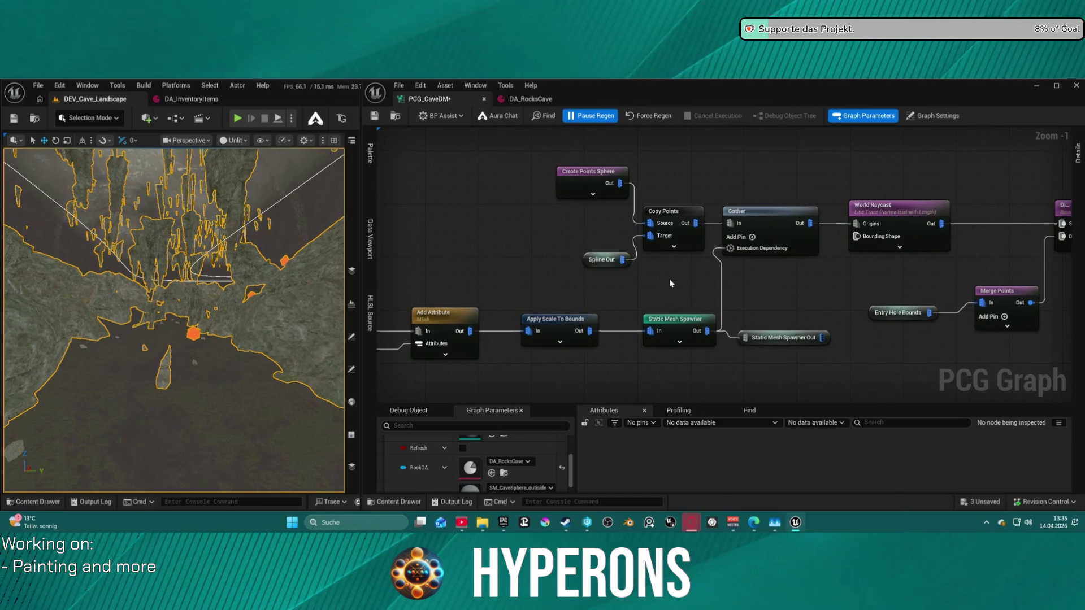
Show the Gather node's settings and bring up copy options for its Enabled row
{"action": "left_click", "coordinate": [776, 212]}
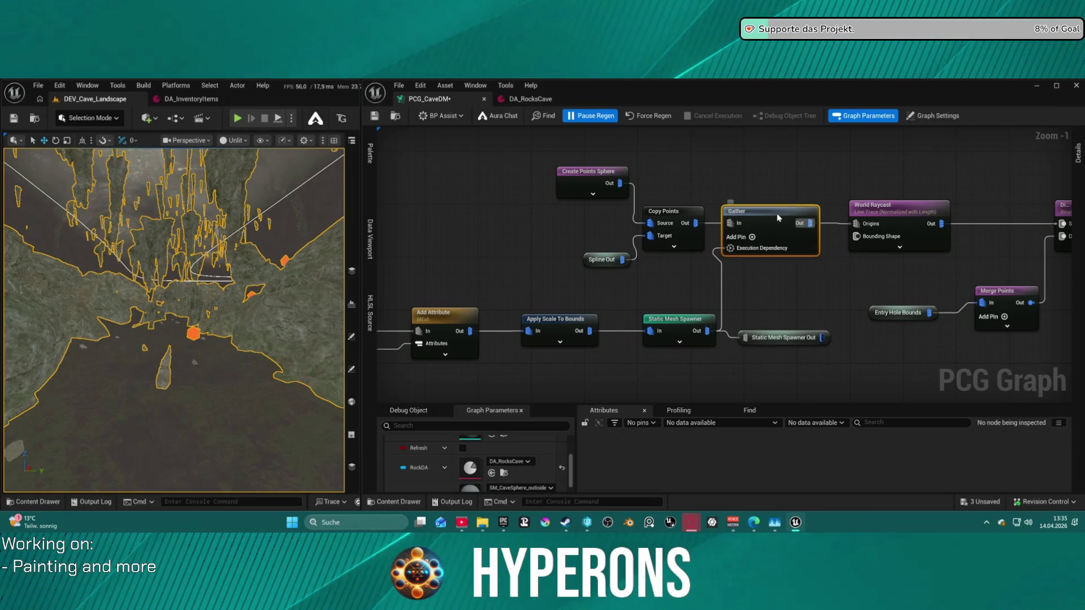
{"action": "left_click", "coordinate": [1080, 177]}
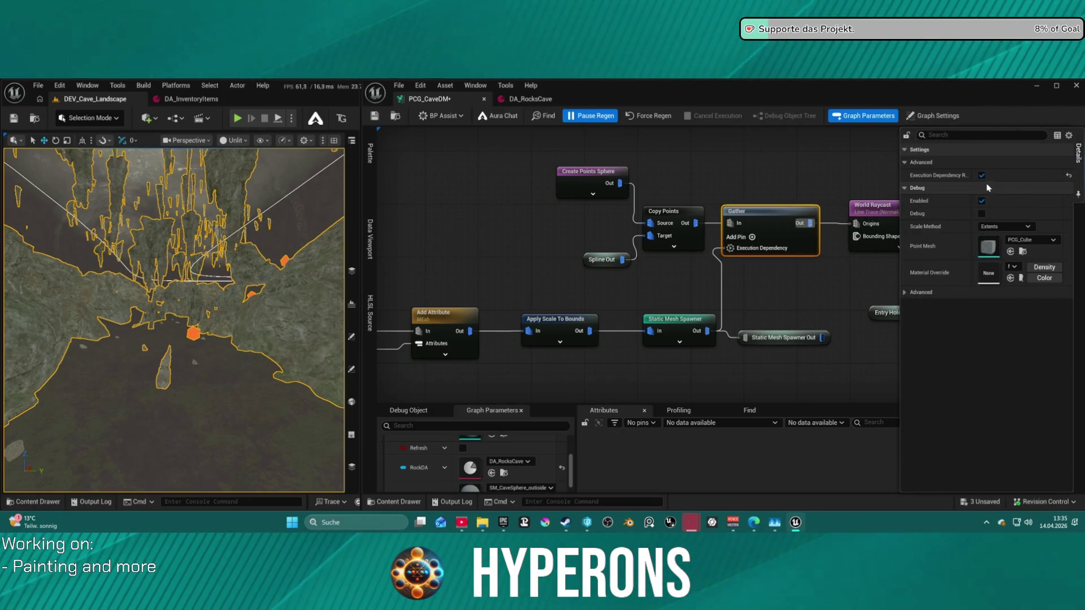
{"action": "right_click", "coordinate": [946, 198]}
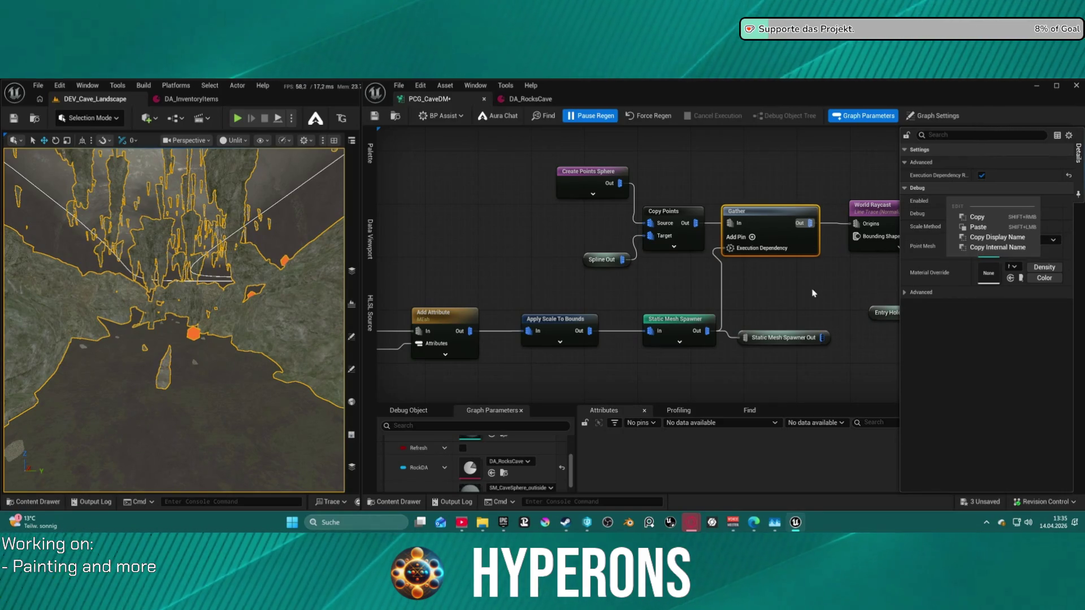
Navigate the graph to the Difference, Merge Points and Make Rotator Attribute nodes
{"action": "scroll", "coordinate": [811, 286], "scroll_direction": "down", "scroll_amount": 6}
{"action": "mouse_move", "coordinate": [811, 305]}
{"action": "left_mouse_down"}
{"action": "mouse_move", "coordinate": [478, 169]}
{"action": "mouse_move", "coordinate": [664, 237]}
{"action": "mouse_move", "coordinate": [711, 182]}
{"action": "left_mouse_up"}
{"action": "scroll", "coordinate": [711, 181], "scroll_direction": "down", "scroll_amount": 3}
{"action": "left_click_drag", "start_coordinate": [451, 221], "coordinate": [608, 213]}
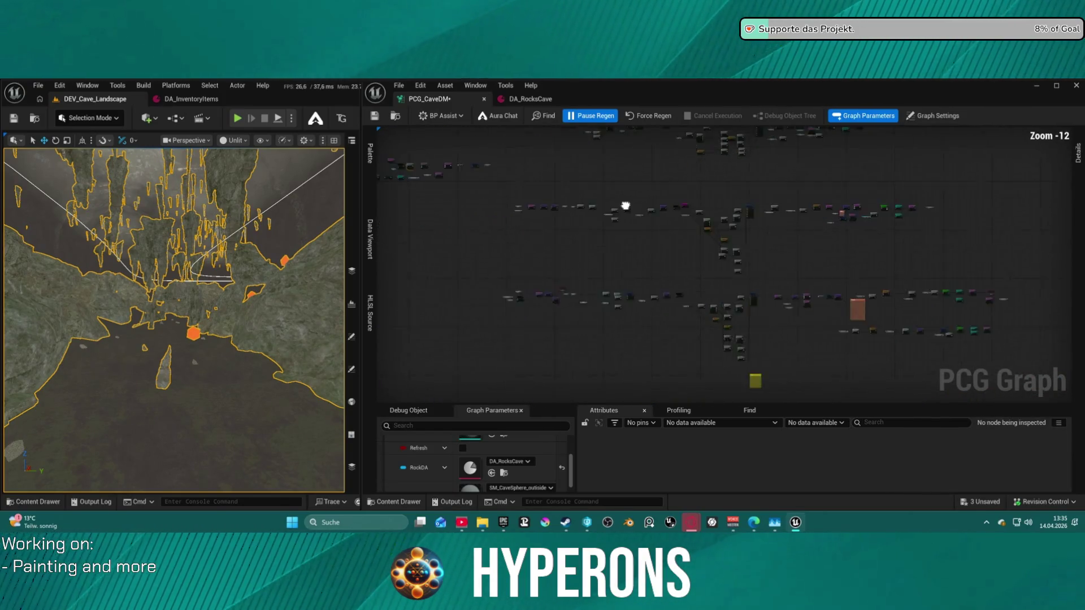
{"action": "scroll", "coordinate": [608, 213], "scroll_direction": "down", "scroll_amount": 3}
{"action": "scroll", "coordinate": [704, 204], "scroll_direction": "up", "scroll_amount": 6}
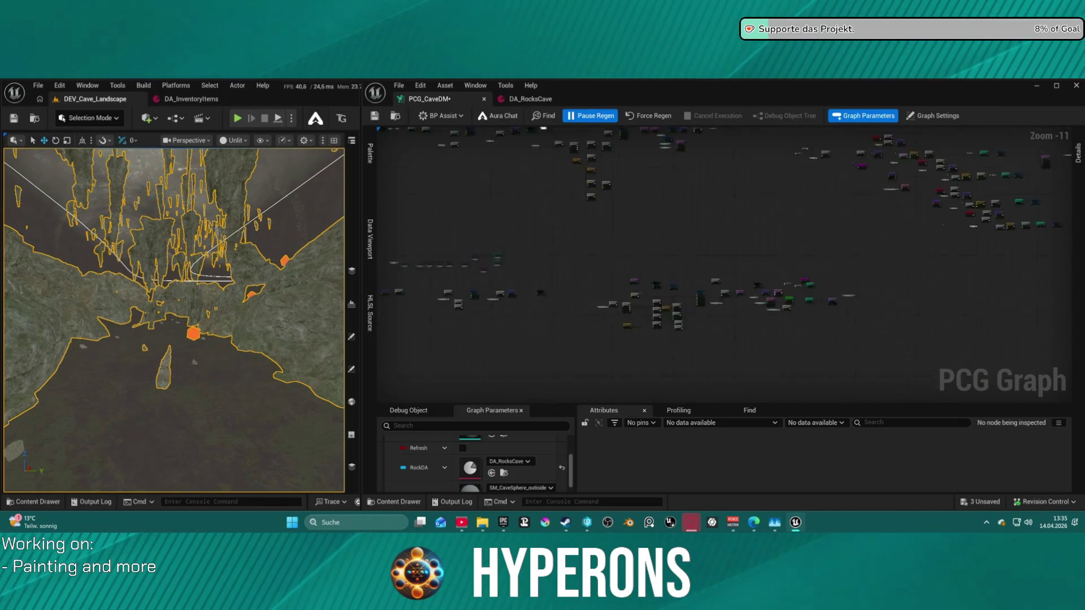
{"action": "scroll", "coordinate": [712, 210], "scroll_direction": "up", "scroll_amount": 5}
{"action": "mouse_move", "coordinate": [732, 199]}
{"action": "left_mouse_down"}
{"action": "mouse_move", "coordinate": [467, 363]}
{"action": "mouse_move", "coordinate": [702, 314]}
{"action": "mouse_move", "coordinate": [1058, 352]}
{"action": "mouse_move", "coordinate": [1026, 340]}
{"action": "mouse_move", "coordinate": [1084, 337]}
{"action": "left_mouse_up"}
{"action": "mouse_move", "coordinate": [734, 316]}
{"action": "left_mouse_down"}
{"action": "mouse_move", "coordinate": [902, 290]}
{"action": "mouse_move", "coordinate": [819, 170]}
{"action": "mouse_move", "coordinate": [870, 136]}
{"action": "mouse_move", "coordinate": [735, 130]}
{"action": "mouse_move", "coordinate": [752, 169]}
{"action": "mouse_move", "coordinate": [803, 226]}
{"action": "mouse_move", "coordinate": [849, 250]}
{"action": "left_mouse_up"}
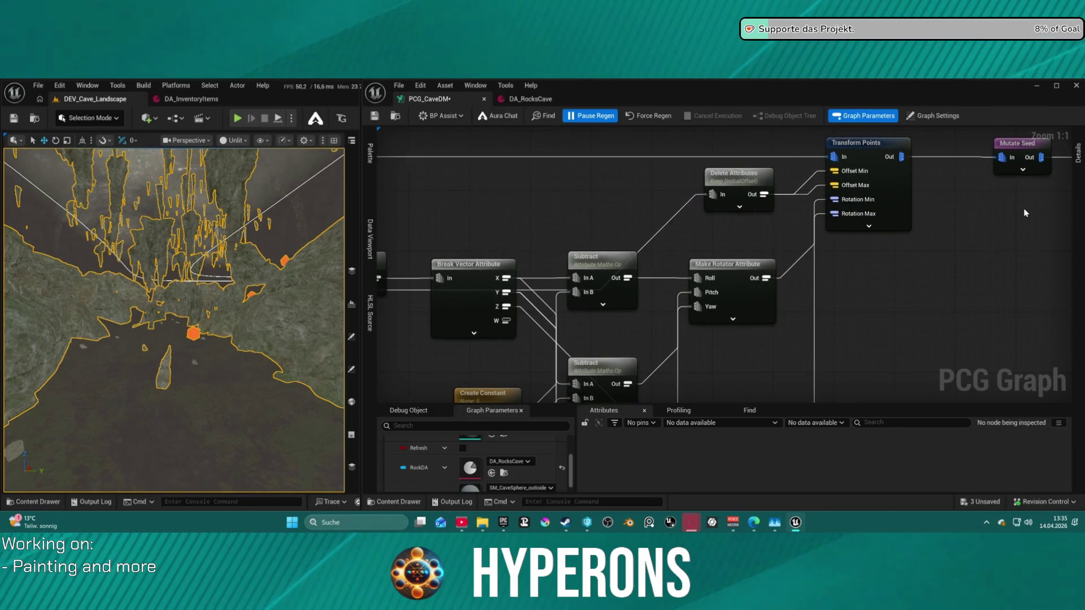
Inspect the Transform Points settings, then move to the Side Points Bounds Modifier section
{"action": "left_click", "coordinate": [886, 199]}
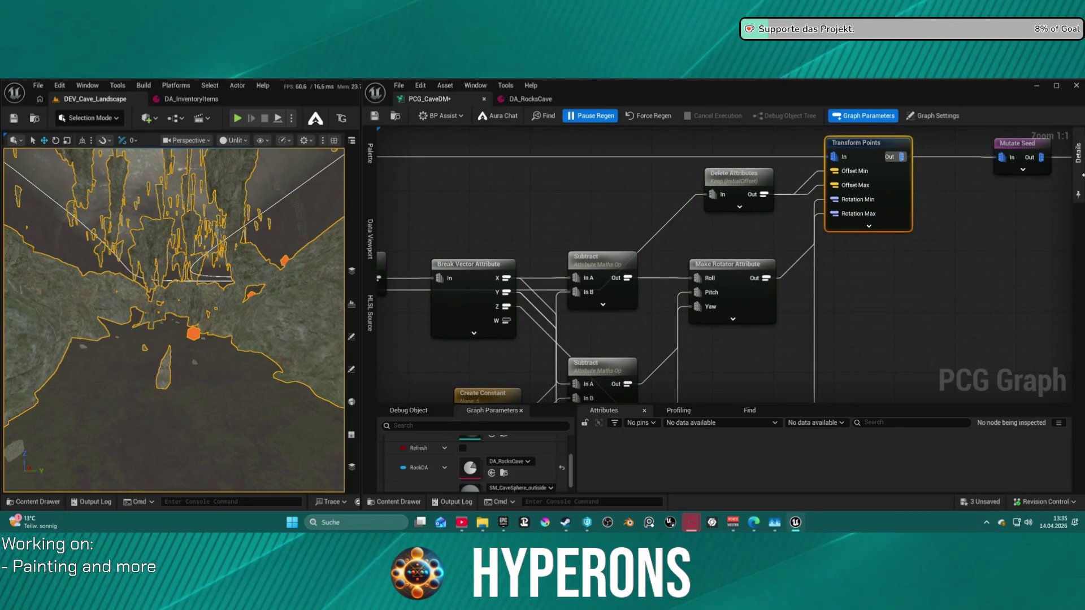
{"action": "left_click", "coordinate": [1079, 158]}
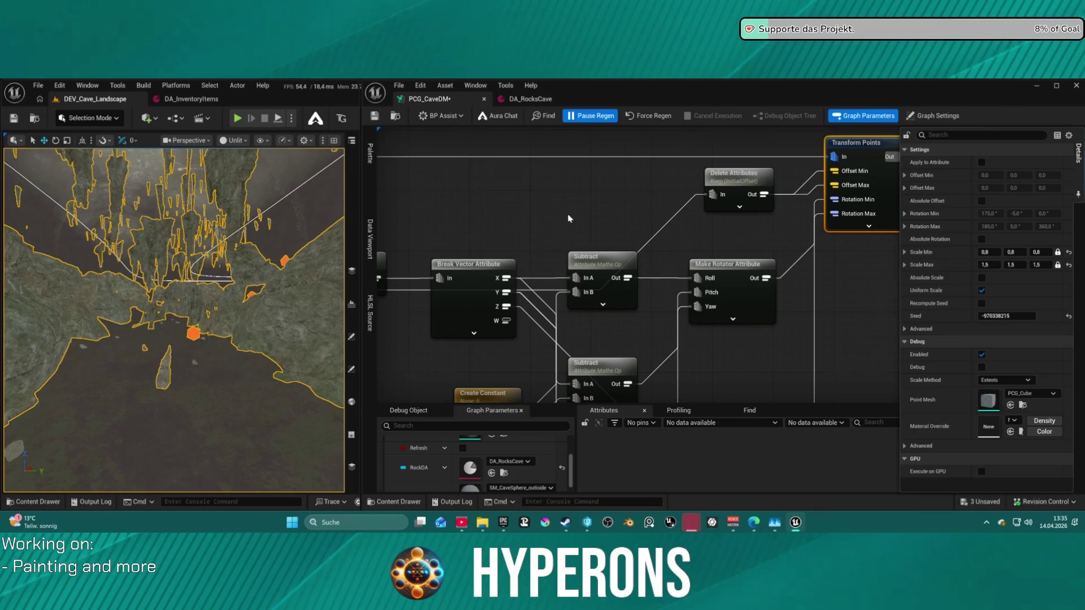
{"action": "scroll", "coordinate": [568, 217], "scroll_direction": "down", "scroll_amount": 2}
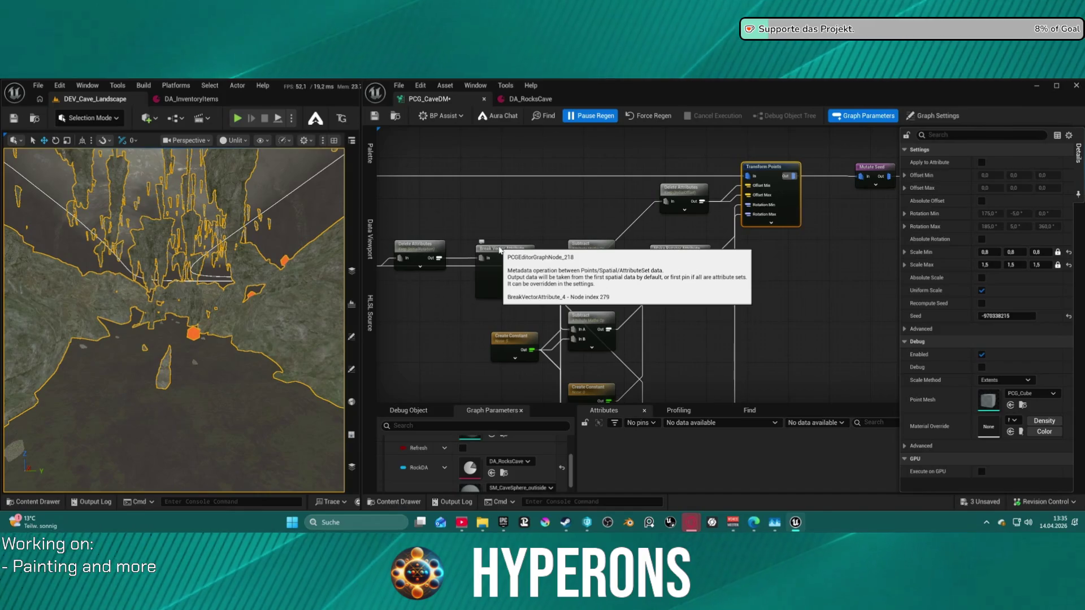
{"action": "mouse_move", "coordinate": [500, 249]}
{"action": "left_mouse_down"}
{"action": "mouse_move", "coordinate": [972, 245]}
{"action": "mouse_move", "coordinate": [605, 265]}
{"action": "mouse_move", "coordinate": [783, 274]}
{"action": "left_mouse_up"}
{"action": "scroll", "coordinate": [605, 265], "scroll_direction": "down", "scroll_amount": 3}
{"action": "scroll", "coordinate": [783, 274], "scroll_direction": "up", "scroll_amount": 7}
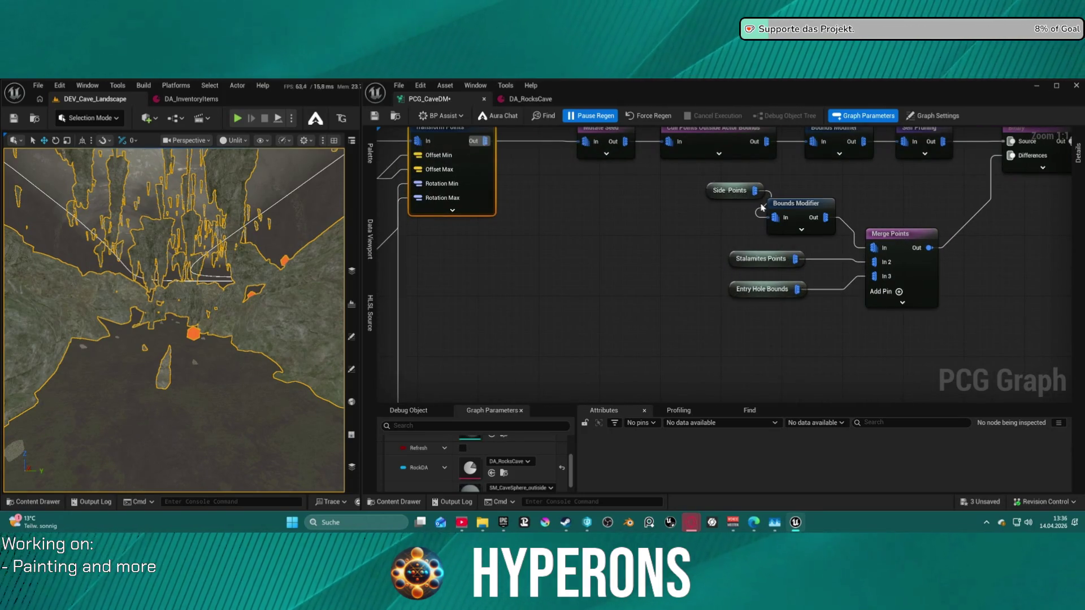
Disable the Side Points Bounds Modifier node with the E shortcut
{"action": "left_click", "coordinate": [749, 188]}
{"action": "right_click", "coordinate": [686, 198]}
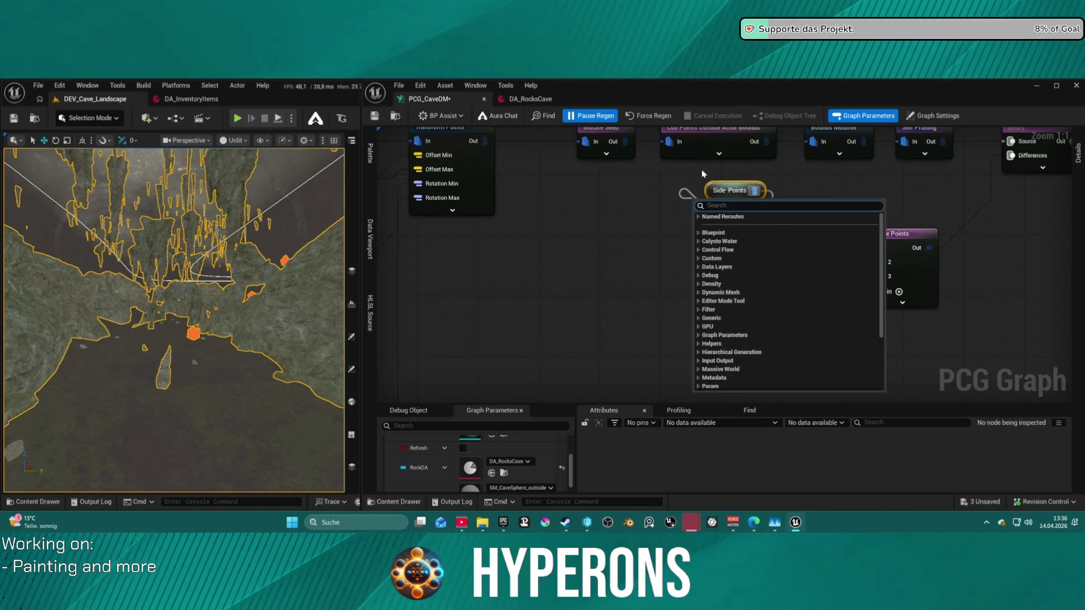
{"action": "left_click_drag", "start_coordinate": [696, 174], "coordinate": [802, 242]}
{"action": "key", "text": "e"}
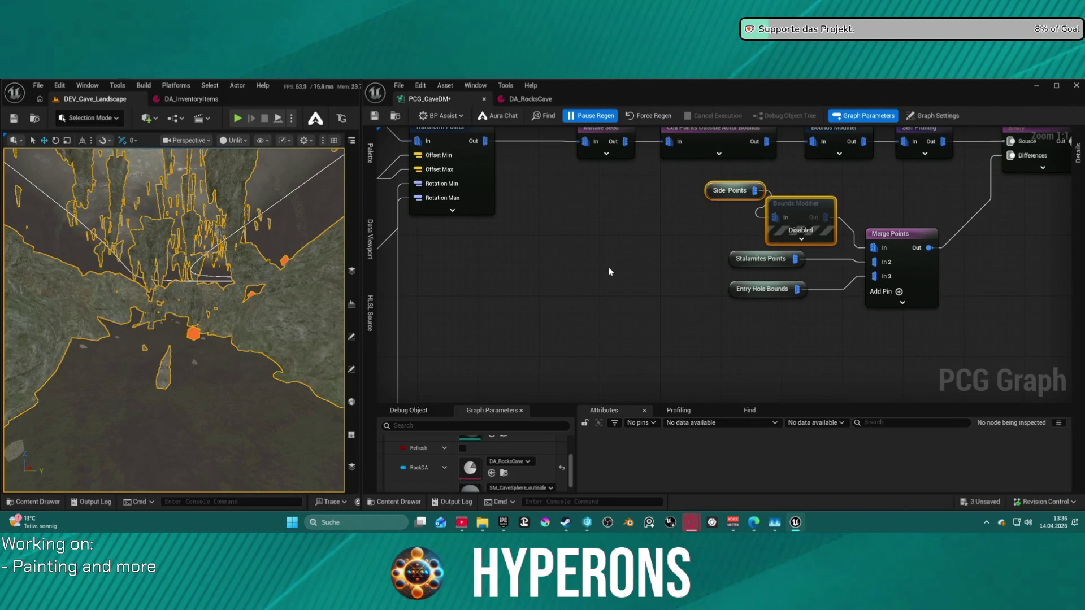
Pan to the Static Mesh Spawner and Side Points area, then force-regenerate the cave graph
{"action": "scroll", "coordinate": [610, 272], "scroll_direction": "down", "scroll_amount": 7}
{"action": "mouse_move", "coordinate": [724, 259]}
{"action": "left_mouse_down"}
{"action": "mouse_move", "coordinate": [601, 331]}
{"action": "mouse_move", "coordinate": [650, 351]}
{"action": "mouse_move", "coordinate": [542, 350]}
{"action": "mouse_move", "coordinate": [573, 350]}
{"action": "mouse_move", "coordinate": [818, 210]}
{"action": "left_mouse_up"}
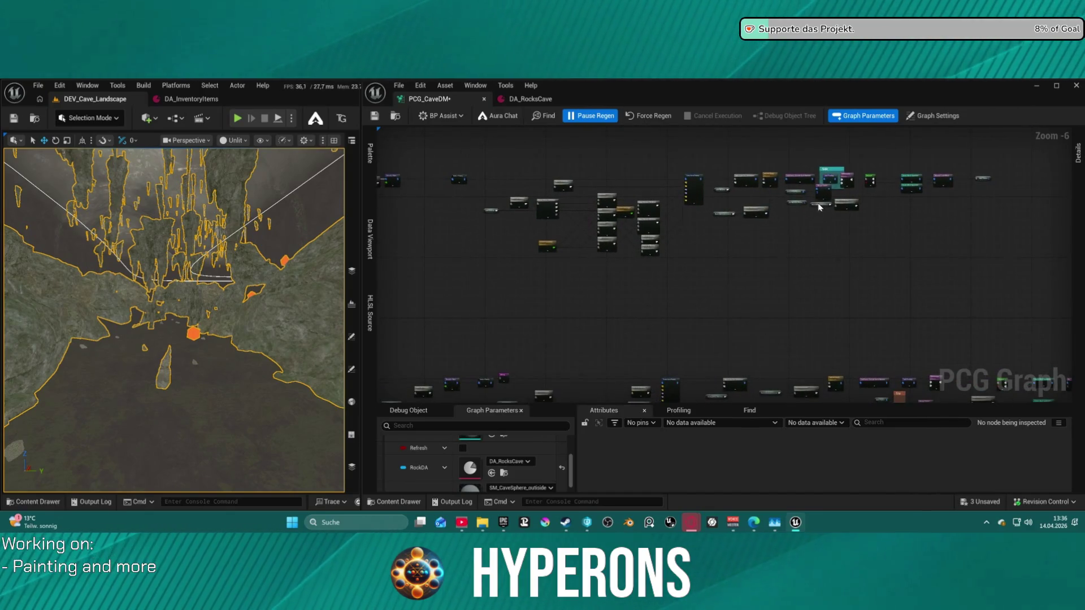
{"action": "scroll", "coordinate": [818, 210], "scroll_direction": "up", "scroll_amount": 6}
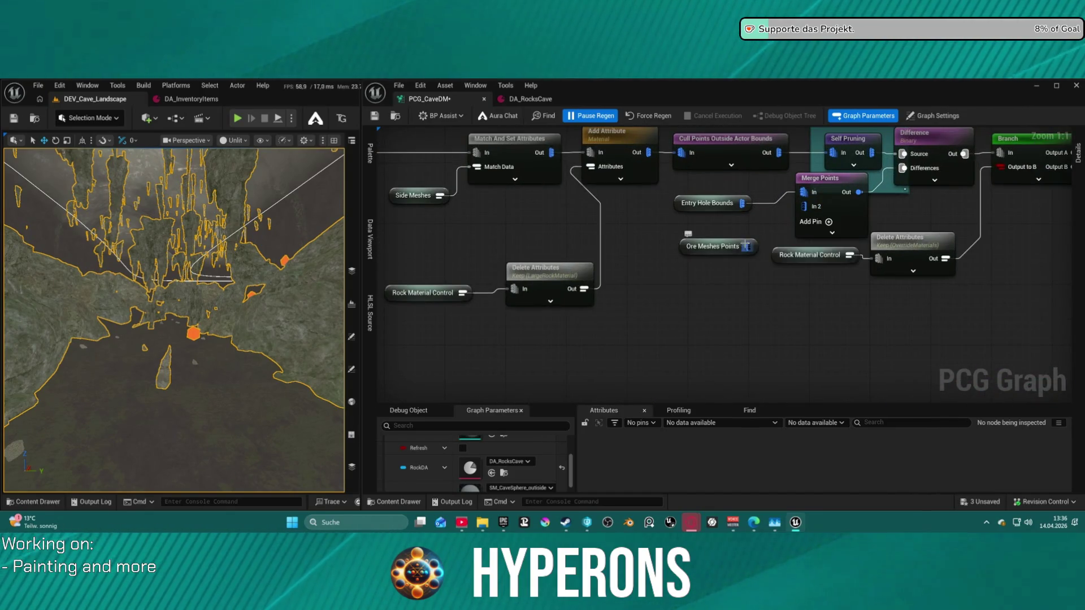
{"action": "left_click_drag", "start_coordinate": [763, 226], "coordinate": [175, 232]}
{"action": "mouse_move", "coordinate": [378, 265]}
{"action": "left_mouse_down"}
{"action": "mouse_move", "coordinate": [552, 269]}
{"action": "mouse_move", "coordinate": [537, 330]}
{"action": "left_mouse_up"}
{"action": "scroll", "coordinate": [731, 238], "scroll_direction": "down", "scroll_amount": 1}
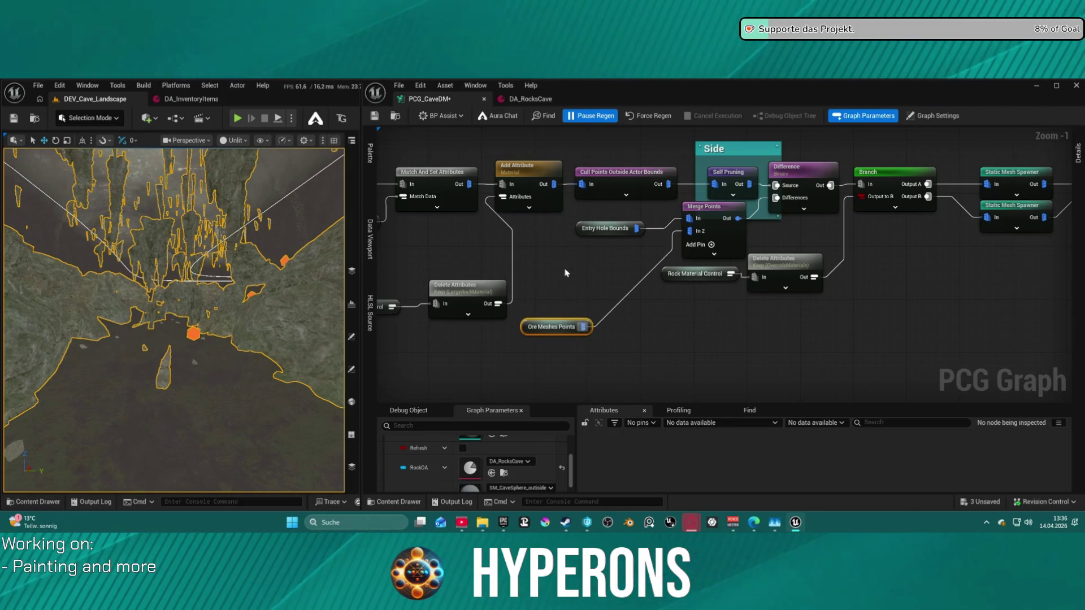
{"action": "scroll", "coordinate": [488, 141], "scroll_direction": "down", "scroll_amount": 1}
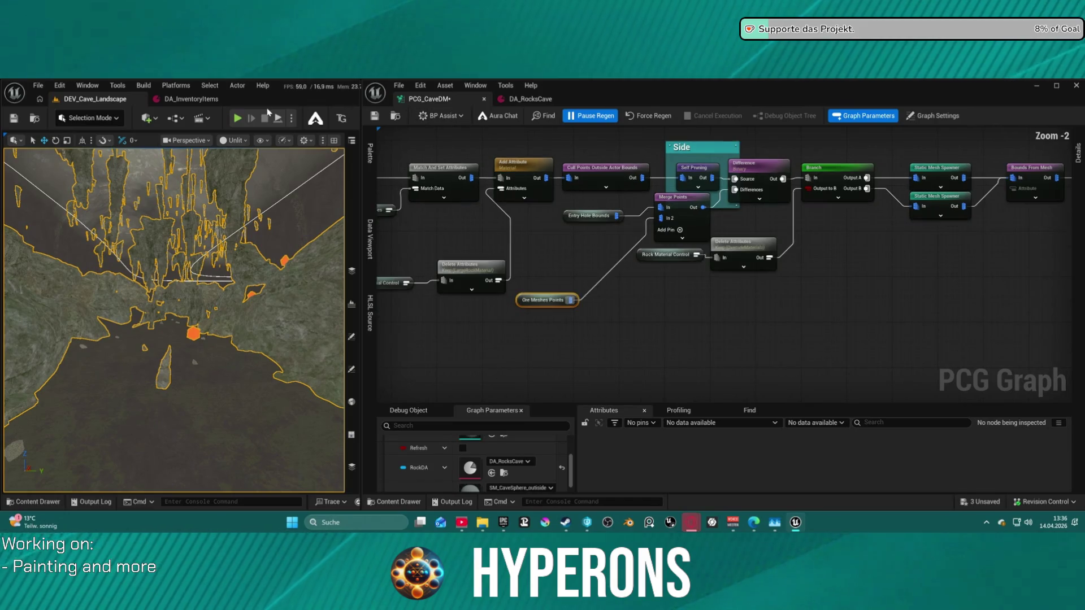
{"action": "left_click", "coordinate": [639, 118]}
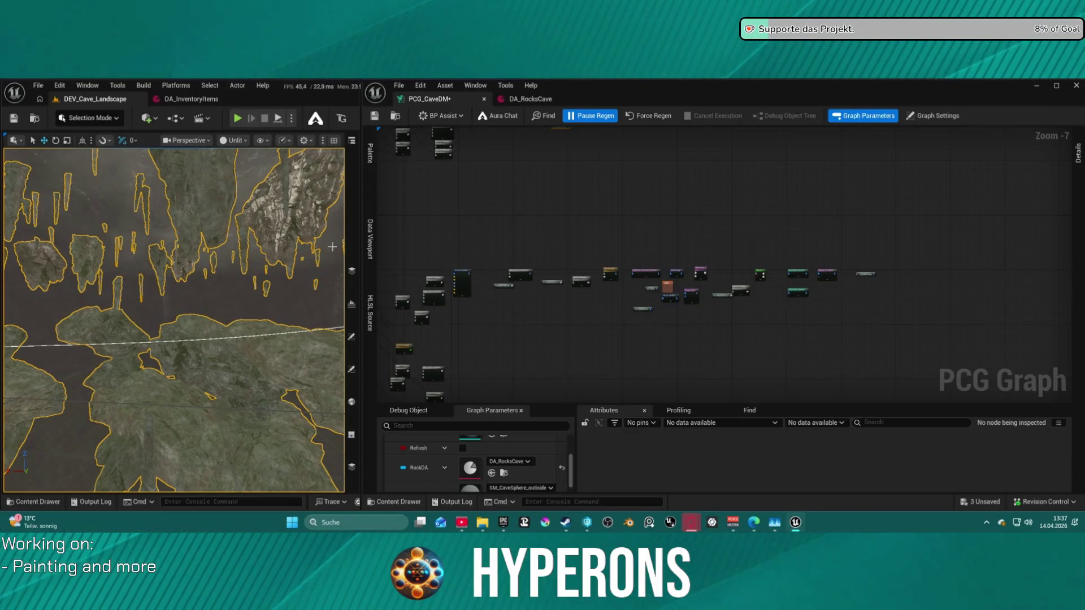
Disconnect the disabled Bounds Modifier's output from Merge Points
{"action": "scroll", "coordinate": [543, 240], "scroll_direction": "down", "scroll_amount": 1}
{"action": "scroll", "coordinate": [497, 300], "scroll_direction": "up", "scroll_amount": 6}
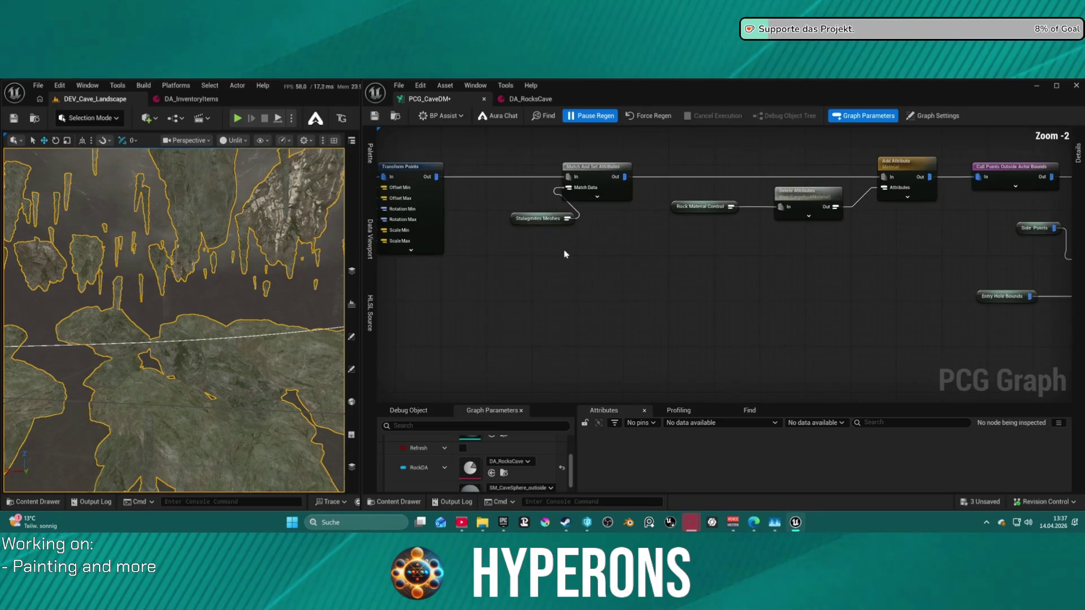
{"action": "scroll", "coordinate": [534, 321], "scroll_direction": "down", "scroll_amount": 10}
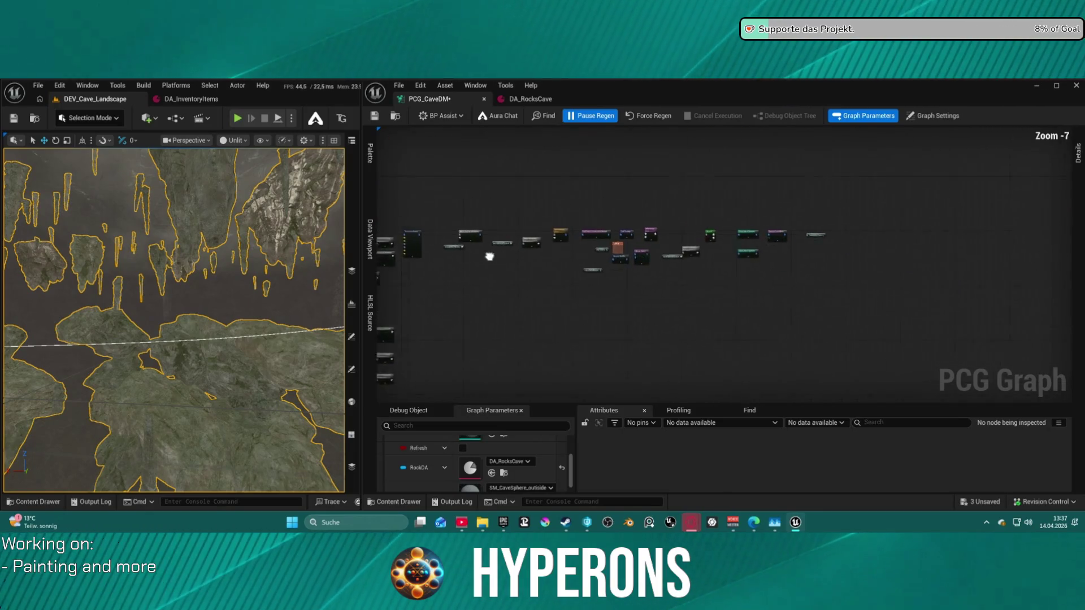
{"action": "scroll", "coordinate": [591, 212], "scroll_direction": "up", "scroll_amount": 13}
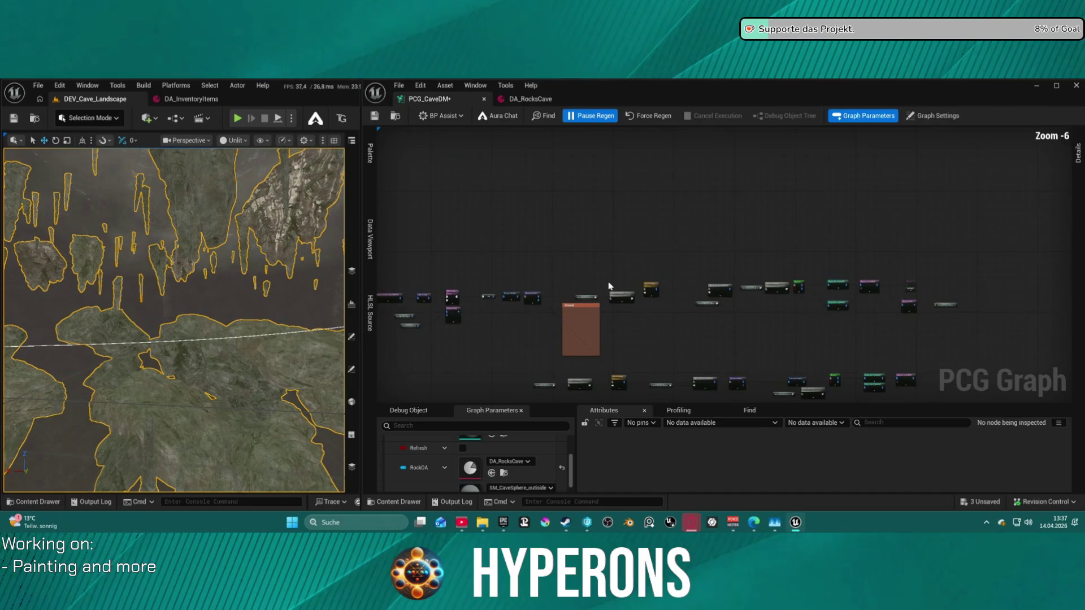
{"action": "scroll", "coordinate": [592, 212], "scroll_direction": "down", "scroll_amount": 12}
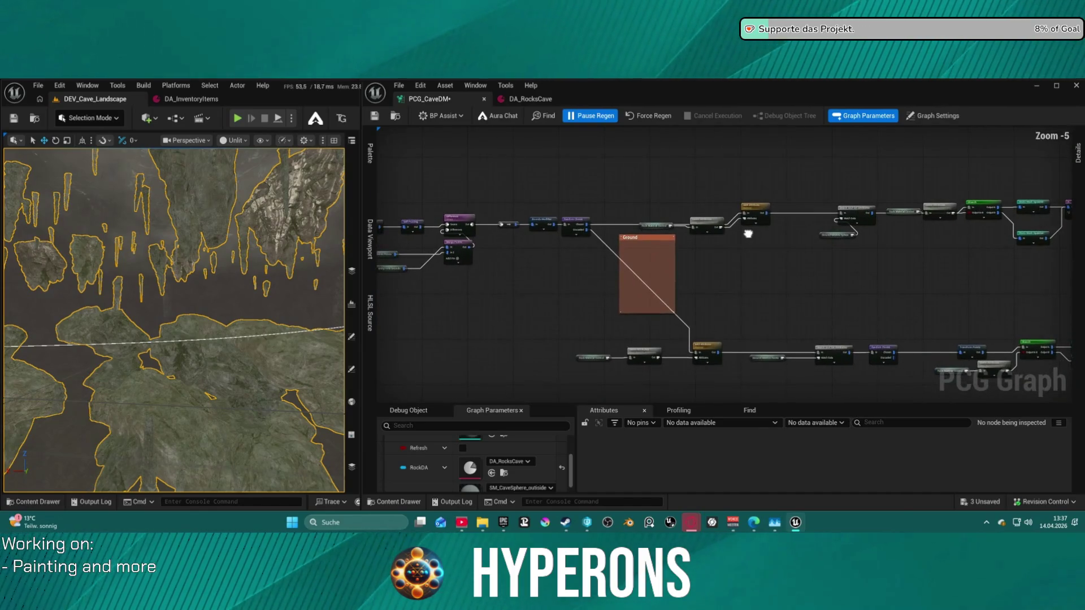
{"action": "scroll", "coordinate": [654, 328], "scroll_direction": "up", "scroll_amount": 12}
{"action": "left_click_drag", "start_coordinate": [653, 329], "coordinate": [670, 277]}
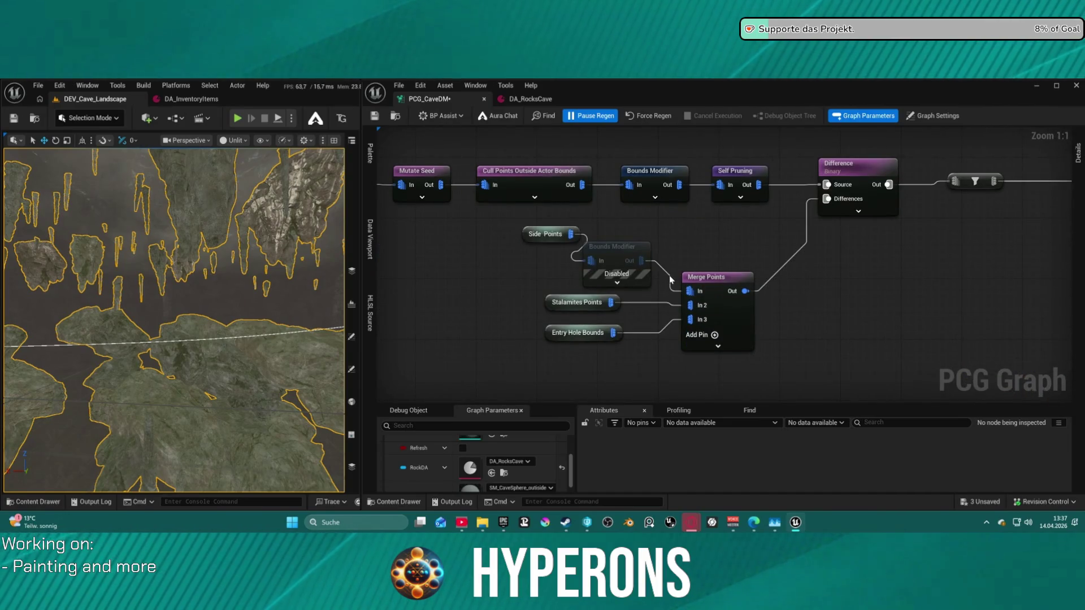
{"action": "left_click", "coordinate": [669, 277], "text": "alt"}
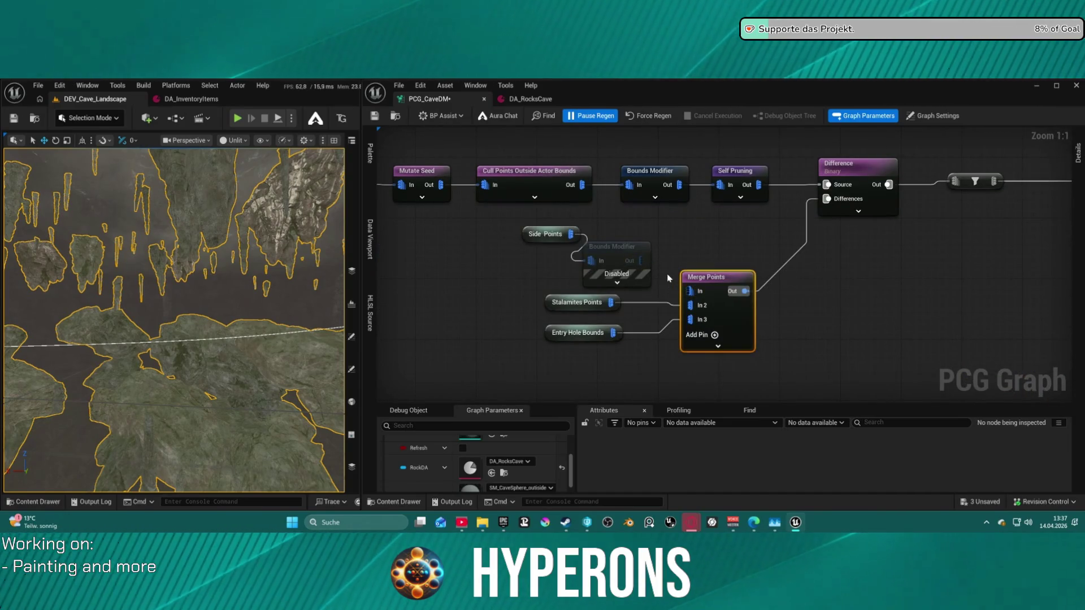
Reset the main Bounds Modifier's Bounds Min to 1,0, regenerate, and save with Ctrl+S
{"action": "left_click", "coordinate": [746, 181]}
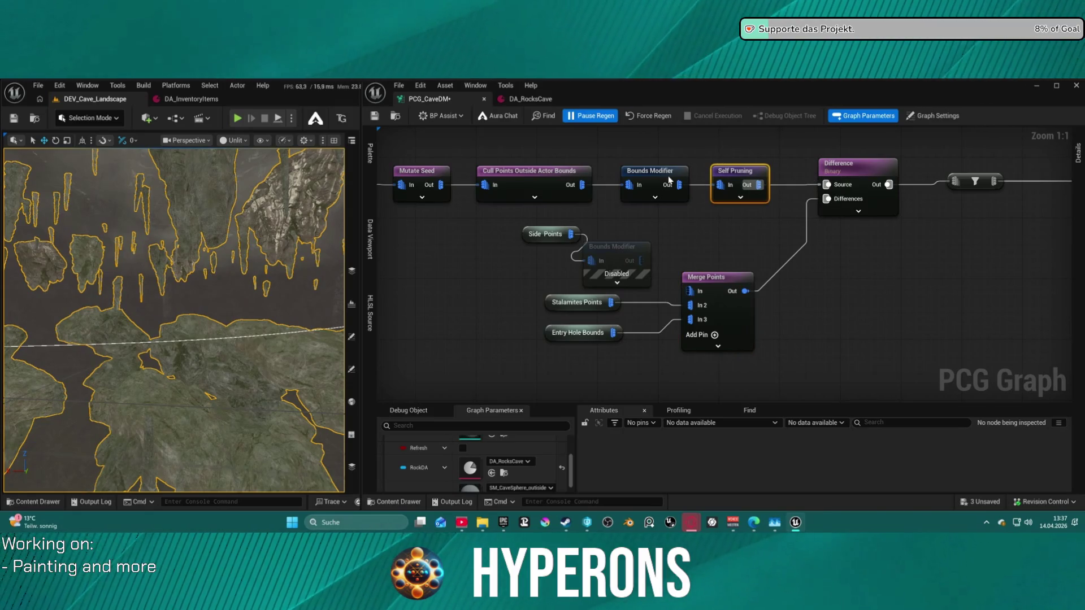
{"action": "left_click", "coordinate": [688, 181]}
{"action": "left_click", "coordinate": [1079, 163]}
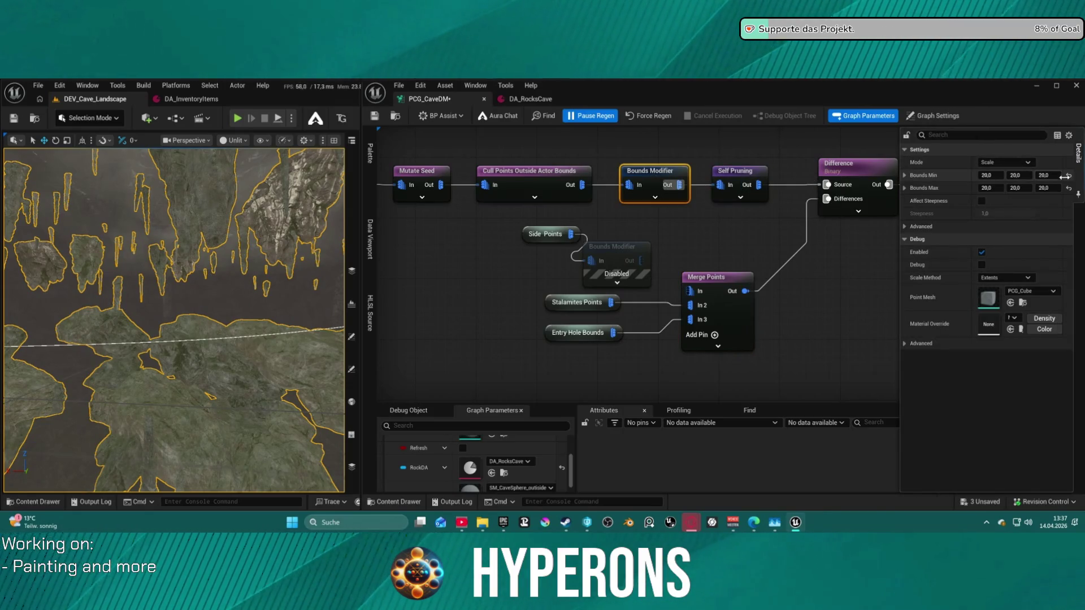
{"action": "left_click", "coordinate": [1067, 178]}
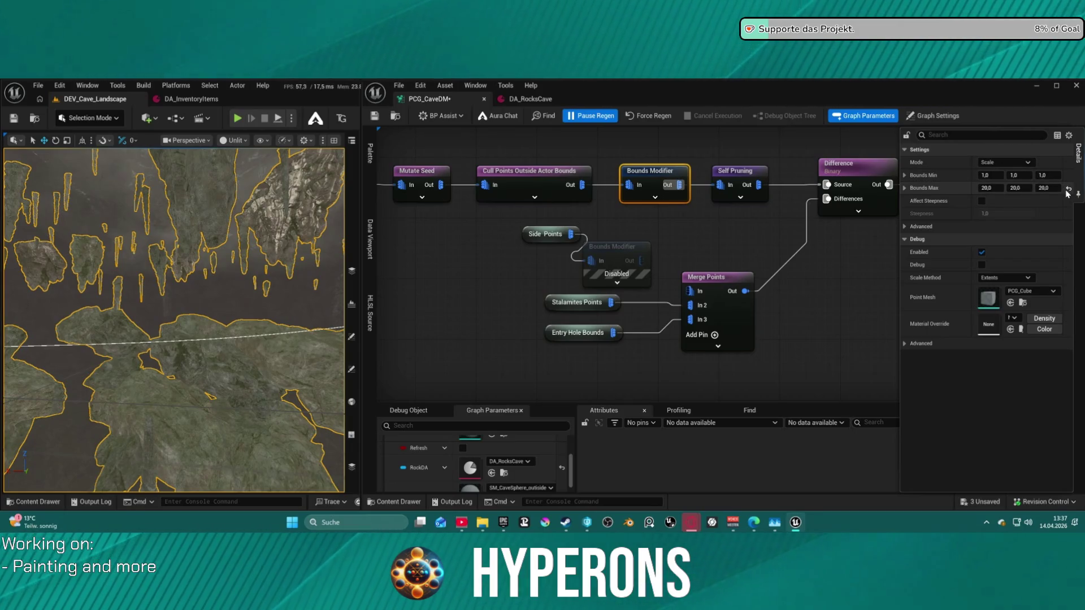
{"action": "left_click", "coordinate": [650, 117]}
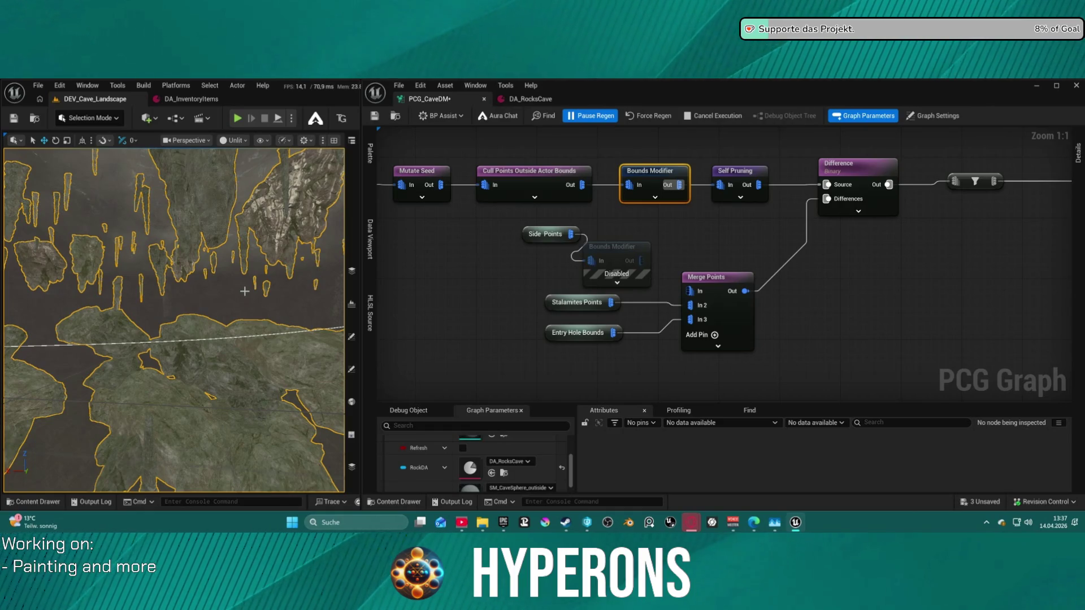
{"action": "key", "text": "ctrl+s"}
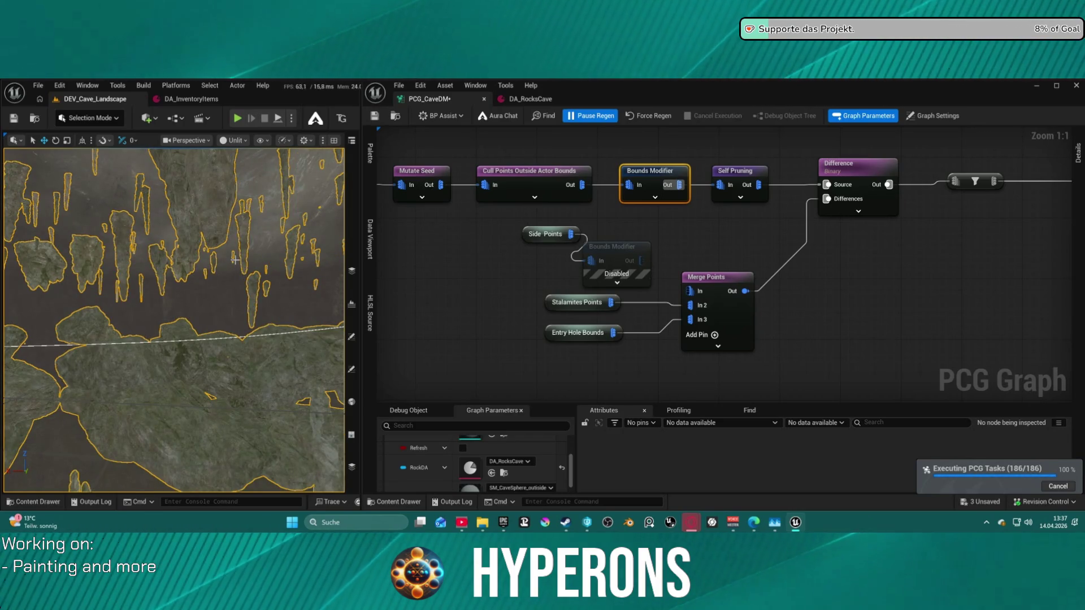
Check the regenerated cave spikes, then place Debug between Match And Set Attributes and Attribute Noise
{"action": "mouse_move", "coordinate": [281, 260]}
{"action": "left_mouse_down"}
{"action": "mouse_move", "coordinate": [232, 243]}
{"action": "mouse_move", "coordinate": [230, 273]}
{"action": "mouse_move", "coordinate": [128, 313]}
{"action": "left_mouse_up"}
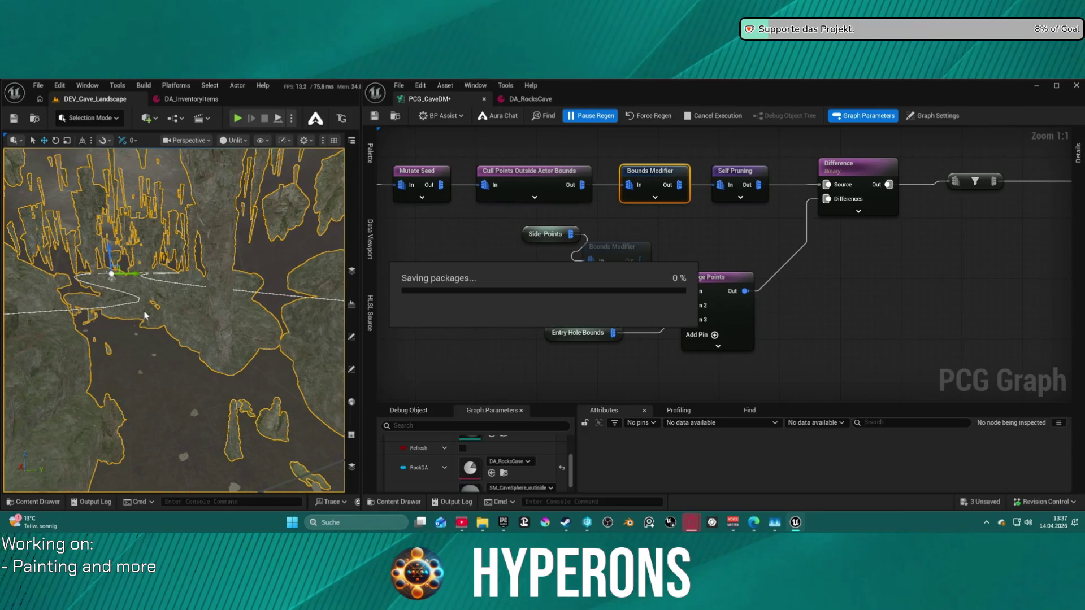
{"action": "left_click_drag", "start_coordinate": [174, 321], "coordinate": [164, 282]}
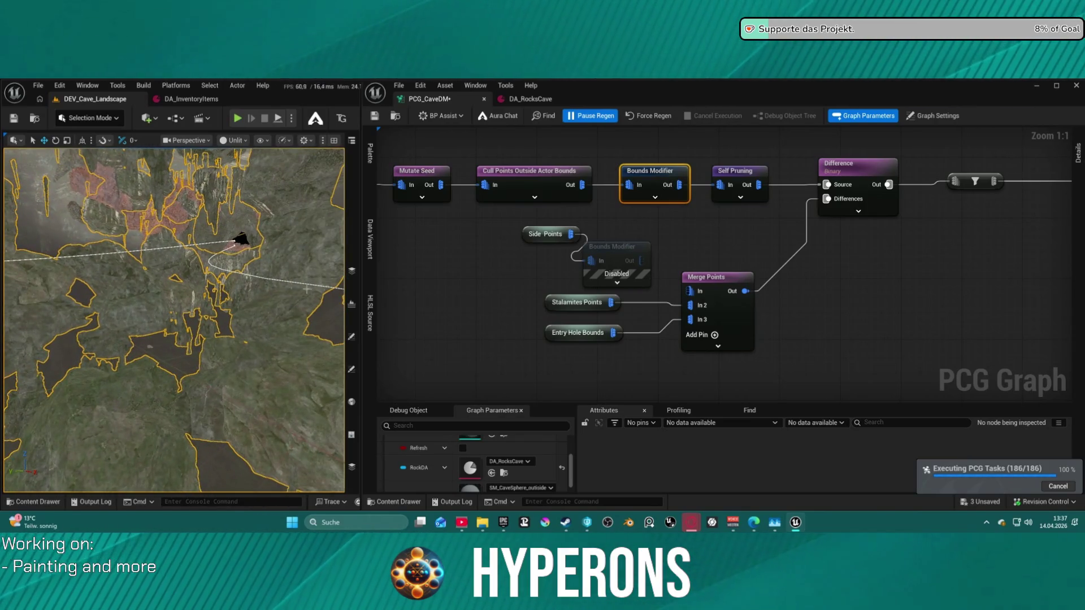
{"action": "scroll", "coordinate": [567, 226], "scroll_direction": "down", "scroll_amount": 2}
{"action": "mouse_move", "coordinate": [731, 222]}
{"action": "left_mouse_down"}
{"action": "mouse_move", "coordinate": [900, 291]}
{"action": "mouse_move", "coordinate": [1076, 330]}
{"action": "mouse_move", "coordinate": [713, 243]}
{"action": "left_mouse_up"}
{"action": "mouse_move", "coordinate": [774, 330]}
{"action": "left_mouse_down"}
{"action": "mouse_move", "coordinate": [696, 215]}
{"action": "mouse_move", "coordinate": [681, 229]}
{"action": "left_mouse_up"}
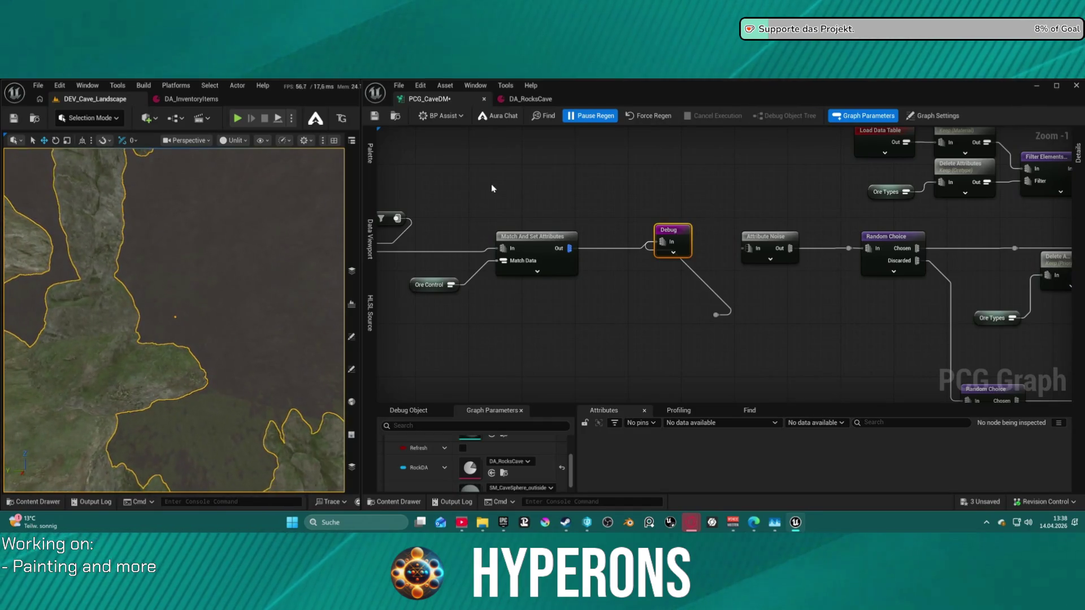
Orbit to the stalactites, then pan the graph to the Cavepoints 1 → Density Filter → Select Points chain
{"action": "mouse_move", "coordinate": [241, 242]}
{"action": "left_mouse_down"}
{"action": "mouse_move", "coordinate": [242, 367]}
{"action": "mouse_move", "coordinate": [269, 379]}
{"action": "left_mouse_up"}
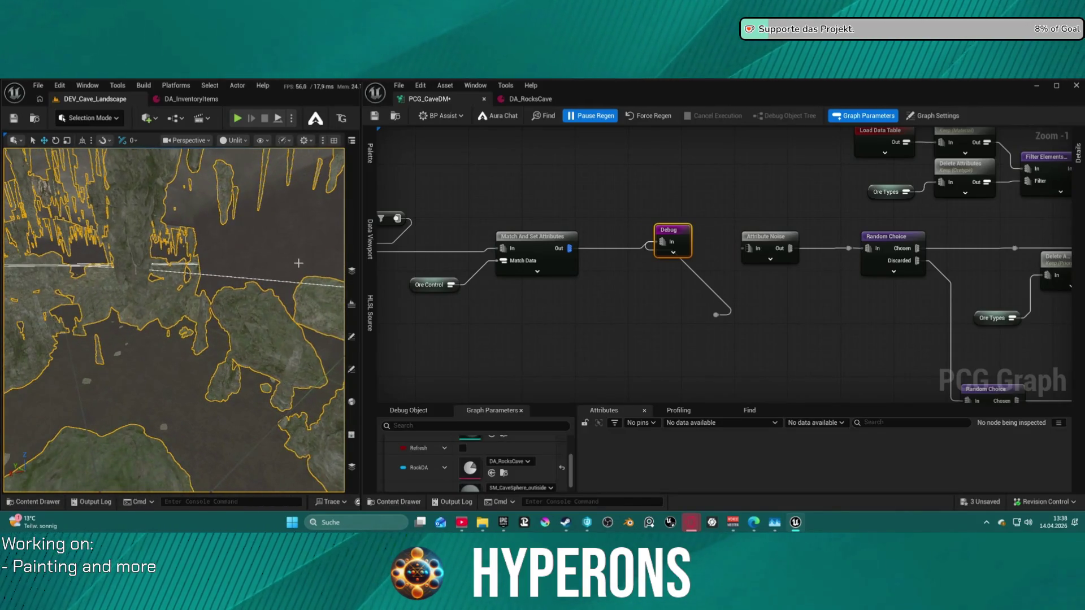
{"action": "mouse_move", "coordinate": [783, 322]}
{"action": "left_mouse_down"}
{"action": "mouse_move", "coordinate": [553, 225]}
{"action": "mouse_move", "coordinate": [618, 286]}
{"action": "mouse_move", "coordinate": [770, 323]}
{"action": "mouse_move", "coordinate": [944, 311]}
{"action": "mouse_move", "coordinate": [835, 297]}
{"action": "left_mouse_up"}
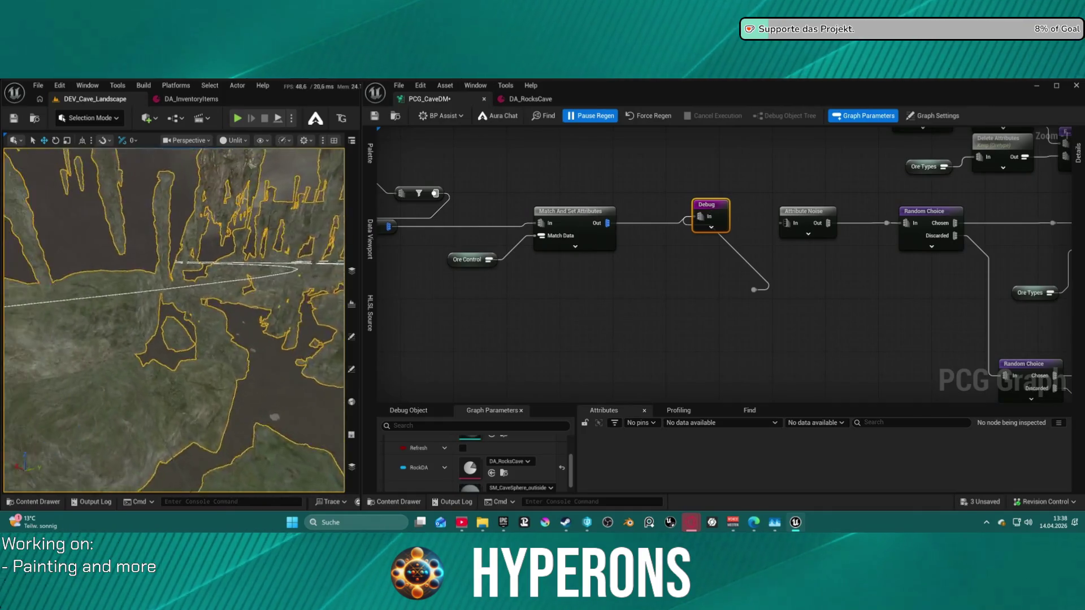
{"action": "left_click_drag", "start_coordinate": [961, 339], "coordinate": [1010, 291]}
{"action": "scroll", "coordinate": [642, 249], "scroll_direction": "down", "scroll_amount": 5}
{"action": "scroll", "coordinate": [513, 213], "scroll_direction": "up", "scroll_amount": 4}
{"action": "mouse_move", "coordinate": [513, 213]}
{"action": "left_mouse_down"}
{"action": "mouse_move", "coordinate": [687, 218]}
{"action": "mouse_move", "coordinate": [643, 224]}
{"action": "mouse_move", "coordinate": [773, 257]}
{"action": "mouse_move", "coordinate": [429, 226]}
{"action": "left_mouse_up"}
{"action": "scroll", "coordinate": [642, 225], "scroll_direction": "up", "scroll_amount": 2}
{"action": "left_click_drag", "start_coordinate": [356, 206], "coordinate": [660, 218]}
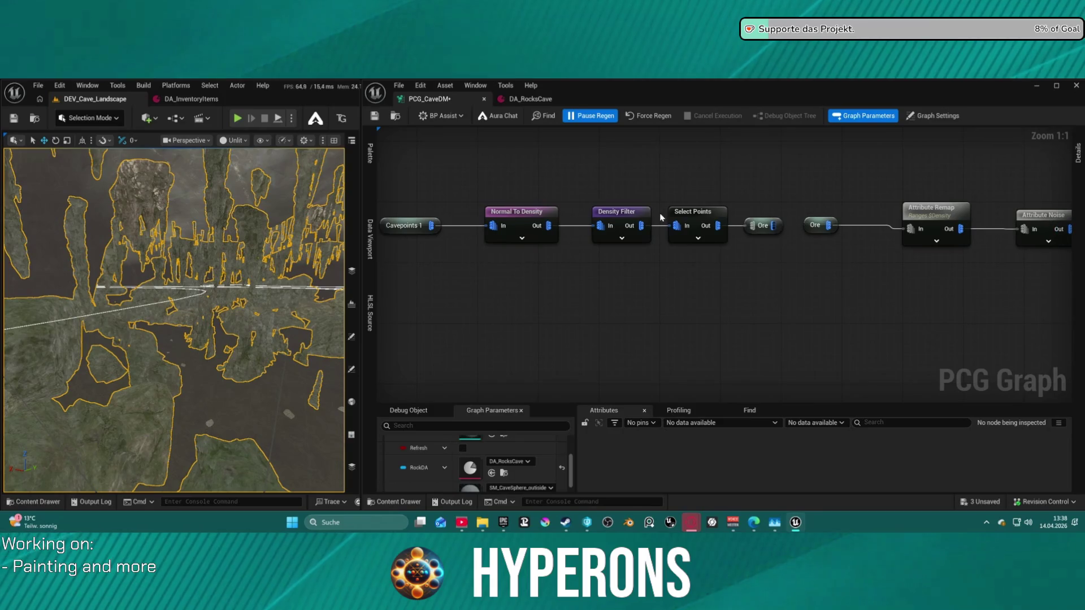
Raise the ore Select Points node's Ratio from 0.1 to 0.3 and force-regenerate the graph
{"action": "left_click", "coordinate": [600, 210]}
{"action": "left_click", "coordinate": [688, 221]}
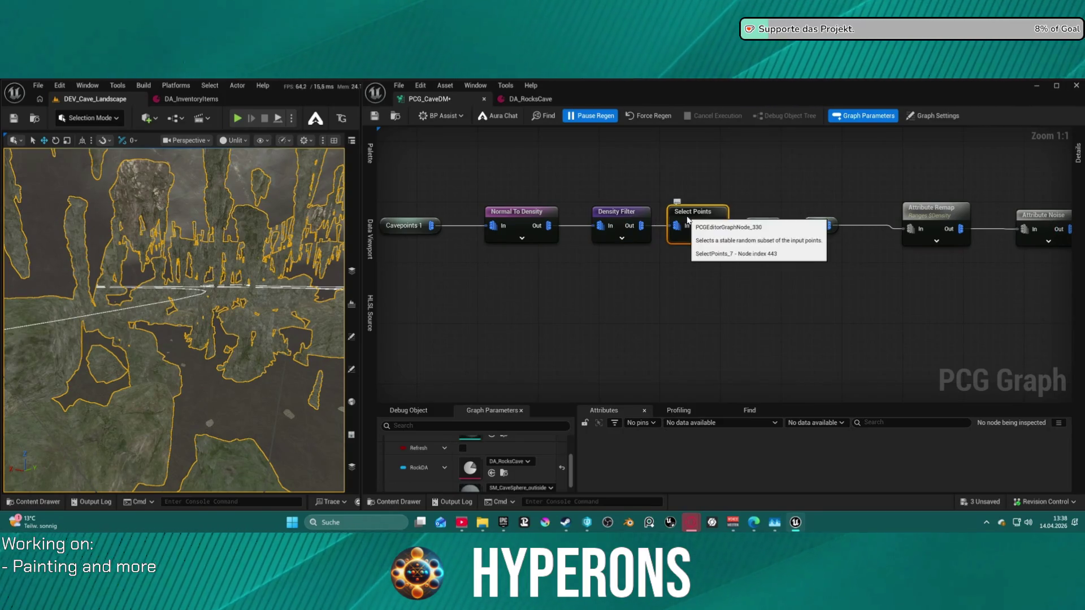
{"action": "left_click", "coordinate": [1079, 170]}
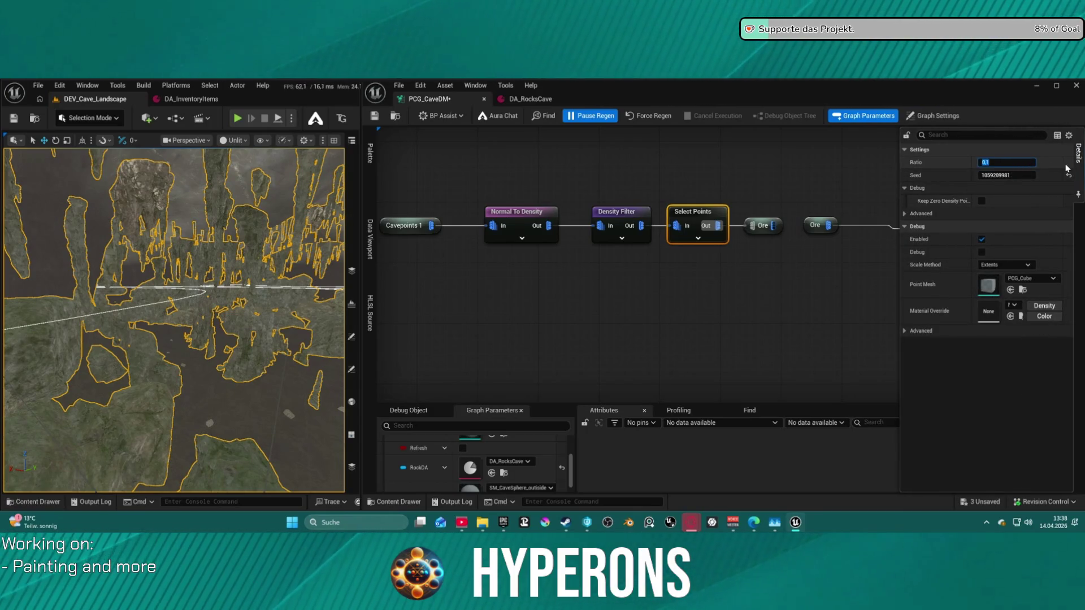
{"action": "key", "text": "Return"}
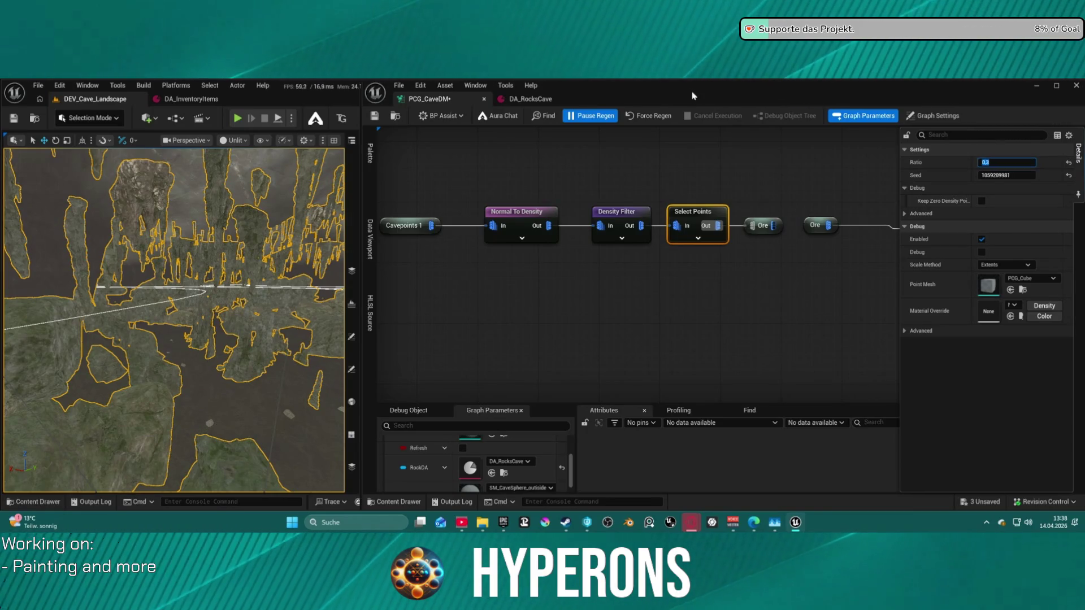
{"action": "left_click", "coordinate": [649, 116]}
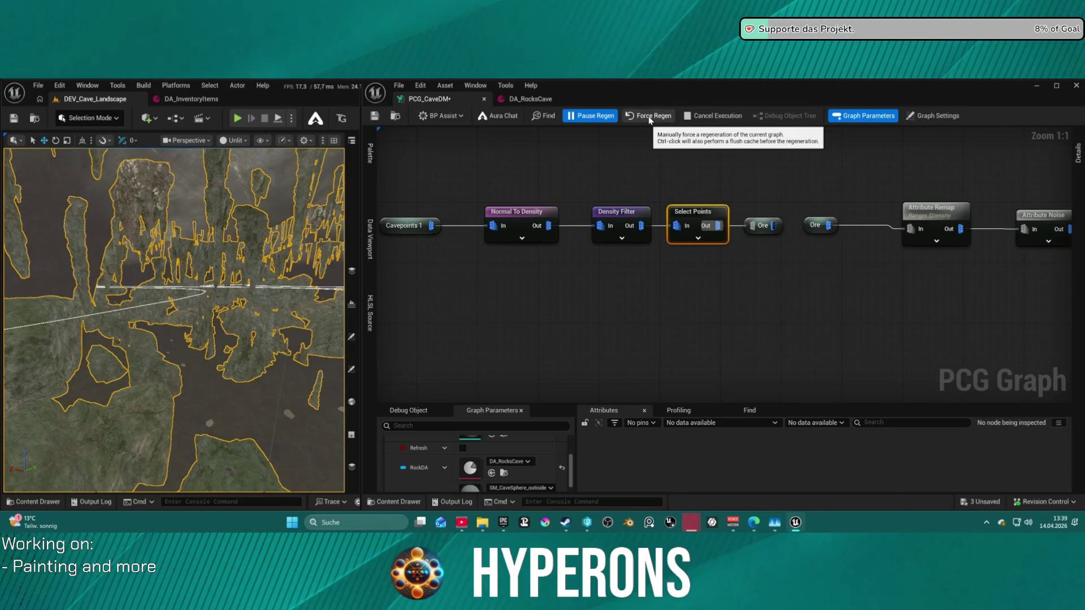
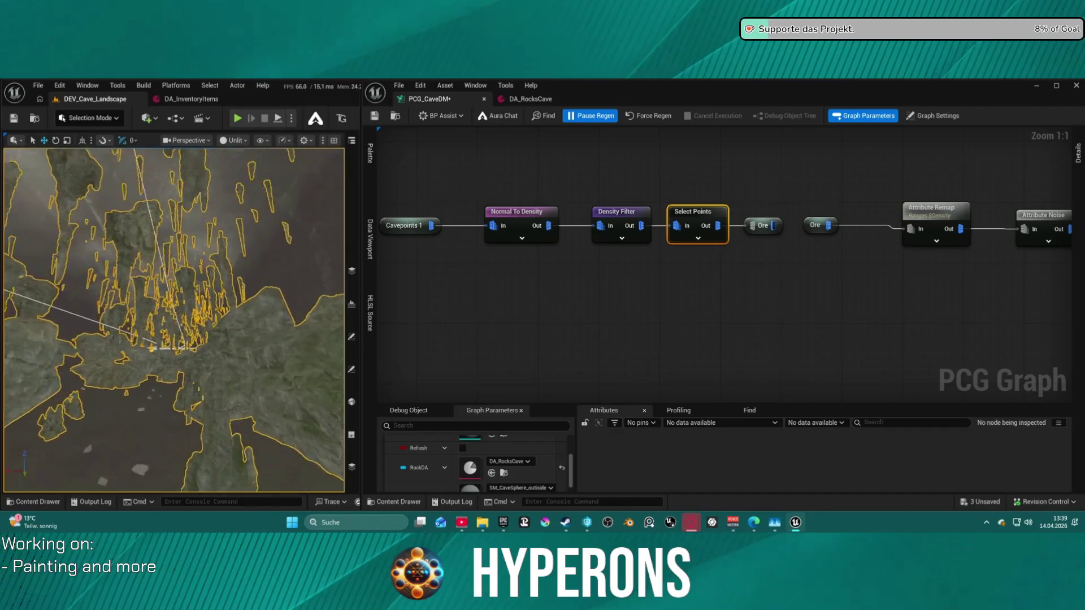
Survey the PCG graph and inspect the Select Points node's settings
{"action": "mouse_move", "coordinate": [878, 218]}
{"action": "left_mouse_down"}
{"action": "mouse_move", "coordinate": [584, 226]}
{"action": "mouse_move", "coordinate": [412, 216]}
{"action": "left_mouse_up"}
{"action": "mouse_move", "coordinate": [969, 247]}
{"action": "left_mouse_down"}
{"action": "mouse_move", "coordinate": [484, 244]}
{"action": "mouse_move", "coordinate": [571, 170]}
{"action": "left_mouse_up"}
{"action": "scroll", "coordinate": [799, 259], "scroll_direction": "down", "scroll_amount": 4}
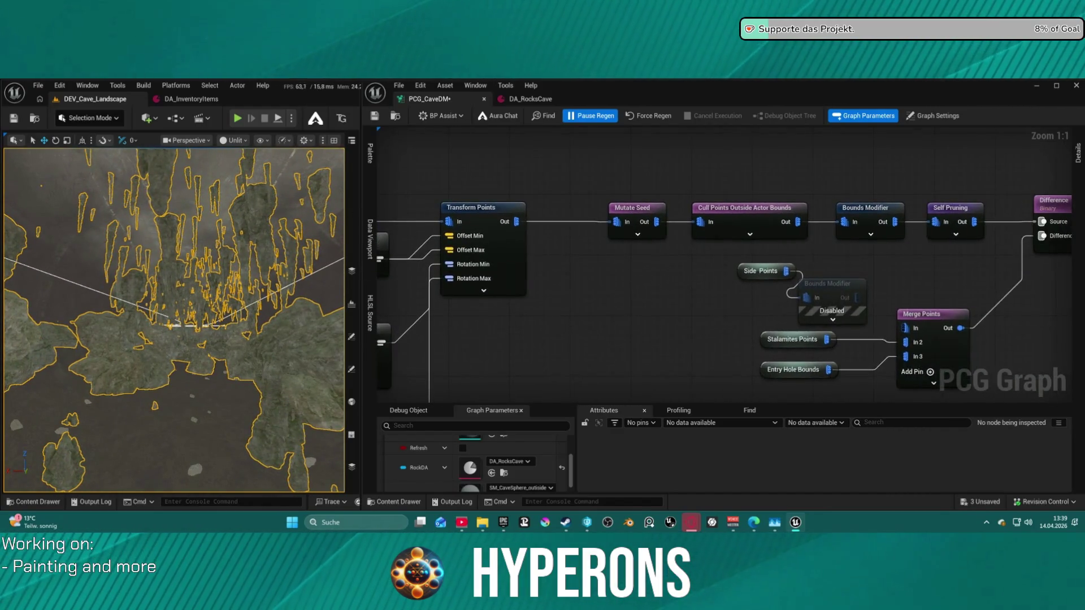
{"action": "mouse_move", "coordinate": [799, 258]}
{"action": "left_mouse_down"}
{"action": "mouse_move", "coordinate": [927, 249]}
{"action": "mouse_move", "coordinate": [995, 260]}
{"action": "left_mouse_up"}
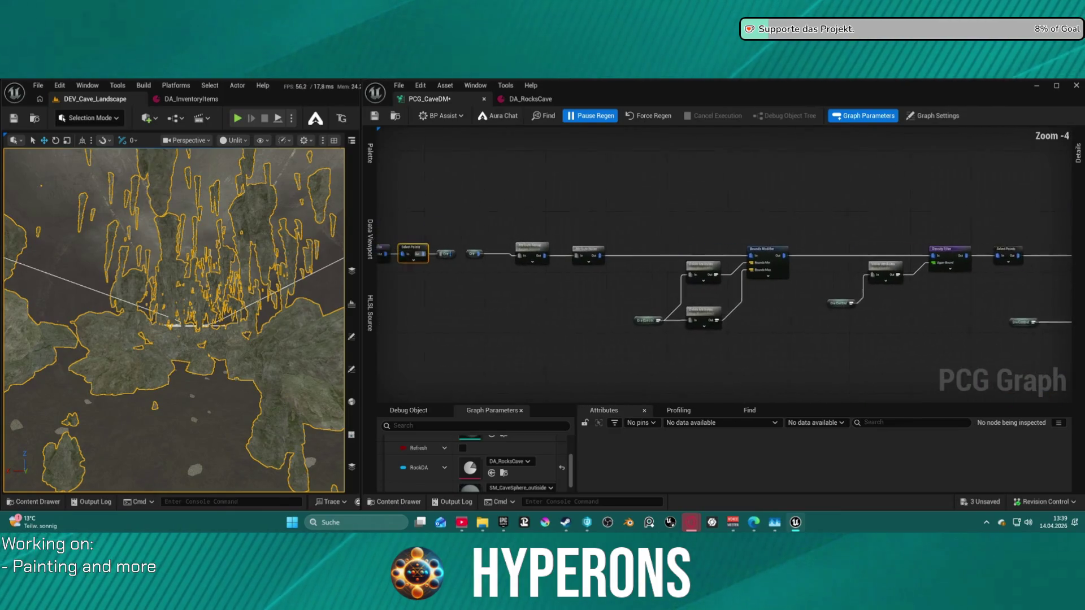
{"action": "scroll", "coordinate": [930, 269], "scroll_direction": "up", "scroll_amount": 1}
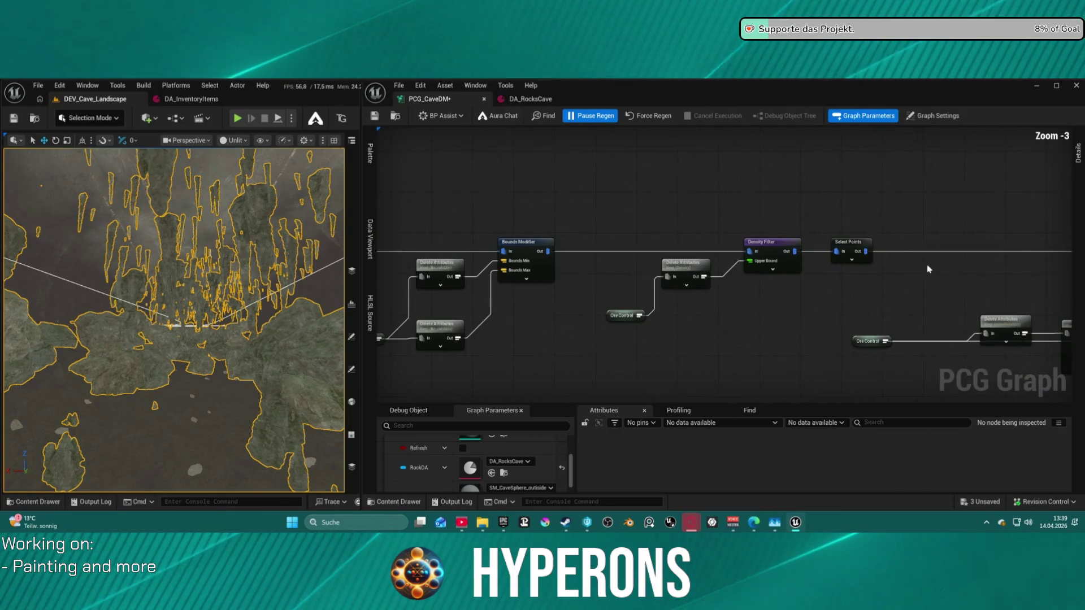
{"action": "left_click", "coordinate": [849, 244]}
{"action": "left_click", "coordinate": [1078, 153]}
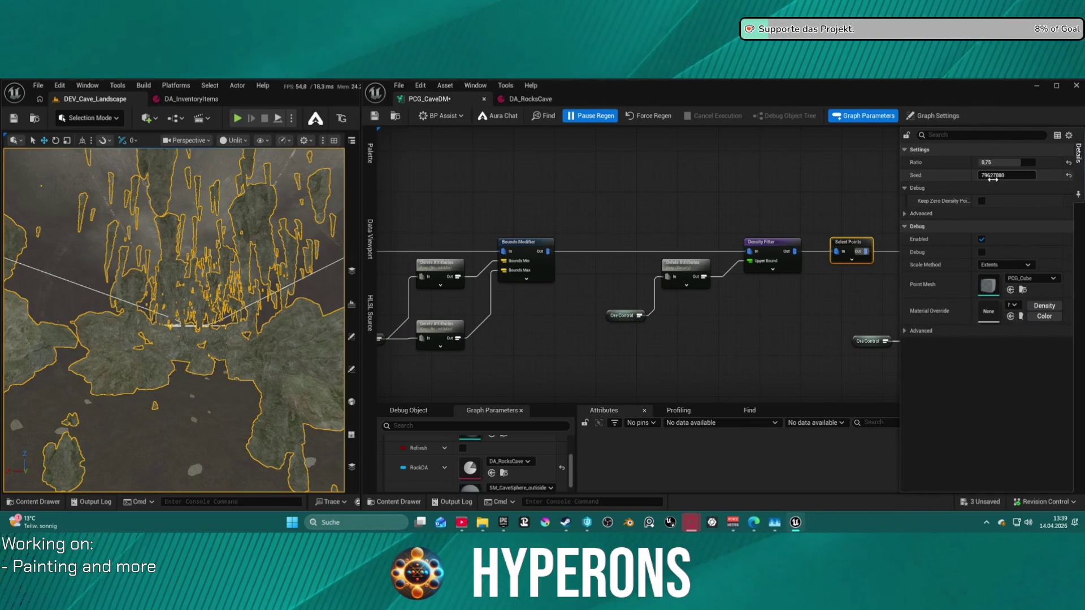
Wire Density Filter straight into Transform Points, delete Select Points, and select Bounds Modifier
{"action": "mouse_move", "coordinate": [858, 201]}
{"action": "left_mouse_down"}
{"action": "mouse_move", "coordinate": [755, 187]}
{"action": "mouse_move", "coordinate": [555, 222]}
{"action": "left_mouse_up"}
{"action": "left_click_drag", "start_coordinate": [484, 284], "coordinate": [1026, 280]}
{"action": "left_click", "coordinate": [541, 271]}
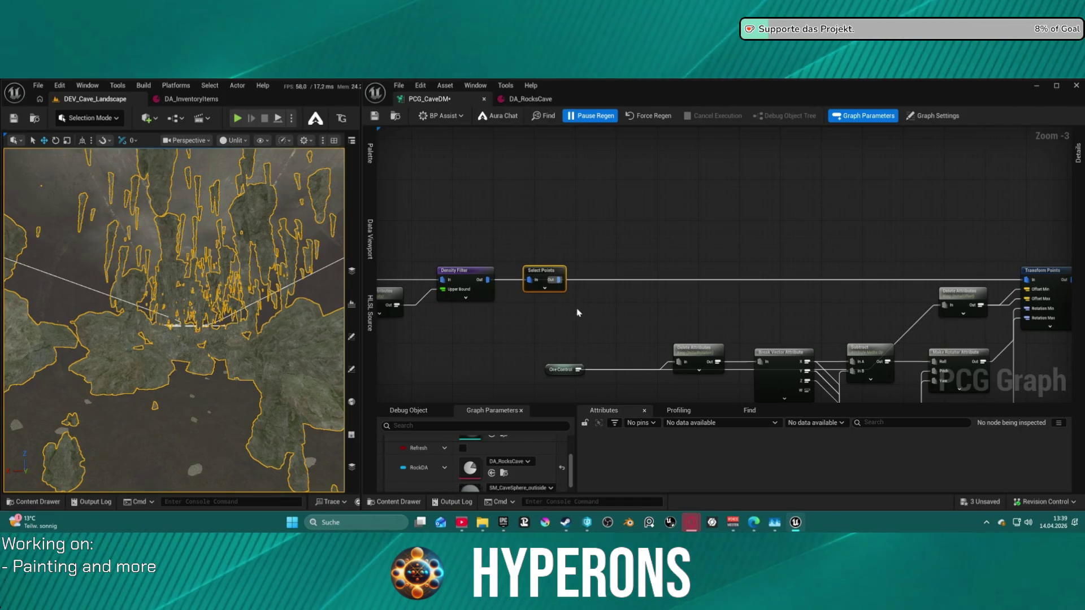
{"action": "key", "text": "Delete"}
{"action": "left_click_drag", "start_coordinate": [931, 242], "coordinate": [739, 205]}
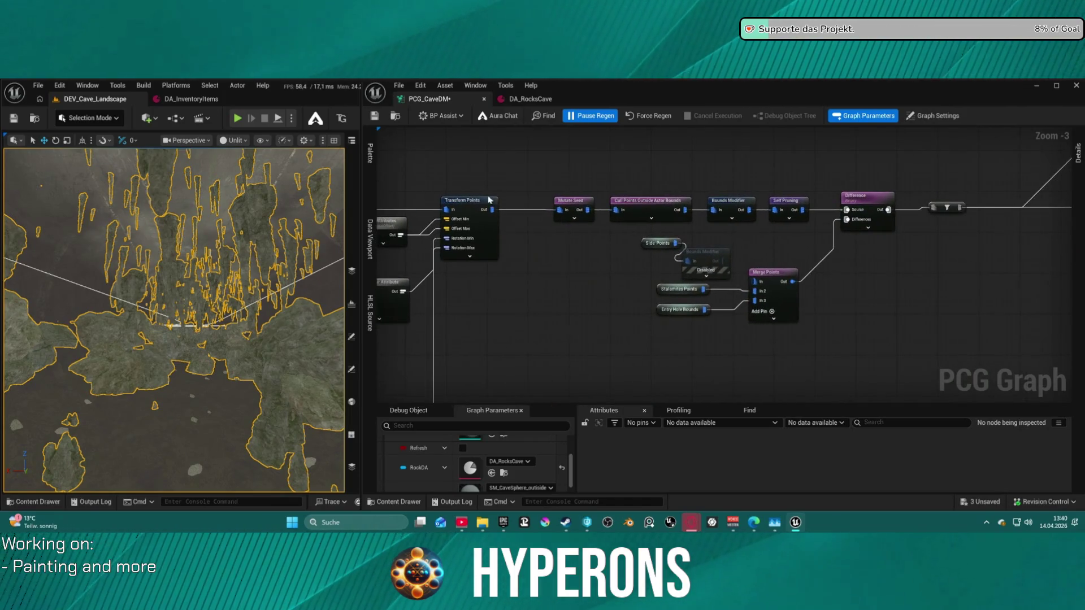
{"action": "left_click", "coordinate": [739, 206]}
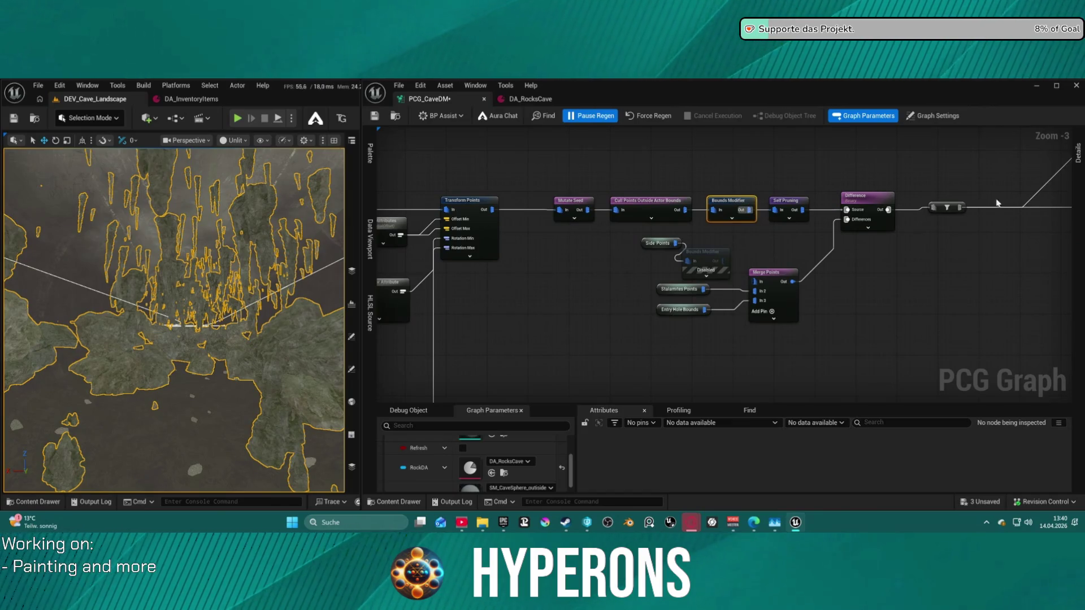
Enter Bounds Modifier values 10, 10, 10 and 0, then save the PCG graph
{"action": "left_click", "coordinate": [1077, 153]}
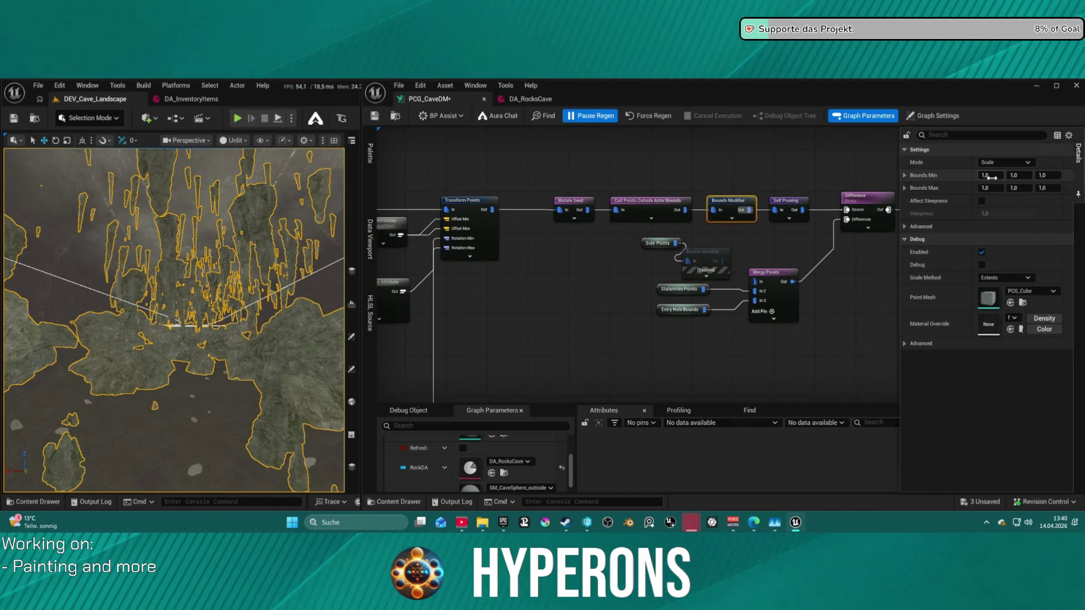
{"action": "type", "text": "10"}
{"action": "key", "text": "Tab"}
{"action": "type", "text": "10"}
{"action": "key", "text": "Tab"}
{"action": "type", "text": "10"}
{"action": "key", "text": "Tab"}
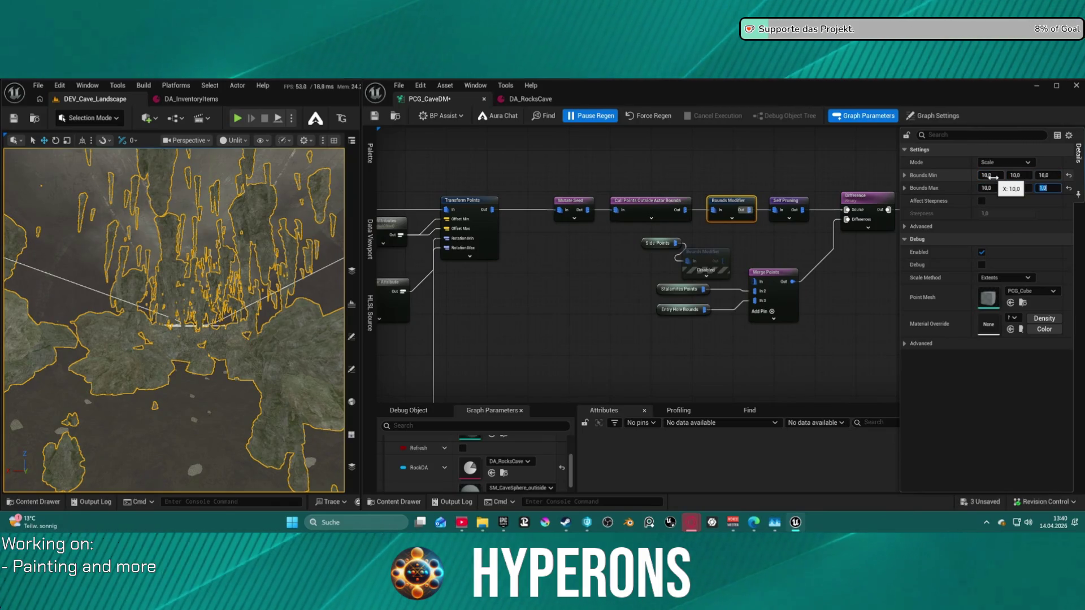
{"action": "type", "text": "0"}
{"action": "key", "text": "Return"}
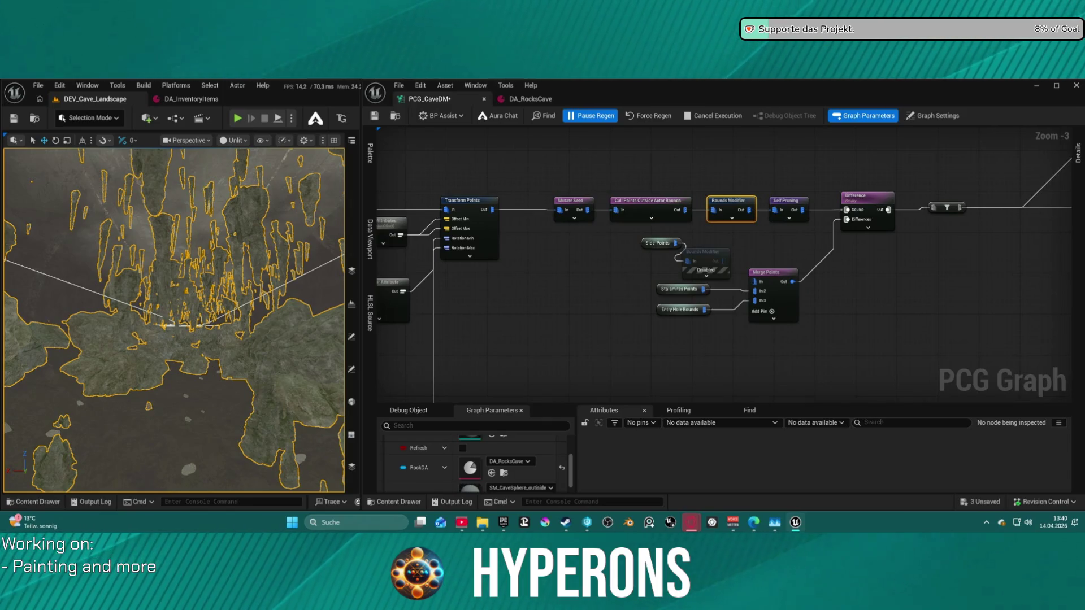
{"action": "key", "text": "ctrl+s"}
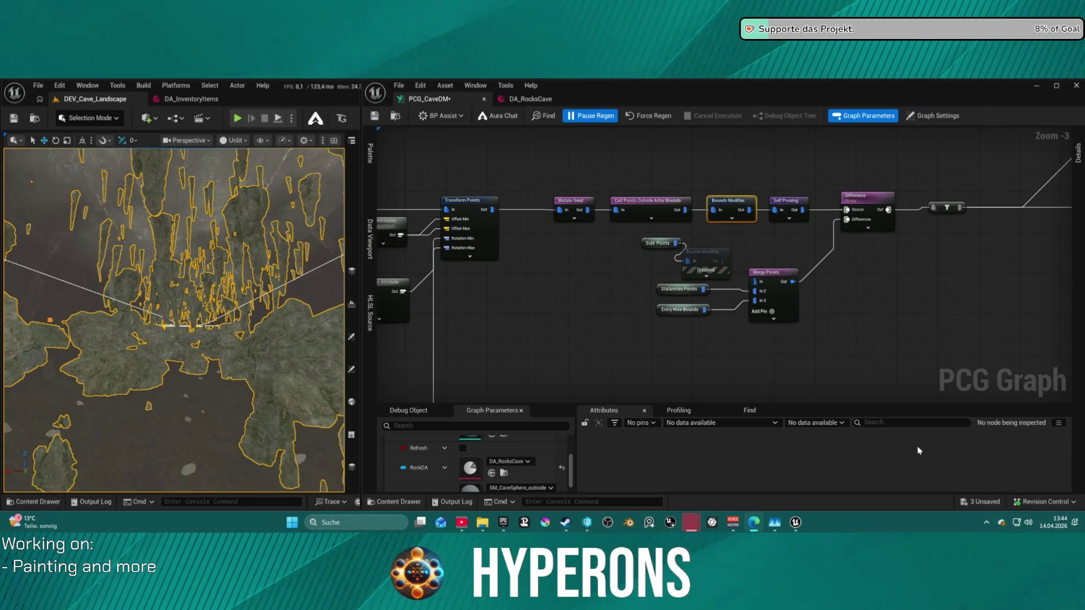
Route Voicemeeter Potato's A2 output to the NVIDIA capture card, then minimize the mixer
{"action": "left_click", "coordinate": [986, 528]}
{"action": "left_click", "coordinate": [1029, 456]}
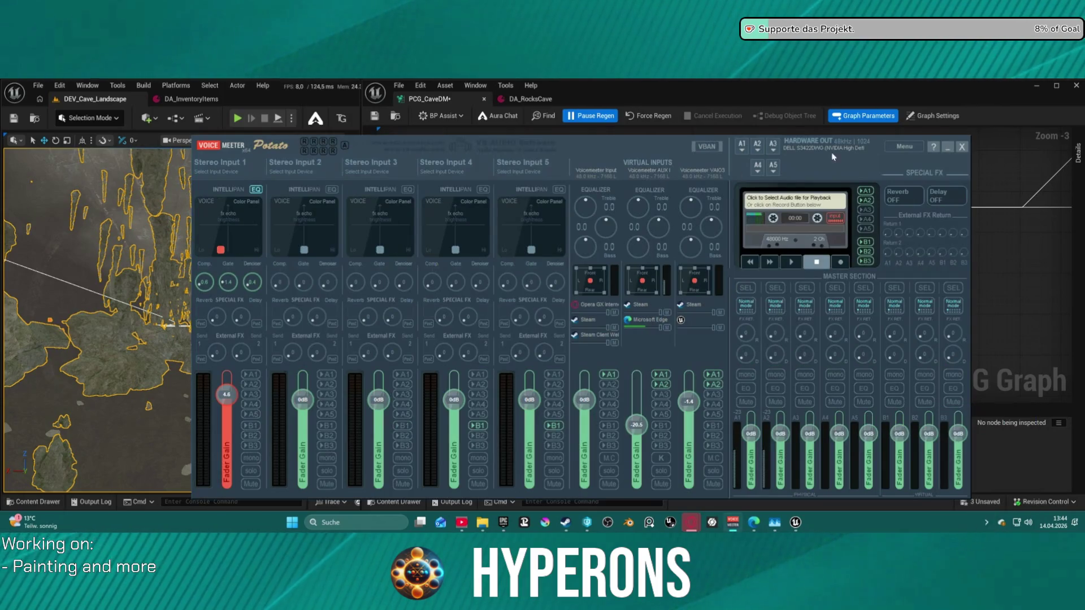
{"action": "left_click", "coordinate": [757, 144]}
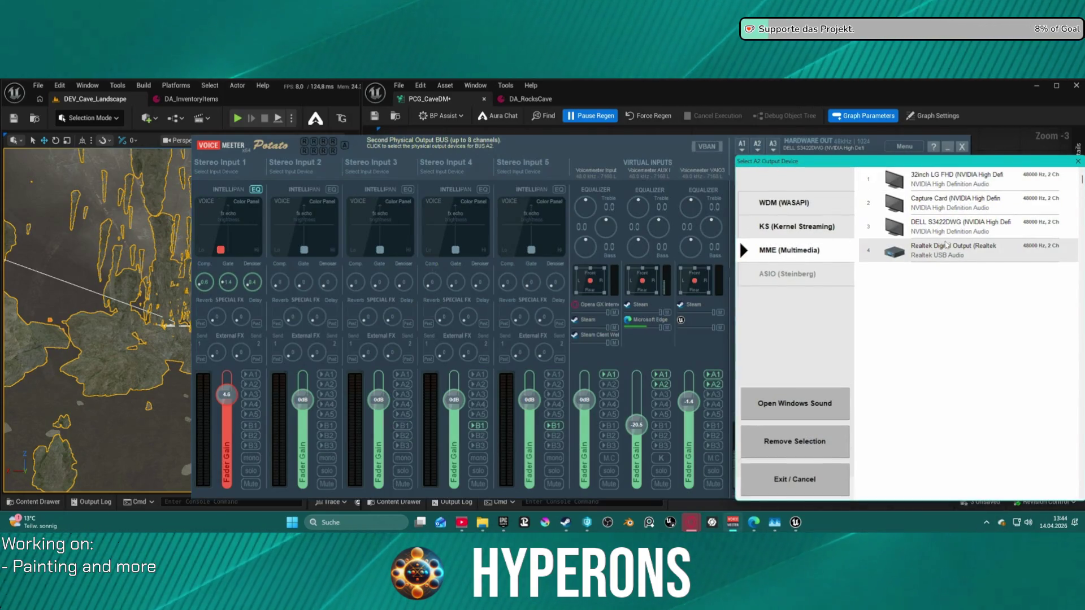
{"action": "left_click", "coordinate": [955, 202]}
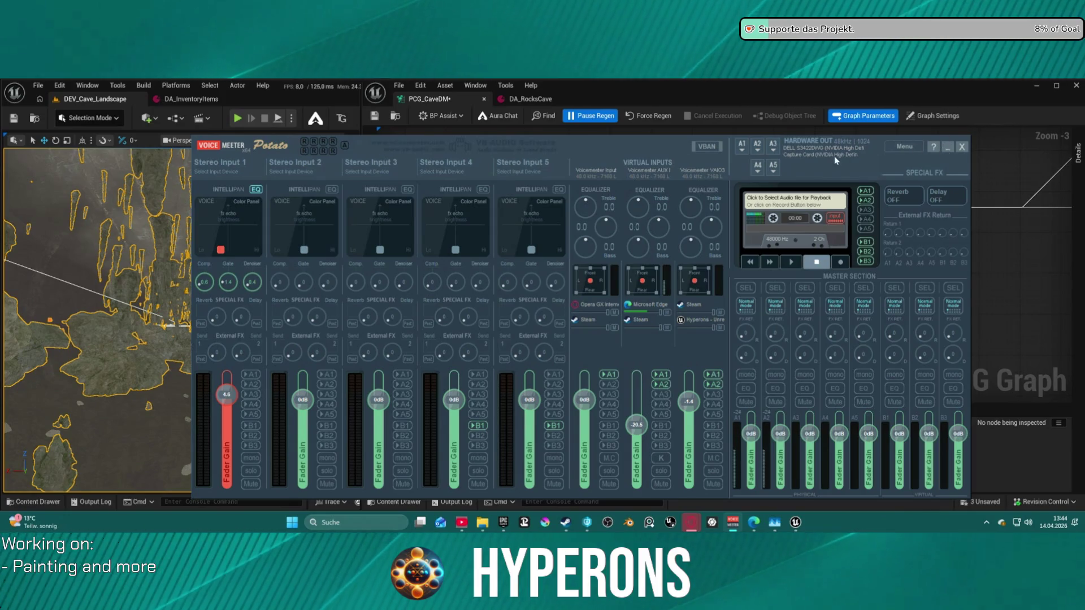
{"action": "mouse_move", "coordinate": [619, 143]}
{"action": "left_mouse_down"}
{"action": "mouse_move", "coordinate": [638, 164]}
{"action": "mouse_move", "coordinate": [630, 135]}
{"action": "left_mouse_up"}
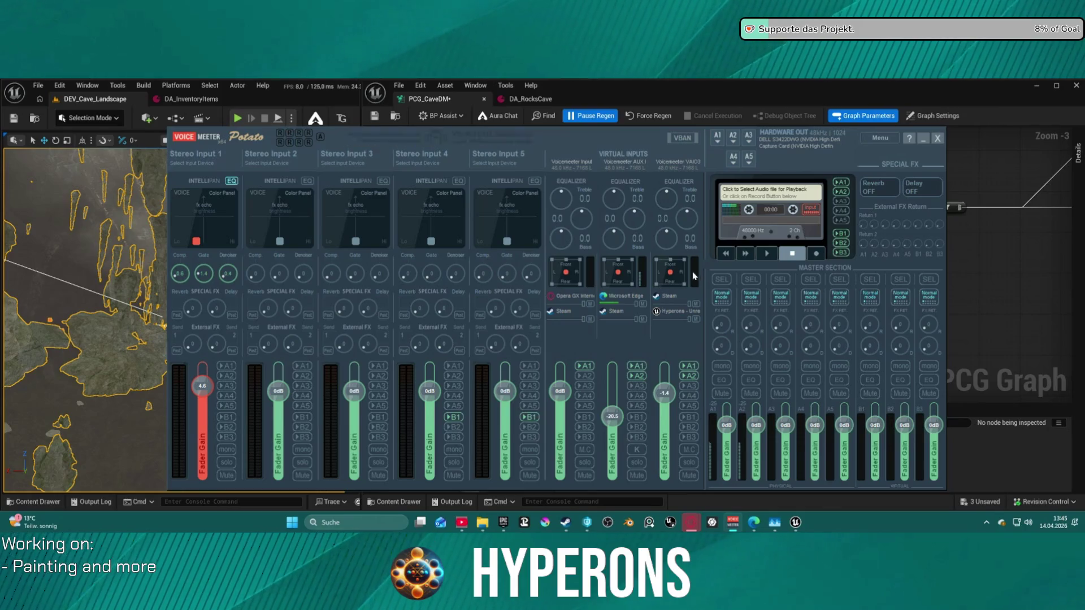
{"action": "left_click", "coordinate": [923, 143]}
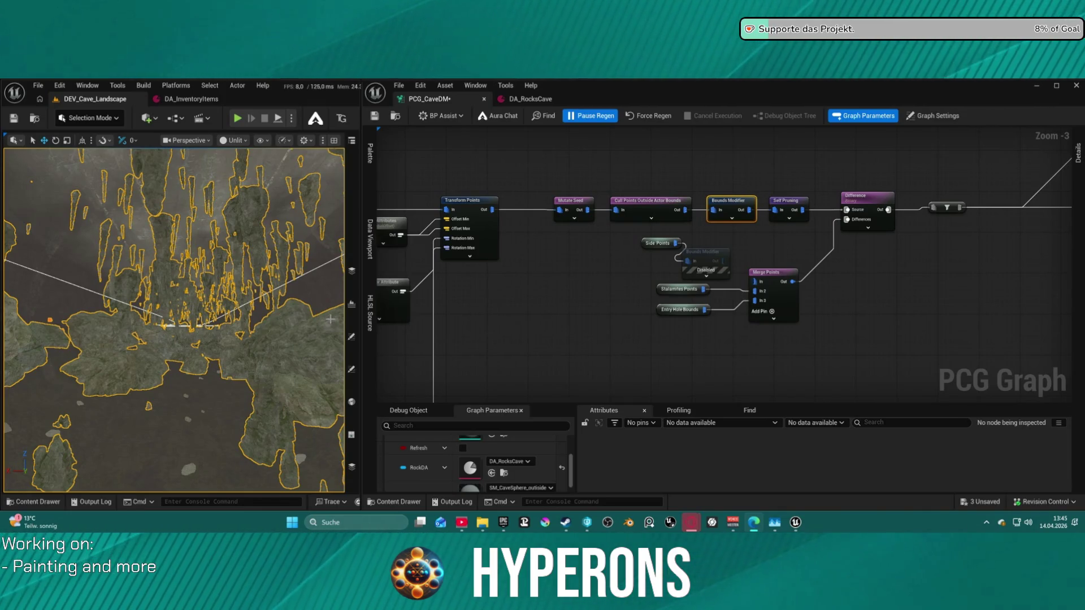
{"action": "scroll", "coordinate": [136, 350], "scroll_direction": "up", "scroll_amount": 5}
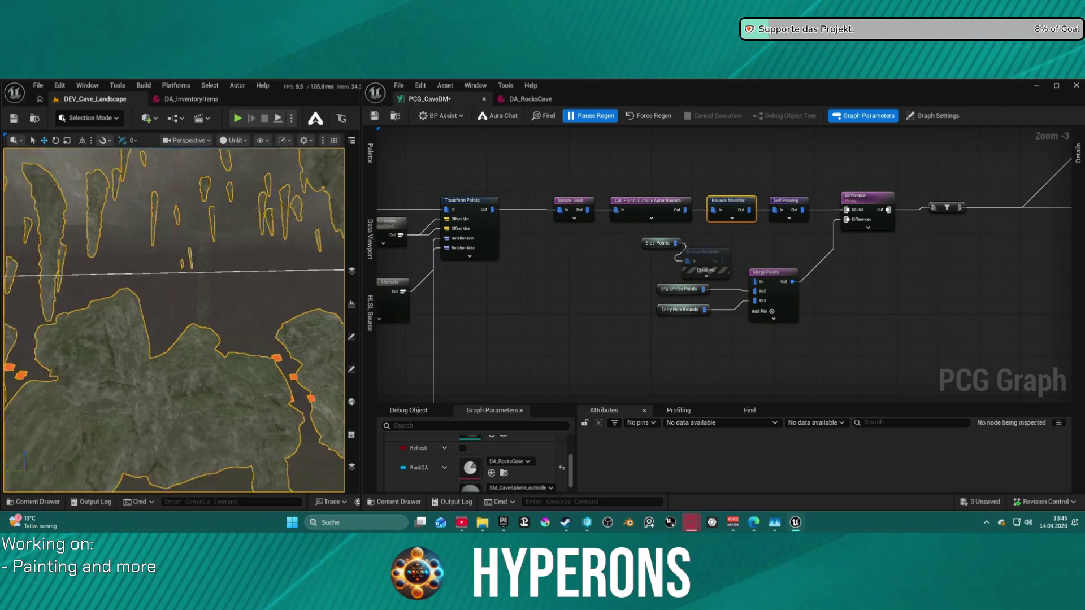
{"action": "scroll", "coordinate": [174, 320], "scroll_direction": "up", "scroll_amount": 5}
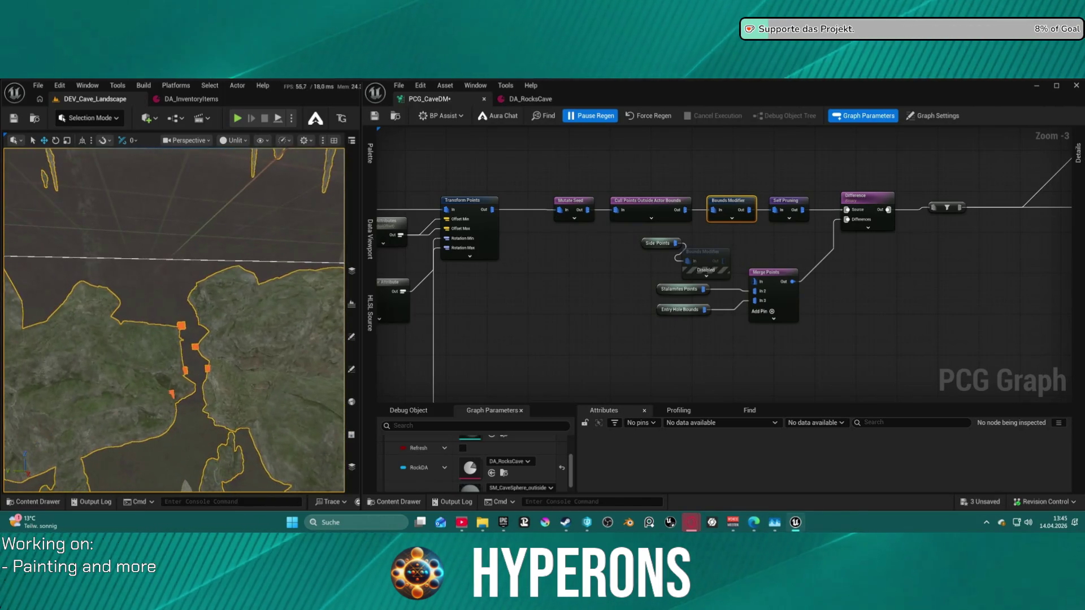
{"action": "scroll", "coordinate": [173, 321], "scroll_direction": "up", "scroll_amount": 5}
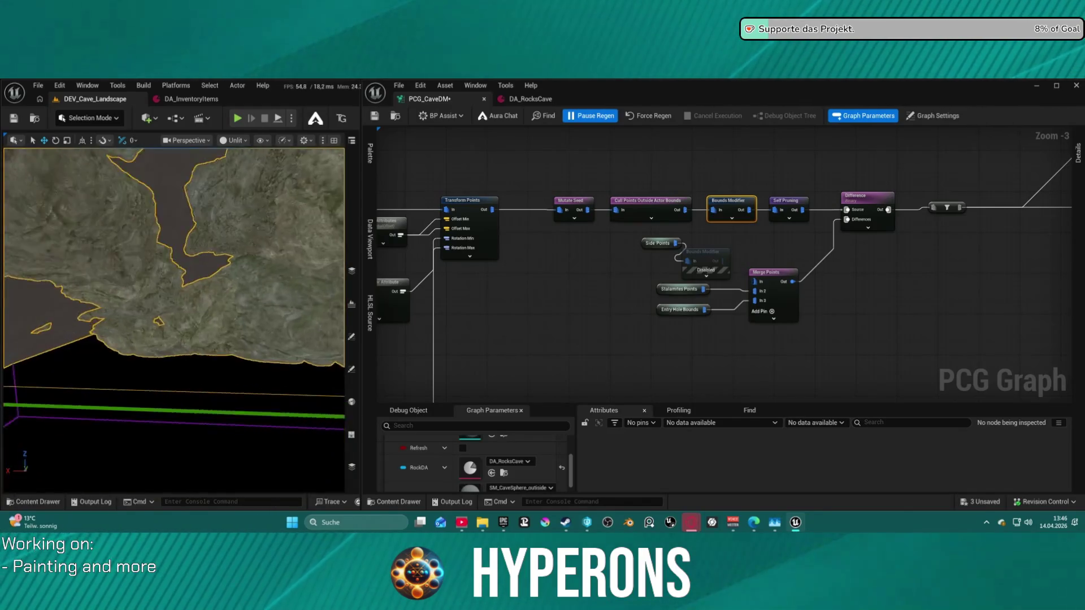
{"action": "scroll", "coordinate": [174, 320], "scroll_direction": "up", "scroll_amount": 5}
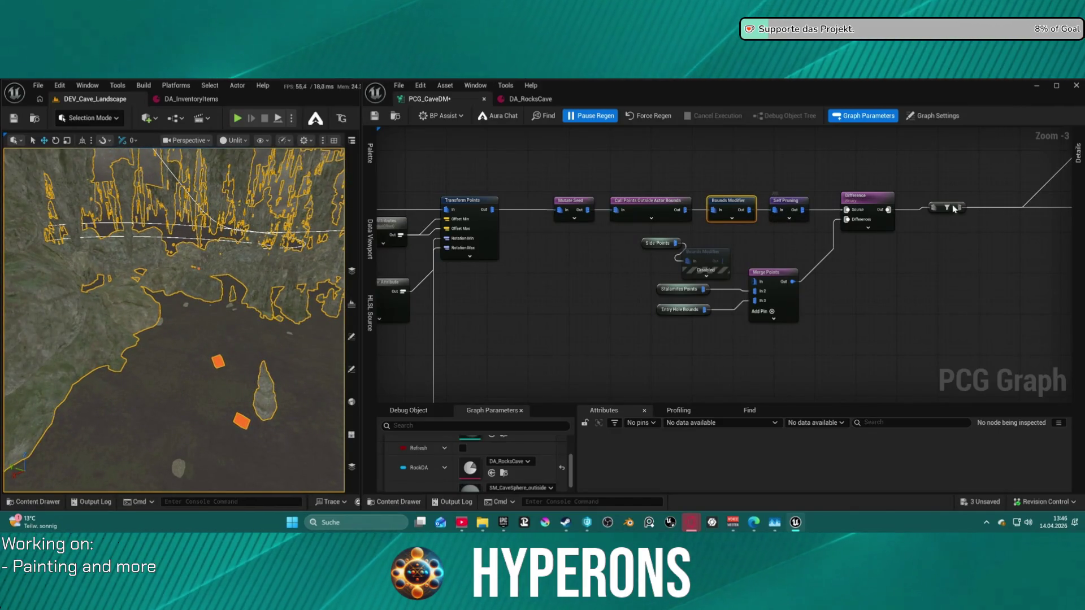
Assign PCG_DebugMaterial as the ore branch Debug node's density material override
{"action": "scroll", "coordinate": [504, 179], "scroll_direction": "down", "scroll_amount": 2}
{"action": "scroll", "coordinate": [451, 146], "scroll_direction": "down", "scroll_amount": 3}
{"action": "scroll", "coordinate": [683, 199], "scroll_direction": "up", "scroll_amount": 3}
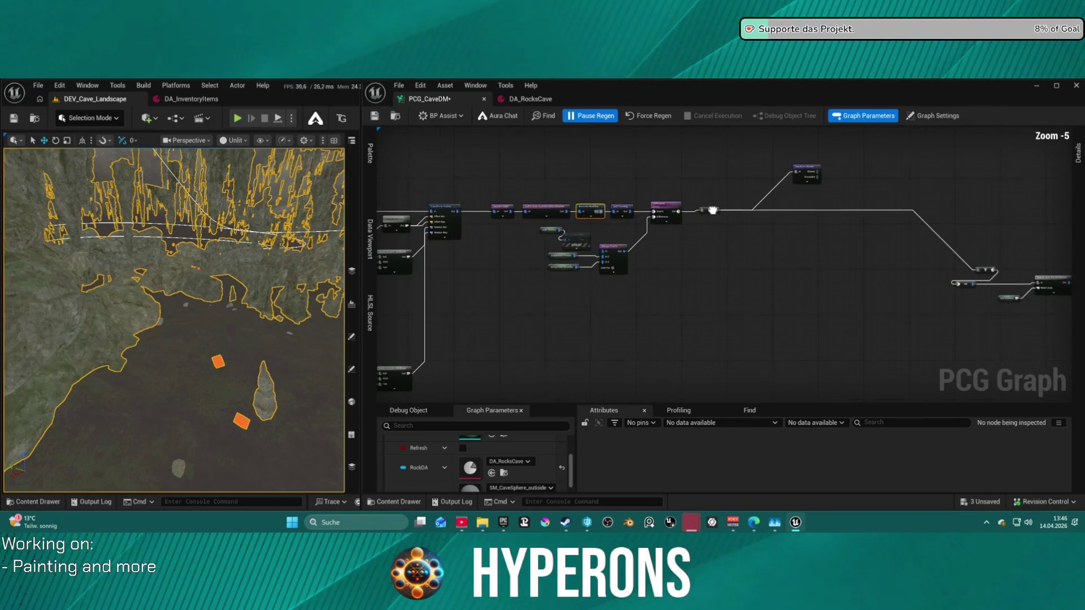
{"action": "left_click_drag", "start_coordinate": [735, 266], "coordinate": [621, 196]}
{"action": "scroll", "coordinate": [755, 215], "scroll_direction": "up", "scroll_amount": 6}
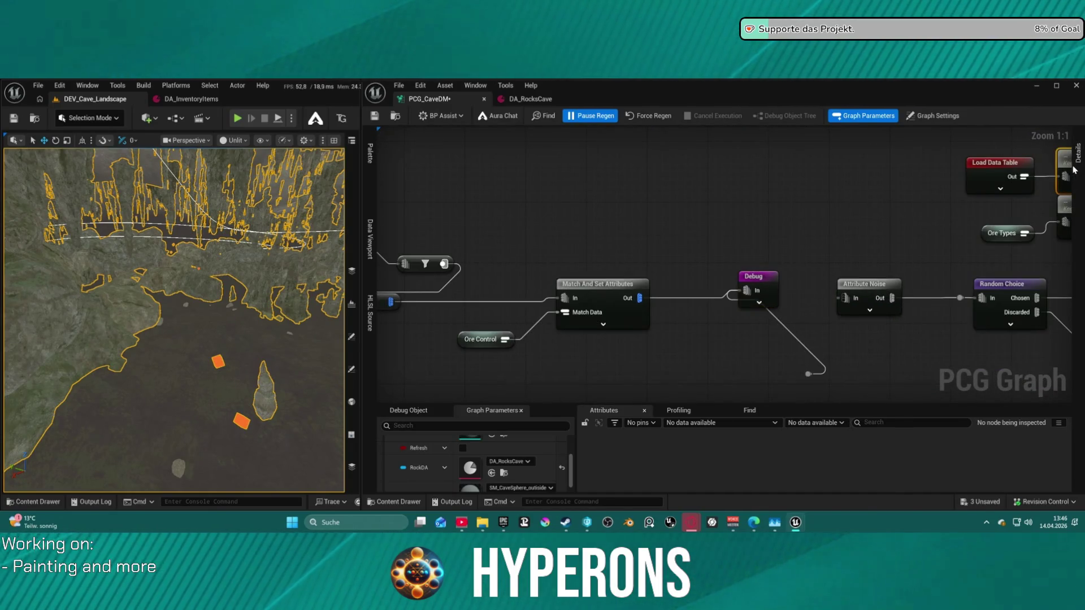
{"action": "left_click", "coordinate": [758, 289]}
{"action": "left_click", "coordinate": [1078, 164]}
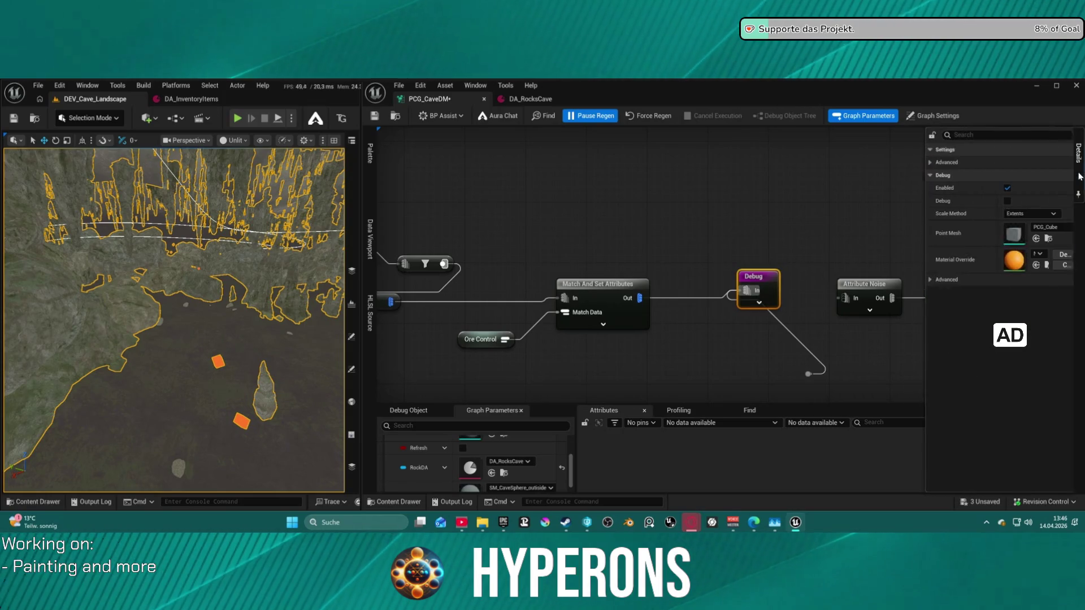
{"action": "left_click", "coordinate": [1044, 255]}
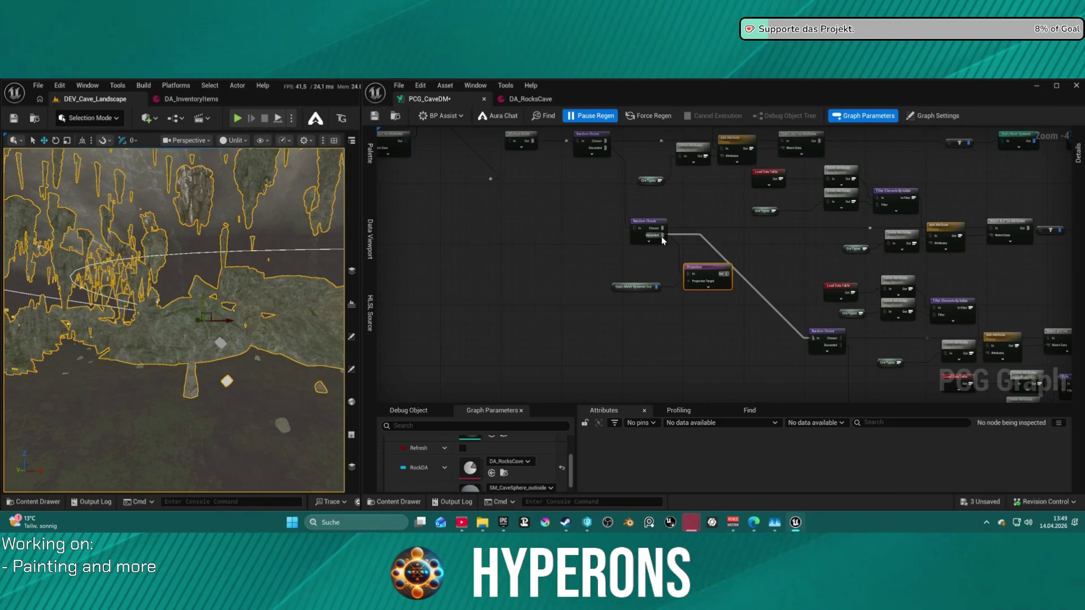
Remove the Make Concrete and filter nodes, then reconnect Projection through a new Make Concrete
{"action": "mouse_move", "coordinate": [595, 260]}
{"action": "left_mouse_down"}
{"action": "mouse_move", "coordinate": [707, 303]}
{"action": "mouse_move", "coordinate": [533, 198]}
{"action": "mouse_move", "coordinate": [623, 230]}
{"action": "mouse_move", "coordinate": [693, 233]}
{"action": "mouse_move", "coordinate": [710, 301]}
{"action": "mouse_move", "coordinate": [684, 339]}
{"action": "mouse_move", "coordinate": [679, 278]}
{"action": "mouse_move", "coordinate": [674, 293]}
{"action": "mouse_move", "coordinate": [716, 293]}
{"action": "mouse_move", "coordinate": [699, 247]}
{"action": "left_mouse_up"}
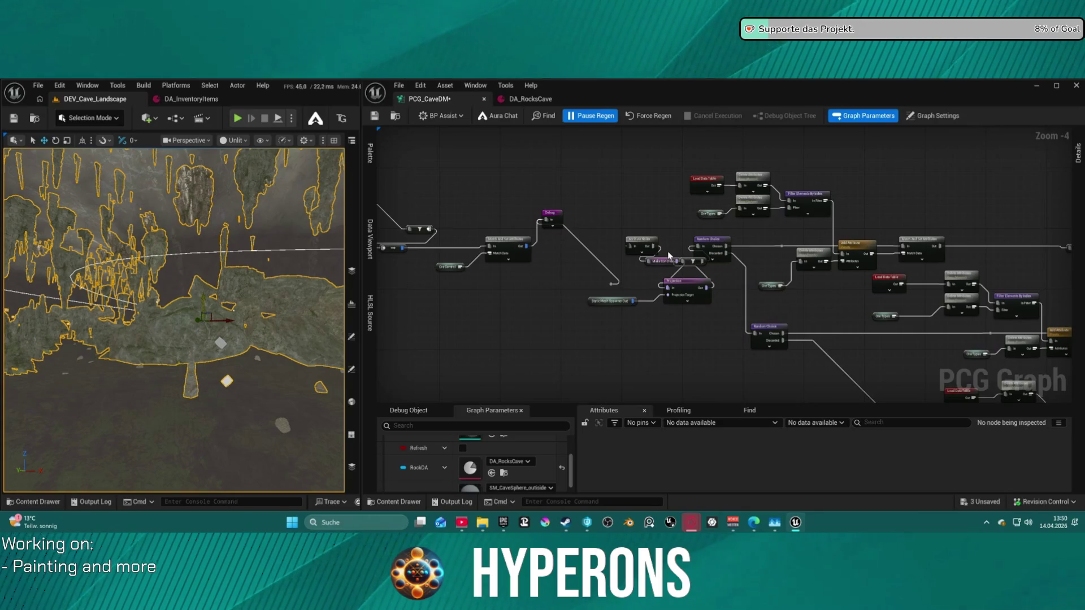
{"action": "key", "text": "ctrl+z"}
{"action": "mouse_move", "coordinate": [706, 287]}
{"action": "left_mouse_down"}
{"action": "mouse_move", "coordinate": [697, 247]}
{"action": "mouse_move", "coordinate": [666, 265]}
{"action": "mouse_move", "coordinate": [669, 292]}
{"action": "left_mouse_up"}
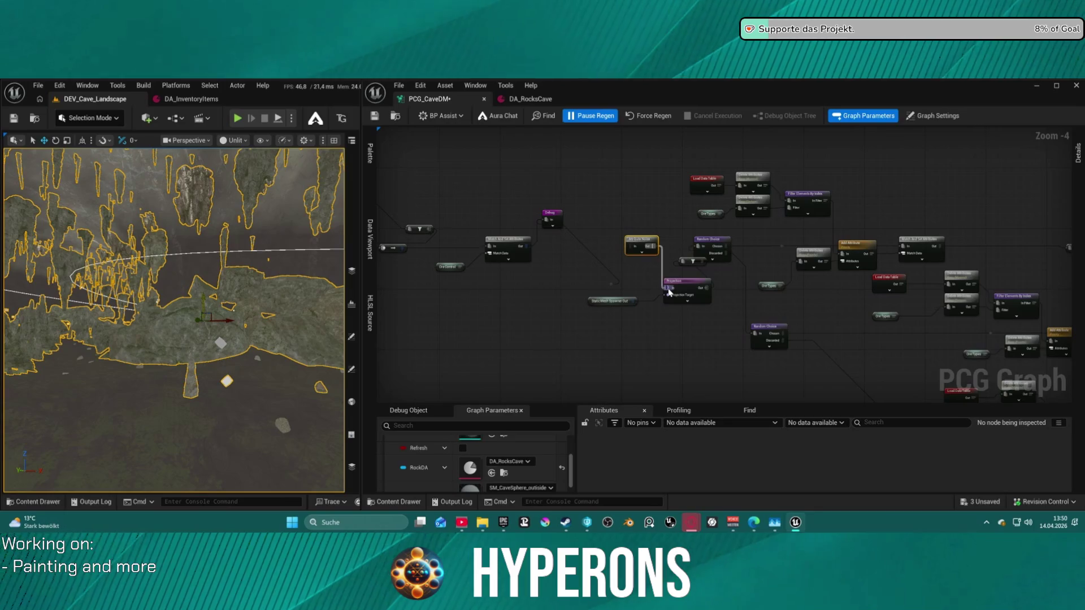
{"action": "mouse_move", "coordinate": [632, 247]}
{"action": "left_mouse_down"}
{"action": "mouse_move", "coordinate": [526, 246]}
{"action": "mouse_move", "coordinate": [728, 270]}
{"action": "left_mouse_up"}
{"action": "scroll", "coordinate": [728, 270], "scroll_direction": "down", "scroll_amount": 3}
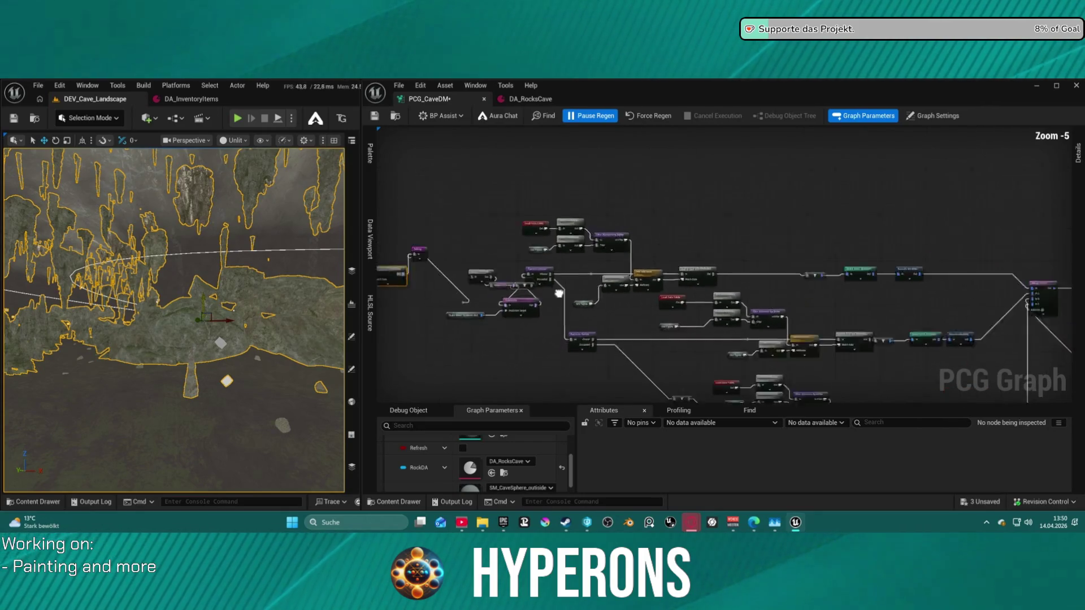
{"action": "scroll", "coordinate": [688, 257], "scroll_direction": "up", "scroll_amount": 2}
{"action": "scroll", "coordinate": [733, 241], "scroll_direction": "down", "scroll_amount": 3}
{"action": "scroll", "coordinate": [661, 213], "scroll_direction": "up", "scroll_amount": 5}
{"action": "scroll", "coordinate": [661, 209], "scroll_direction": "down", "scroll_amount": 5}
{"action": "scroll", "coordinate": [671, 195], "scroll_direction": "up", "scroll_amount": 5}
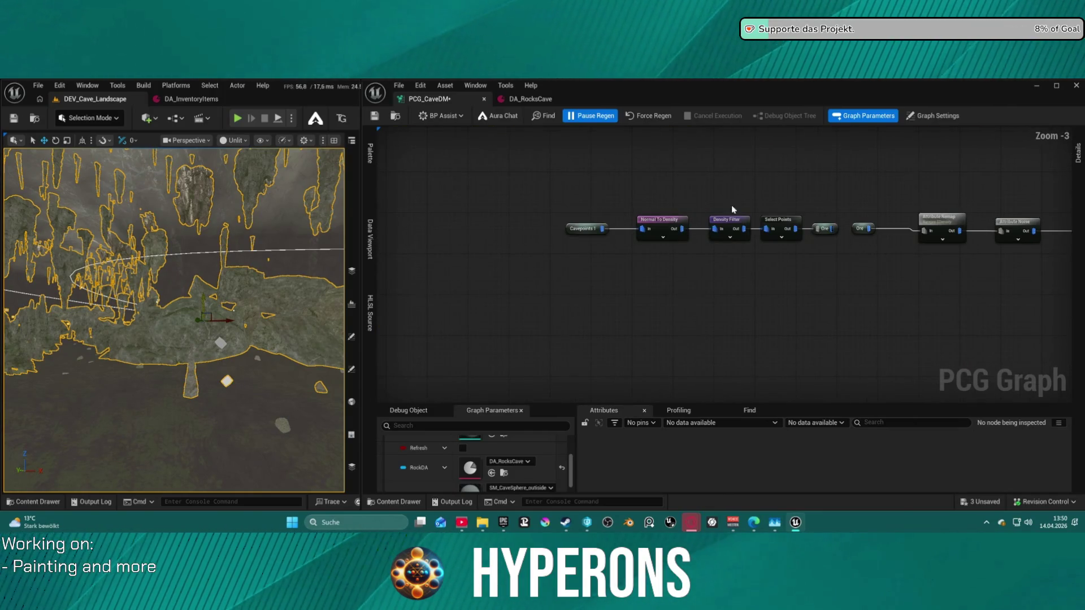
{"action": "scroll", "coordinate": [615, 252], "scroll_direction": "down", "scroll_amount": 6}
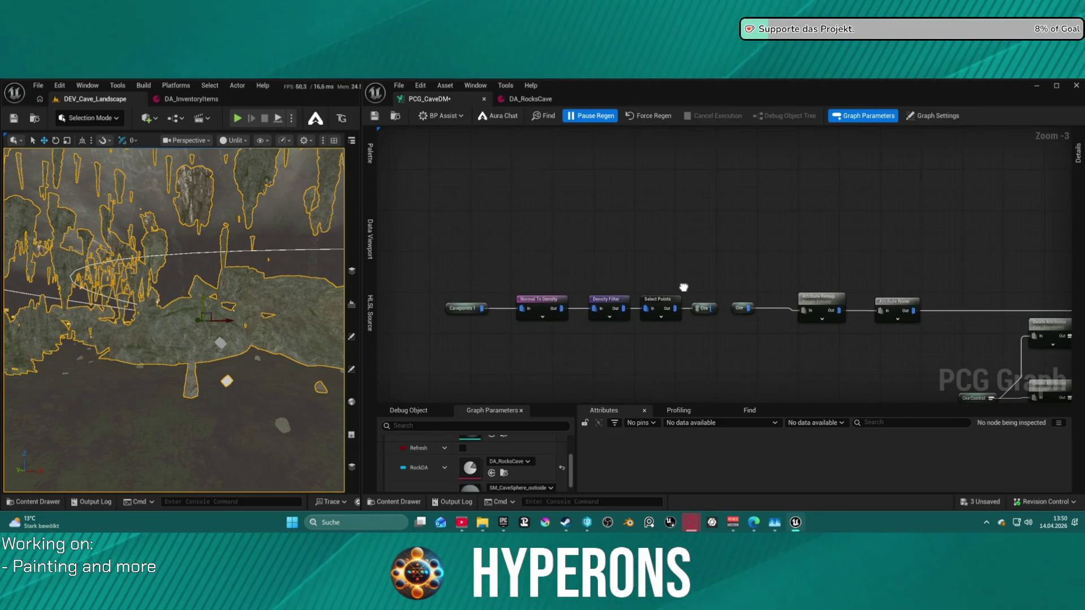
{"action": "left_click_drag", "start_coordinate": [706, 267], "coordinate": [623, 275]}
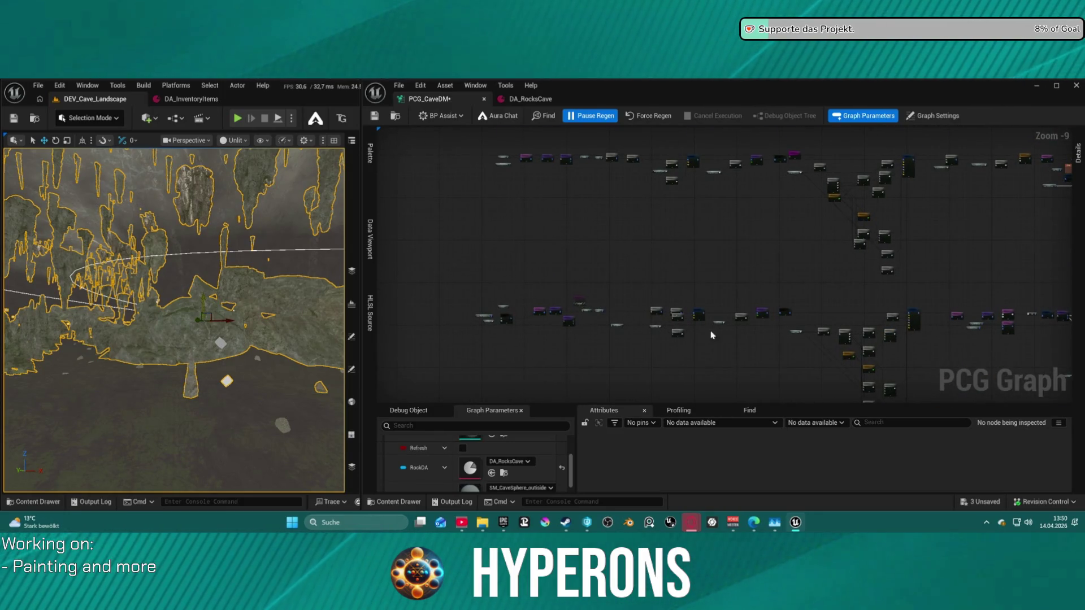
{"action": "scroll", "coordinate": [712, 335], "scroll_direction": "up", "scroll_amount": 2}
{"action": "mouse_move", "coordinate": [712, 335]}
{"action": "left_mouse_down"}
{"action": "mouse_move", "coordinate": [595, 271]}
{"action": "mouse_move", "coordinate": [328, 243]}
{"action": "left_mouse_up"}
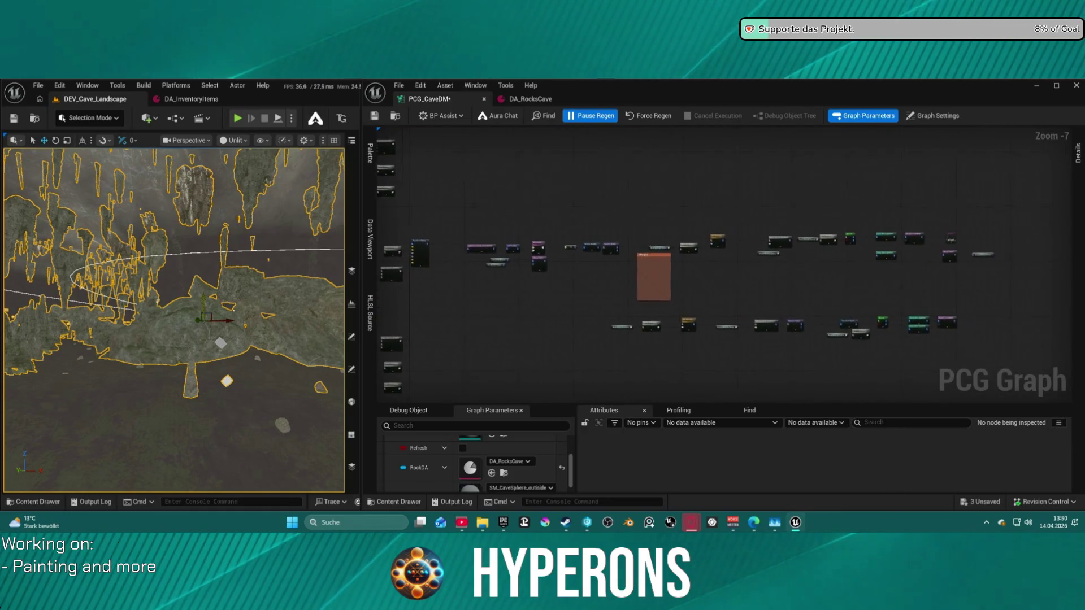
{"action": "scroll", "coordinate": [540, 263], "scroll_direction": "up", "scroll_amount": 5}
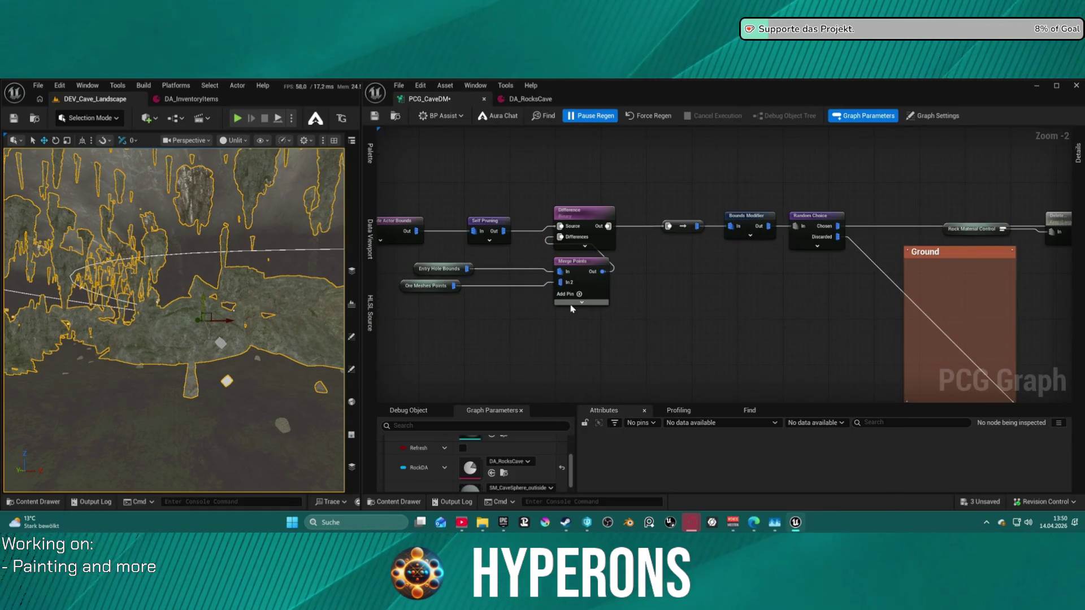
Move the lower row of graph nodes up beneath the upper row
{"action": "left_click_drag", "start_coordinate": [565, 294], "coordinate": [302, 277]}
{"action": "left_click_drag", "start_coordinate": [847, 282], "coordinate": [305, 282]}
{"action": "mouse_move", "coordinate": [428, 261]}
{"action": "left_mouse_down"}
{"action": "mouse_move", "coordinate": [688, 233]}
{"action": "mouse_move", "coordinate": [456, 303]}
{"action": "left_mouse_up"}
{"action": "scroll", "coordinate": [761, 232], "scroll_direction": "down", "scroll_amount": 6}
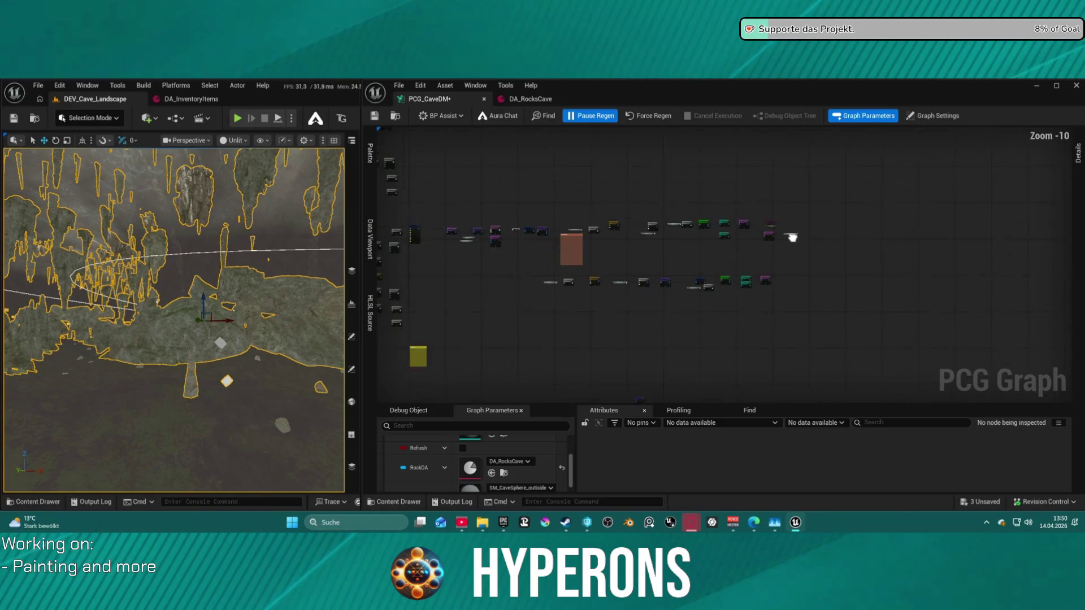
{"action": "left_click_drag", "start_coordinate": [464, 309], "coordinate": [724, 351]}
{"action": "mouse_move", "coordinate": [774, 318]}
{"action": "left_mouse_down"}
{"action": "mouse_move", "coordinate": [749, 283]}
{"action": "mouse_move", "coordinate": [746, 293]}
{"action": "left_mouse_up"}
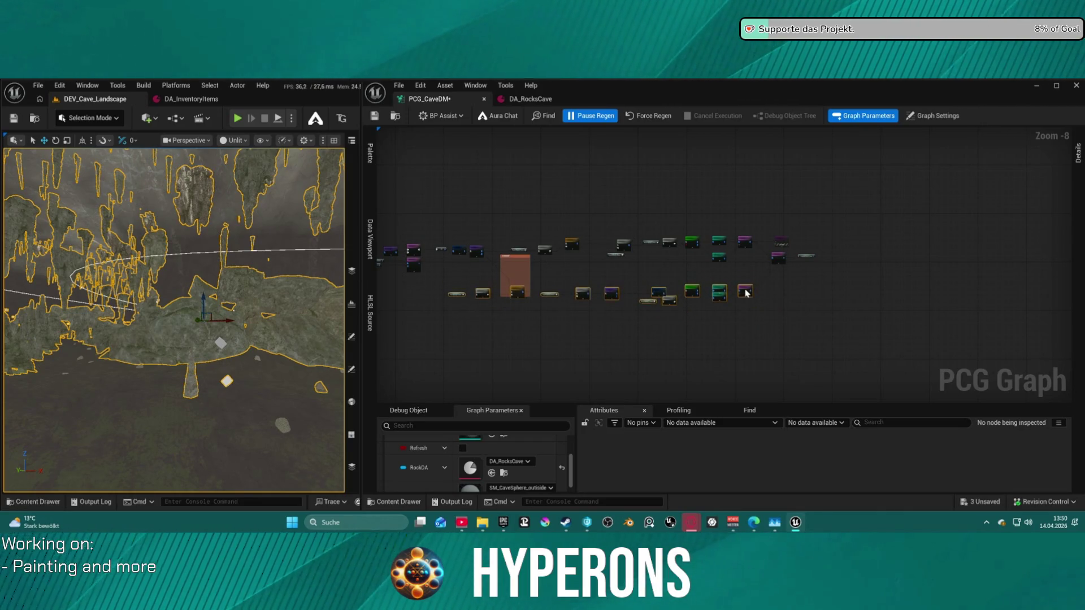
{"action": "left_click_drag", "start_coordinate": [784, 261], "coordinate": [782, 267]}
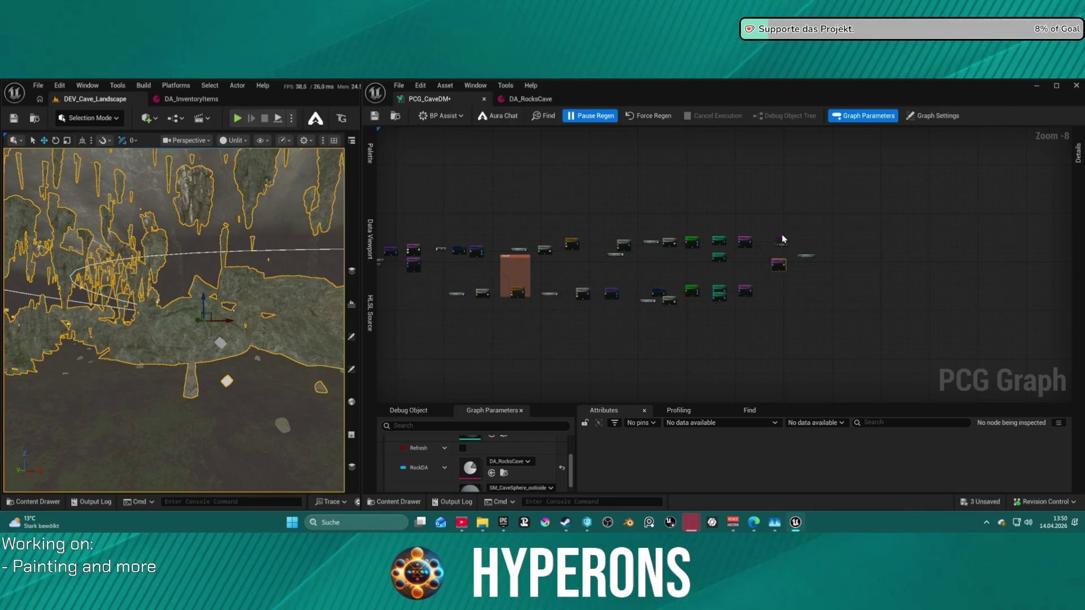
Feed Debug from Merge Points instead of Bounds From Mesh, and raise Entry Hole Bounds
{"action": "scroll", "coordinate": [839, 260], "scroll_direction": "up", "scroll_amount": 6}
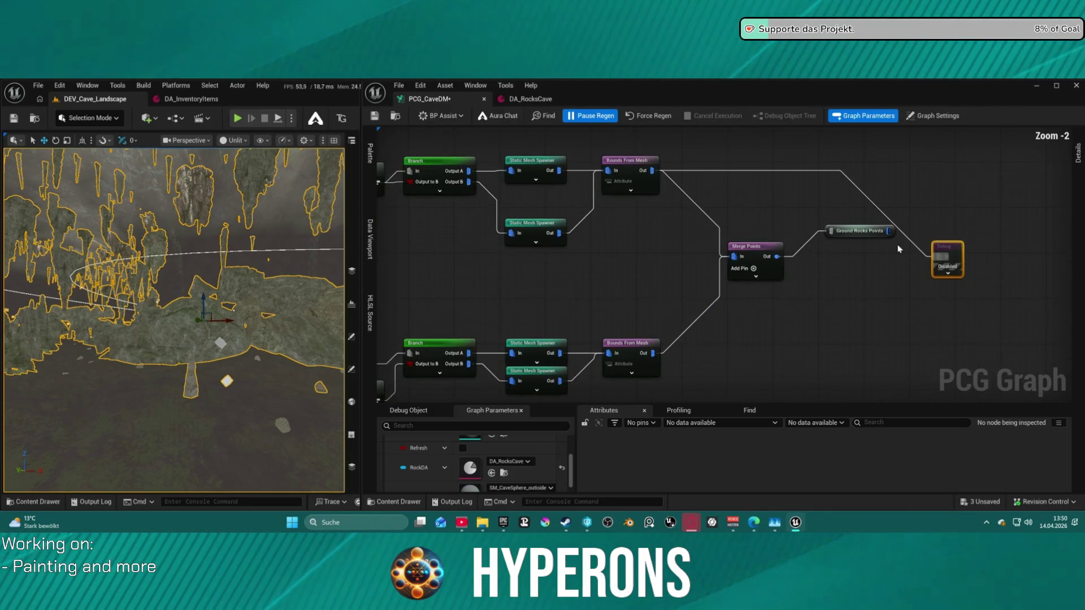
{"action": "mouse_move", "coordinate": [778, 256]}
{"action": "left_mouse_down"}
{"action": "mouse_move", "coordinate": [910, 252]}
{"action": "mouse_move", "coordinate": [934, 266]}
{"action": "mouse_move", "coordinate": [939, 256]}
{"action": "left_mouse_up"}
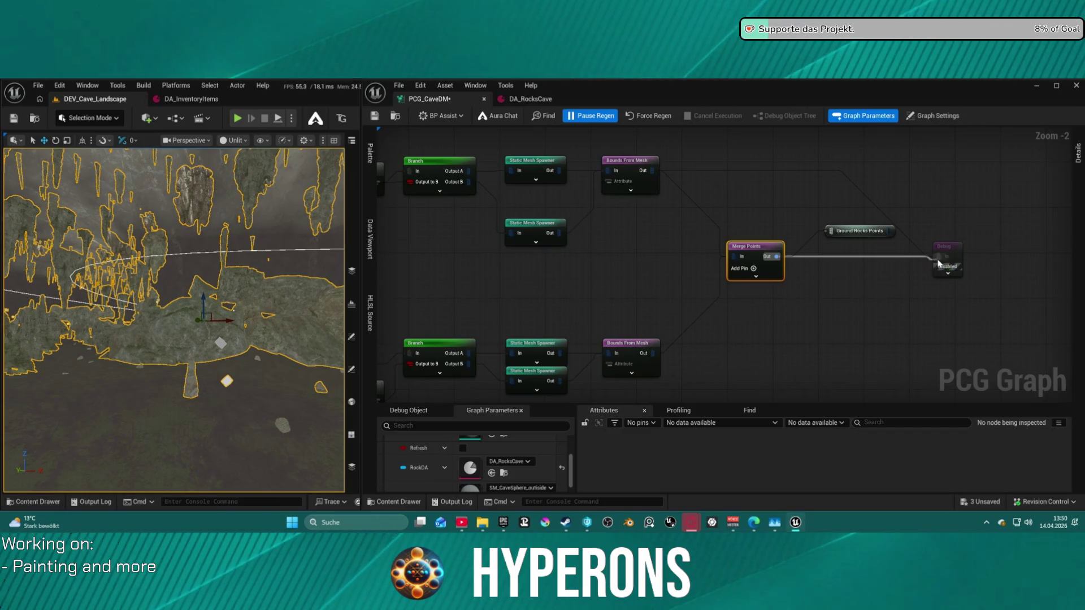
{"action": "left_click", "coordinate": [860, 194], "text": "alt"}
{"action": "scroll", "coordinate": [812, 180], "scroll_direction": "down", "scroll_amount": 4}
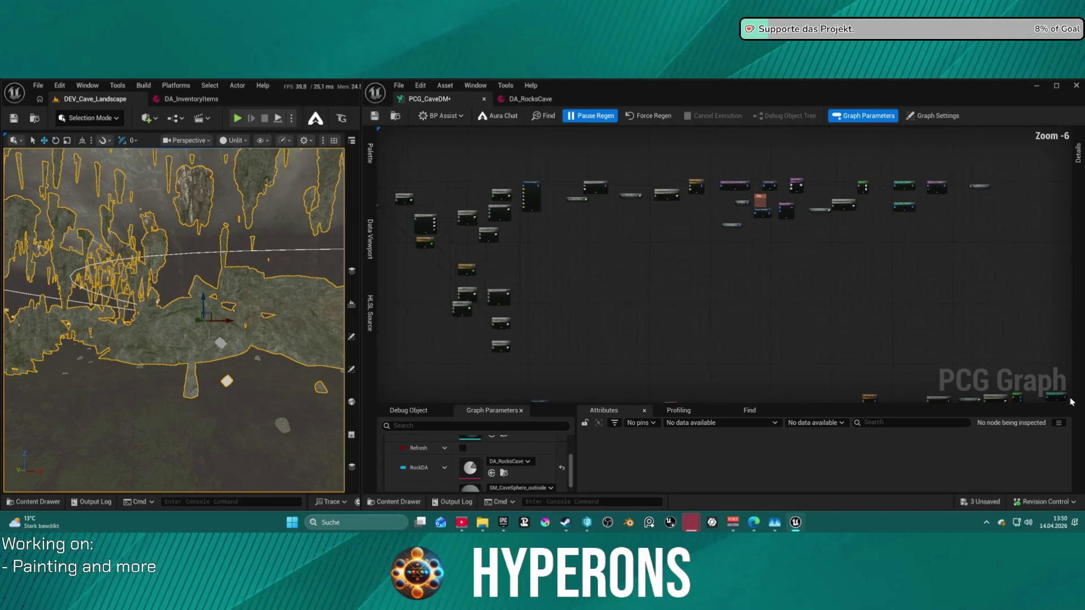
{"action": "scroll", "coordinate": [770, 272], "scroll_direction": "up", "scroll_amount": 5}
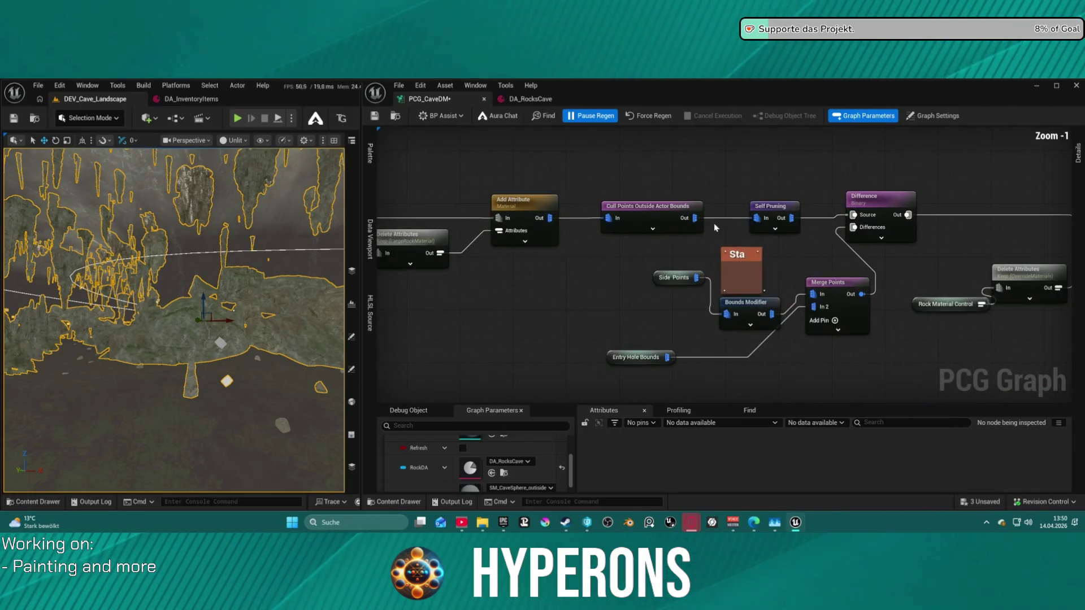
{"action": "left_click_drag", "start_coordinate": [637, 365], "coordinate": [675, 339]}
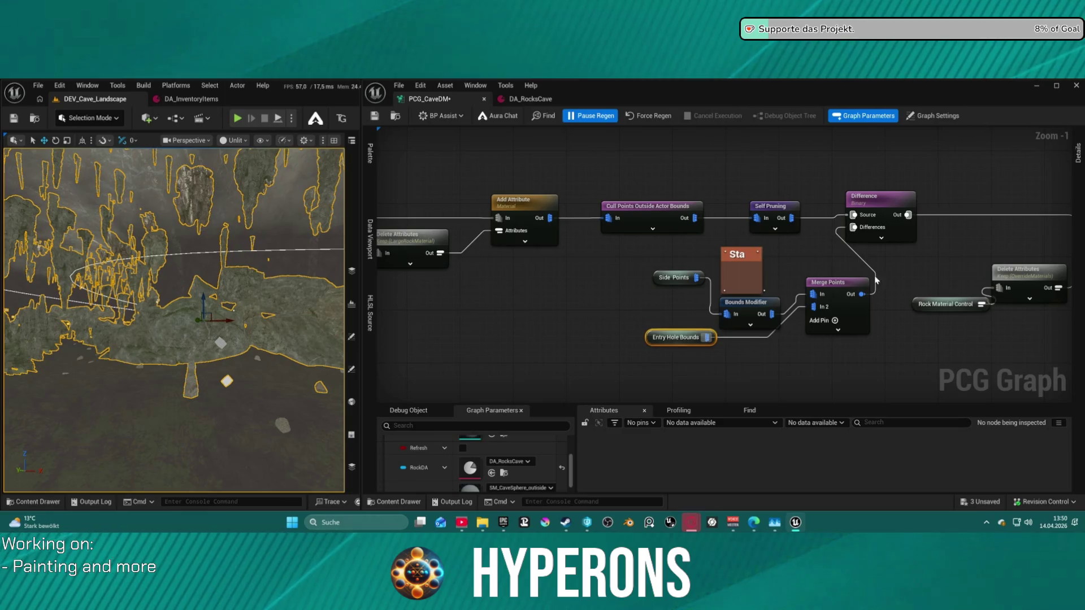
Pan and zoom across the graph from the Ground comment box to Merge Points
{"action": "scroll", "coordinate": [676, 339], "scroll_direction": "down", "scroll_amount": 3}
{"action": "left_click_drag", "start_coordinate": [913, 322], "coordinate": [450, 308]}
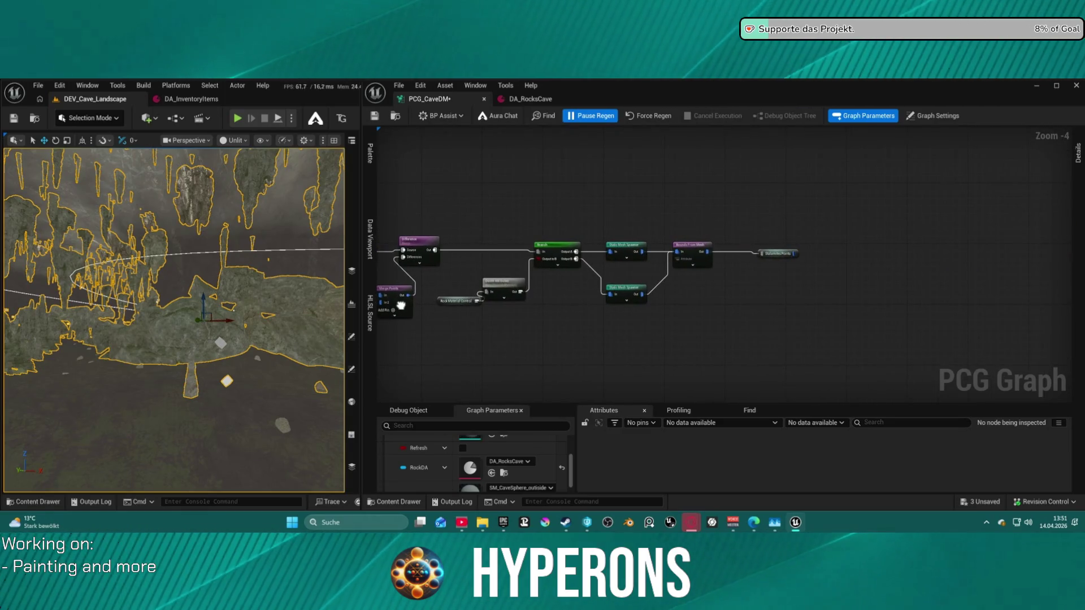
{"action": "scroll", "coordinate": [404, 279], "scroll_direction": "down", "scroll_amount": 4}
{"action": "mouse_move", "coordinate": [530, 286]}
{"action": "left_mouse_down"}
{"action": "mouse_move", "coordinate": [928, 243]}
{"action": "mouse_move", "coordinate": [753, 159]}
{"action": "left_mouse_up"}
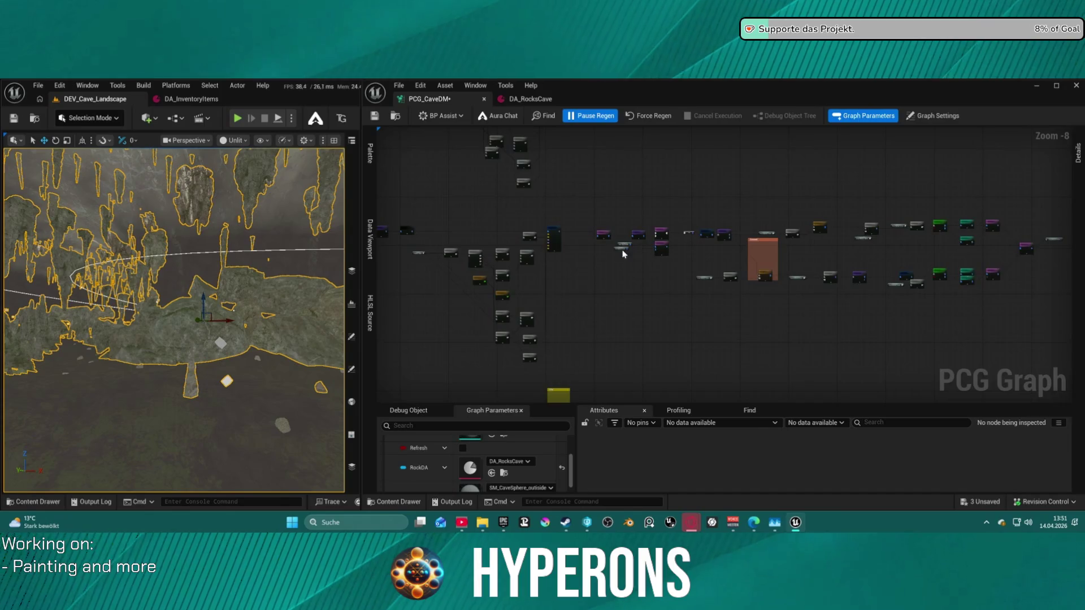
{"action": "scroll", "coordinate": [624, 254], "scroll_direction": "up", "scroll_amount": 7}
{"action": "mouse_move", "coordinate": [607, 249]}
{"action": "left_mouse_down"}
{"action": "mouse_move", "coordinate": [492, 257]}
{"action": "mouse_move", "coordinate": [447, 280]}
{"action": "mouse_move", "coordinate": [413, 278]}
{"action": "mouse_move", "coordinate": [11, 203]}
{"action": "left_mouse_up"}
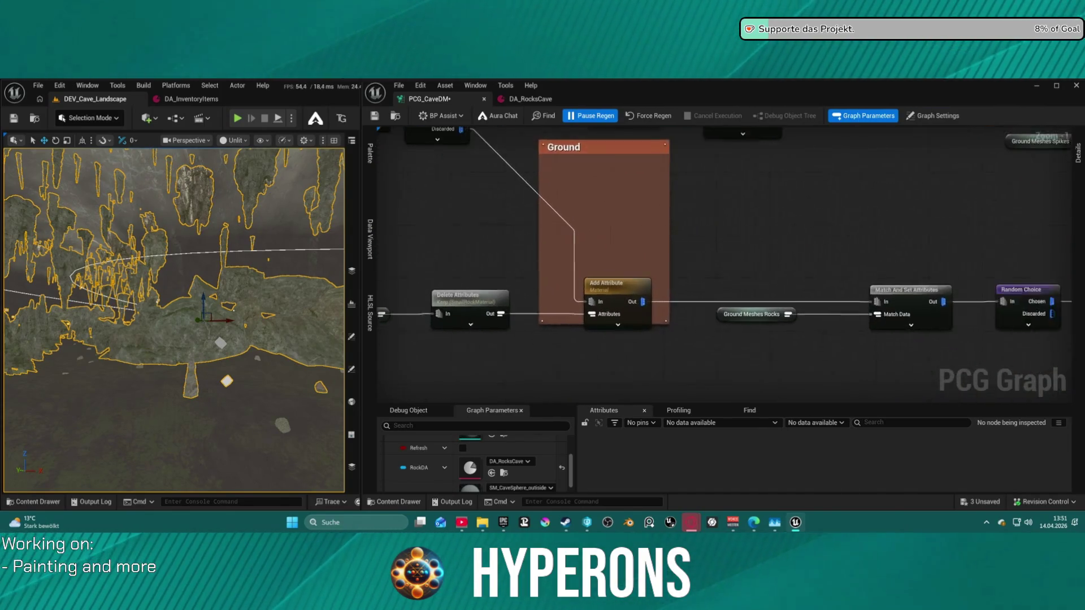
{"action": "left_click_drag", "start_coordinate": [735, 255], "coordinate": [384, 317]}
{"action": "left_click_drag", "start_coordinate": [910, 227], "coordinate": [395, 237]}
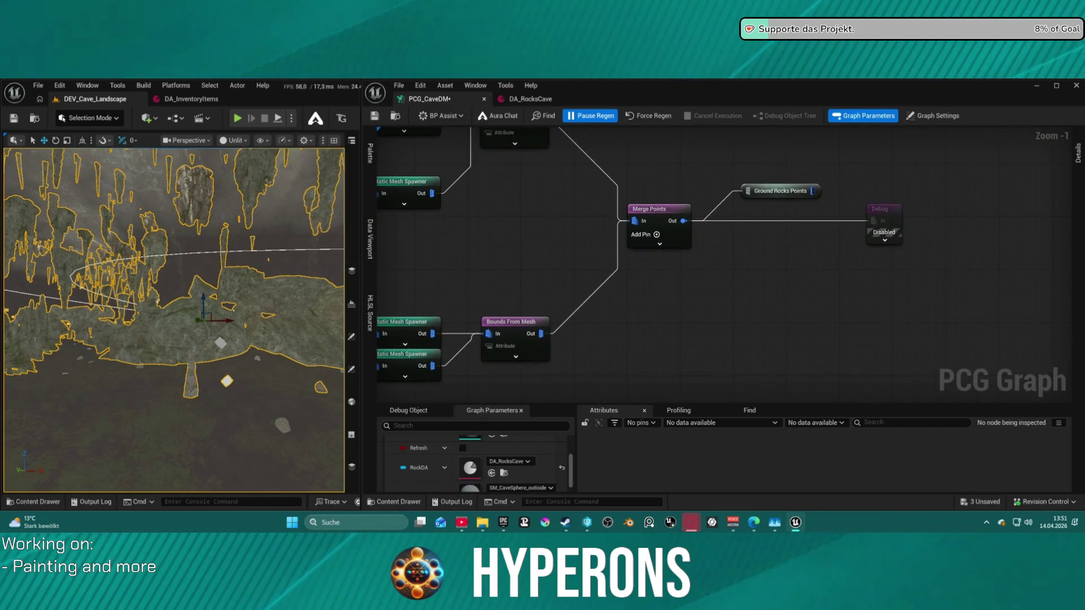
{"action": "left_click_drag", "start_coordinate": [361, 186], "coordinate": [441, 186]}
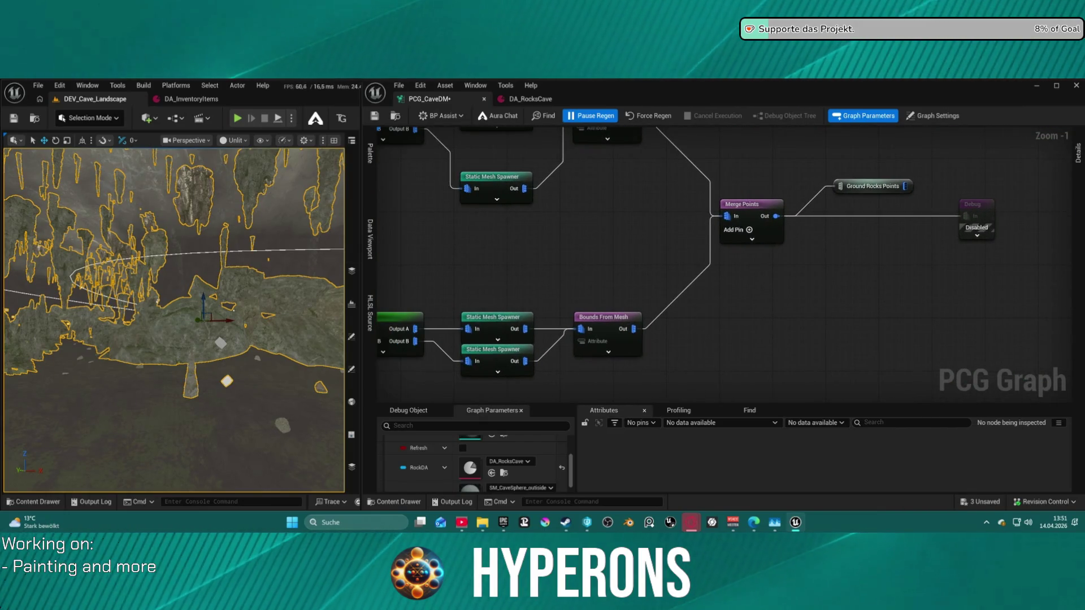
{"action": "scroll", "coordinate": [440, 187], "scroll_direction": "down", "scroll_amount": 3}
{"action": "scroll", "coordinate": [441, 186], "scroll_direction": "down", "scroll_amount": 4}
{"action": "left_click_drag", "start_coordinate": [797, 248], "coordinate": [988, 246]}
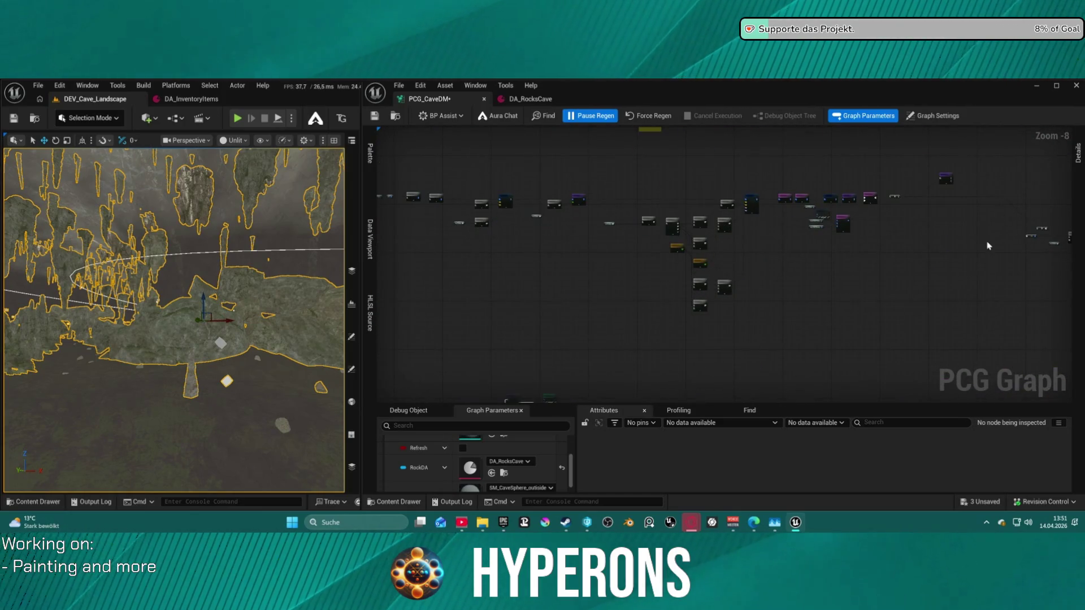
{"action": "scroll", "coordinate": [448, 209], "scroll_direction": "up", "scroll_amount": 6}
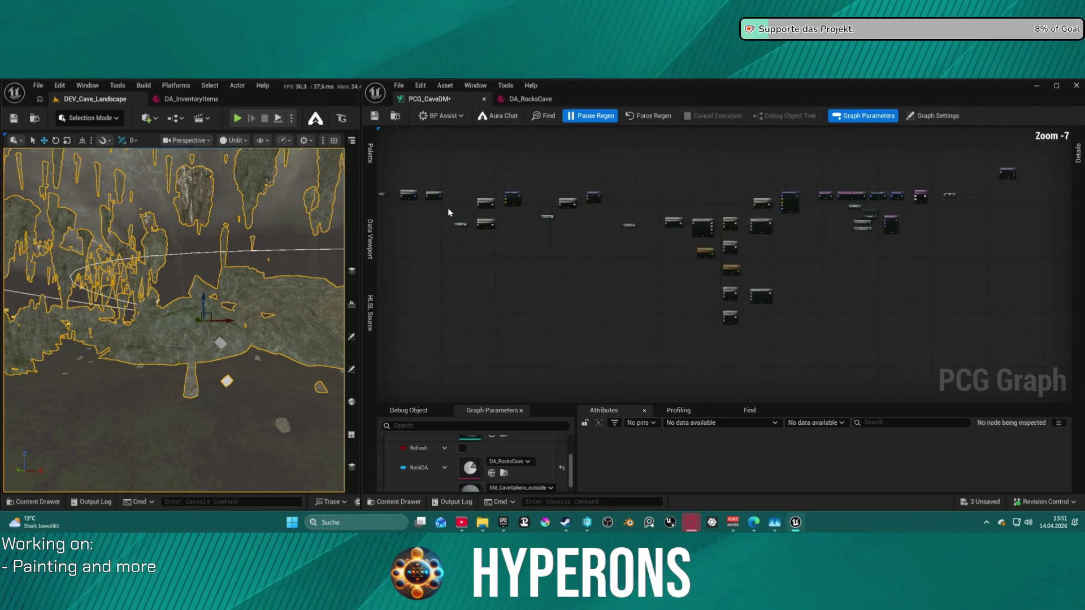
{"action": "left_click_drag", "start_coordinate": [1021, 224], "coordinate": [709, 259]}
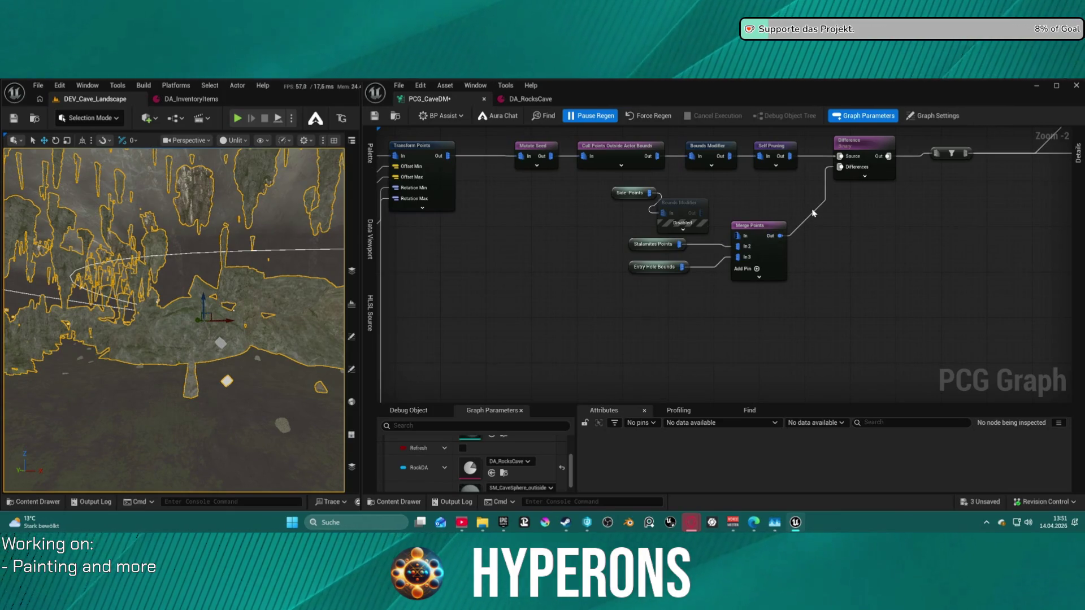
Break the Stalamites Points link into Merge Points and regenerate the graph
{"action": "mouse_move", "coordinate": [815, 217]}
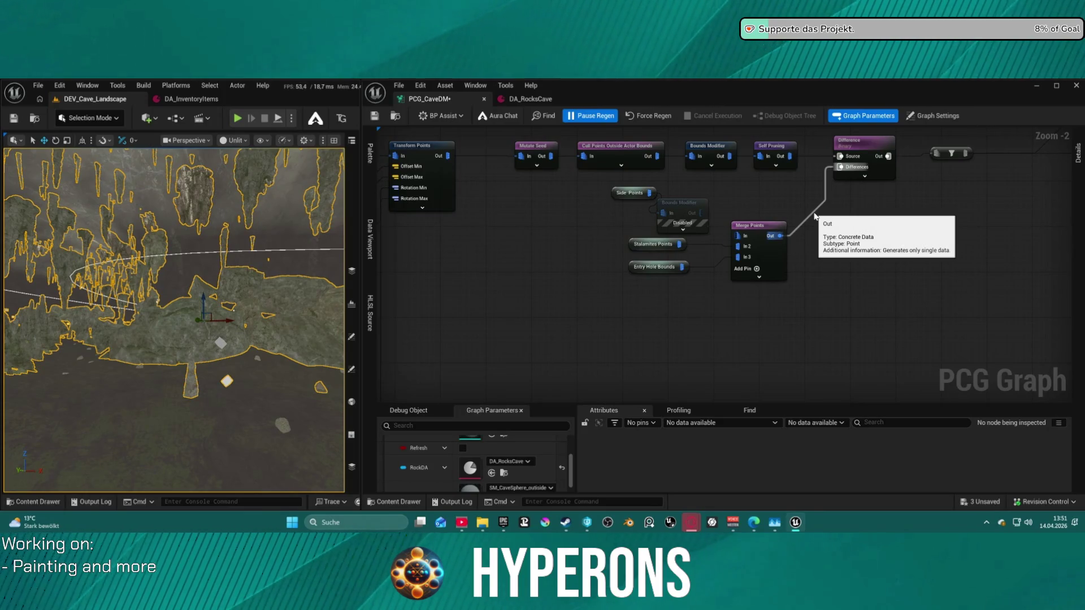
{"action": "left_click", "coordinate": [699, 246], "text": "alt"}
{"action": "mouse_move", "coordinate": [1066, 241]}
{"action": "left_mouse_down"}
{"action": "mouse_move", "coordinate": [477, 242]}
{"action": "mouse_move", "coordinate": [576, 259]}
{"action": "mouse_move", "coordinate": [670, 257]}
{"action": "mouse_move", "coordinate": [621, 248]}
{"action": "mouse_move", "coordinate": [706, 186]}
{"action": "mouse_move", "coordinate": [486, 181]}
{"action": "left_mouse_up"}
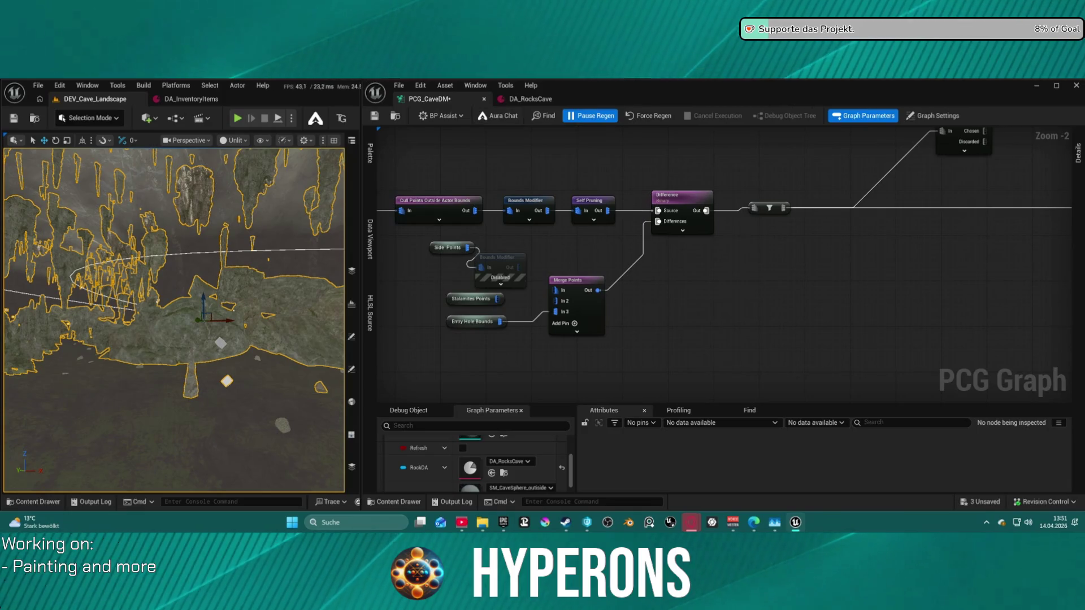
{"action": "left_click", "coordinate": [653, 117]}
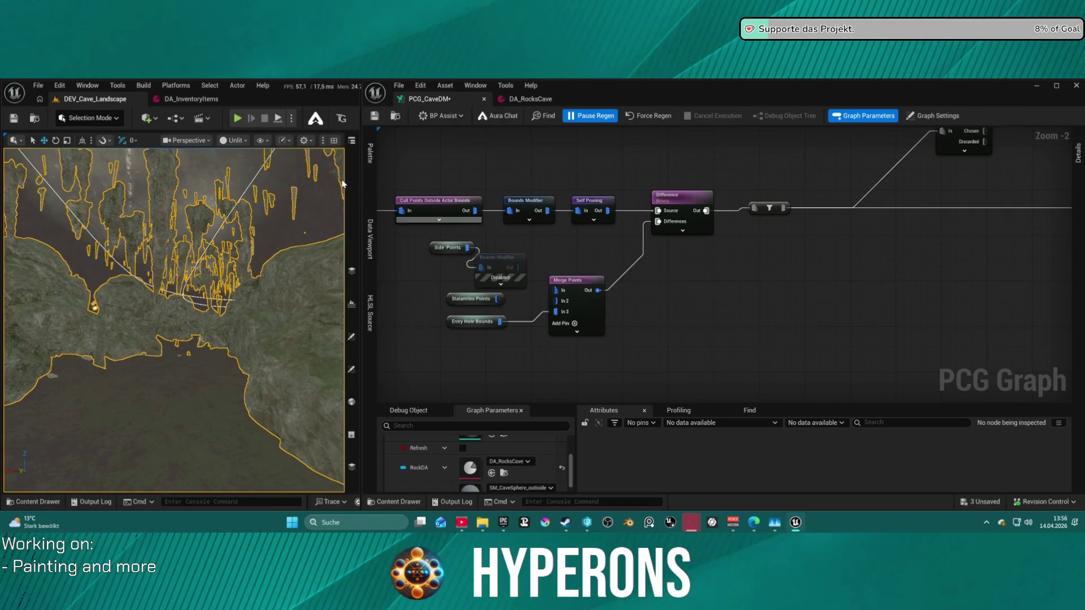
Select the disabled Bounds Modifier and pull a wire from Side Points' output
{"action": "scroll", "coordinate": [656, 266], "scroll_direction": "down", "scroll_amount": 10}
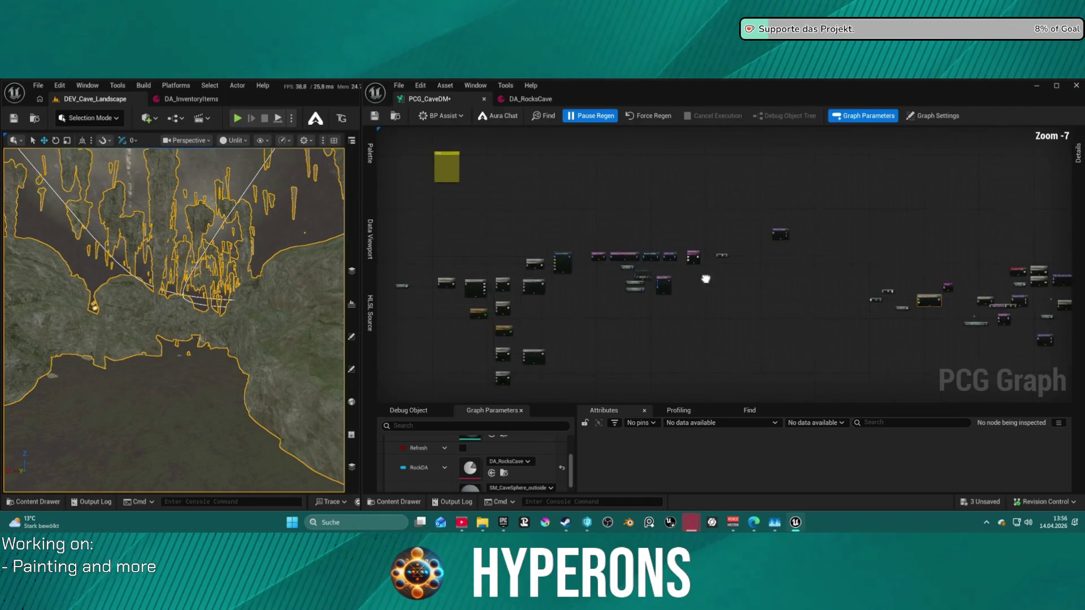
{"action": "scroll", "coordinate": [592, 222], "scroll_direction": "up", "scroll_amount": 8}
{"action": "scroll", "coordinate": [592, 223], "scroll_direction": "down", "scroll_amount": 10}
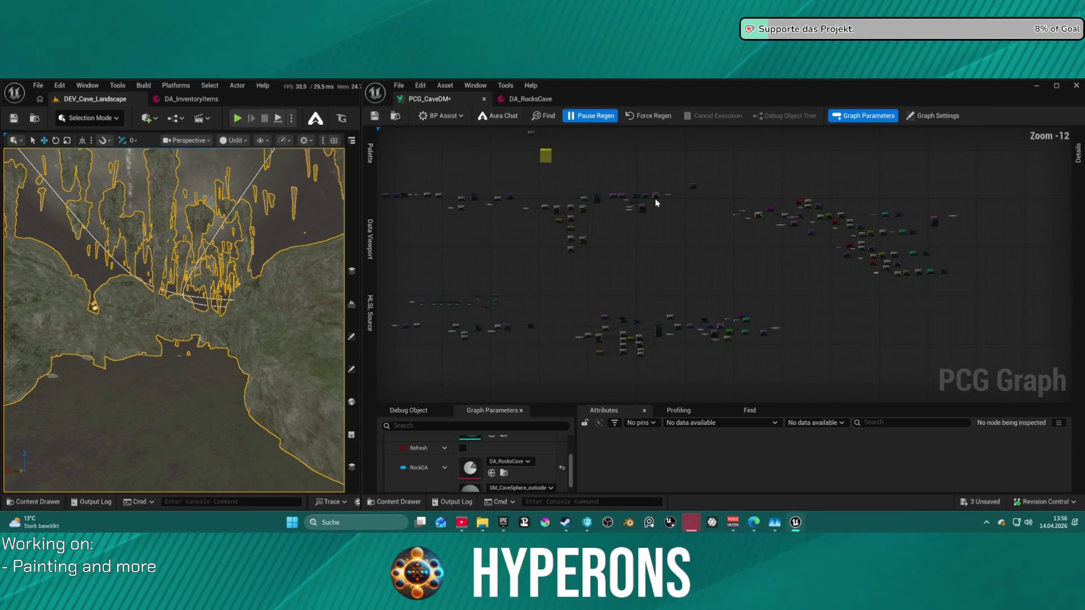
{"action": "scroll", "coordinate": [655, 198], "scroll_direction": "up", "scroll_amount": 13}
{"action": "left_click", "coordinate": [529, 242]}
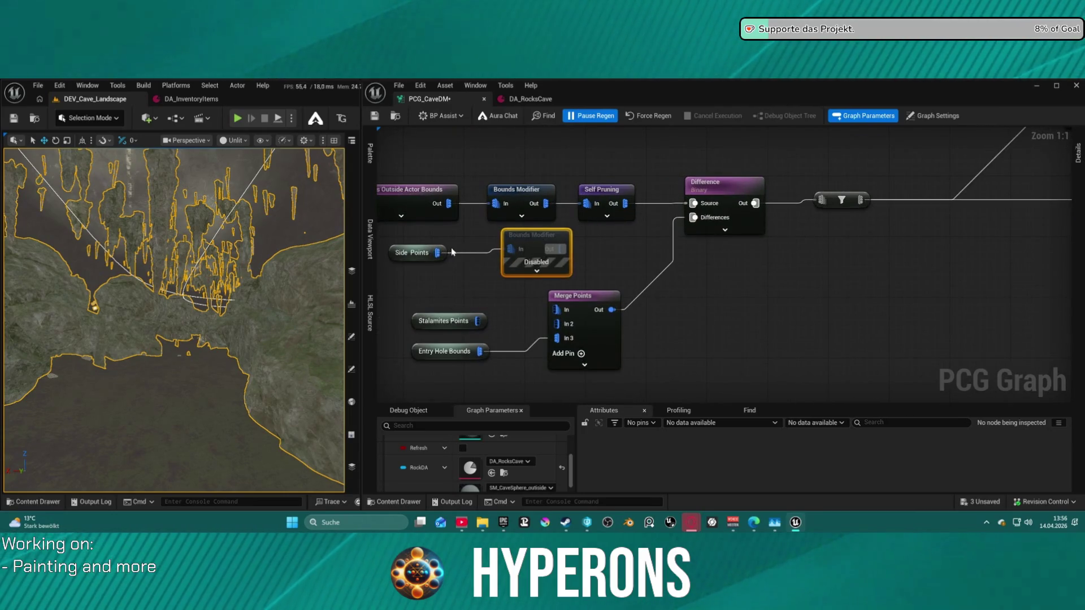
{"action": "left_click", "coordinate": [412, 253]}
{"action": "mouse_move", "coordinate": [437, 253]}
{"action": "left_mouse_down"}
{"action": "mouse_move", "coordinate": [509, 271]}
{"action": "mouse_move", "coordinate": [533, 310]}
{"action": "mouse_move", "coordinate": [630, 253]}
{"action": "left_mouse_up"}
Place Ore Meshes Points next to Merge Points and save the PCG graph
{"action": "scroll", "coordinate": [600, 368], "scroll_direction": "down", "scroll_amount": 8}
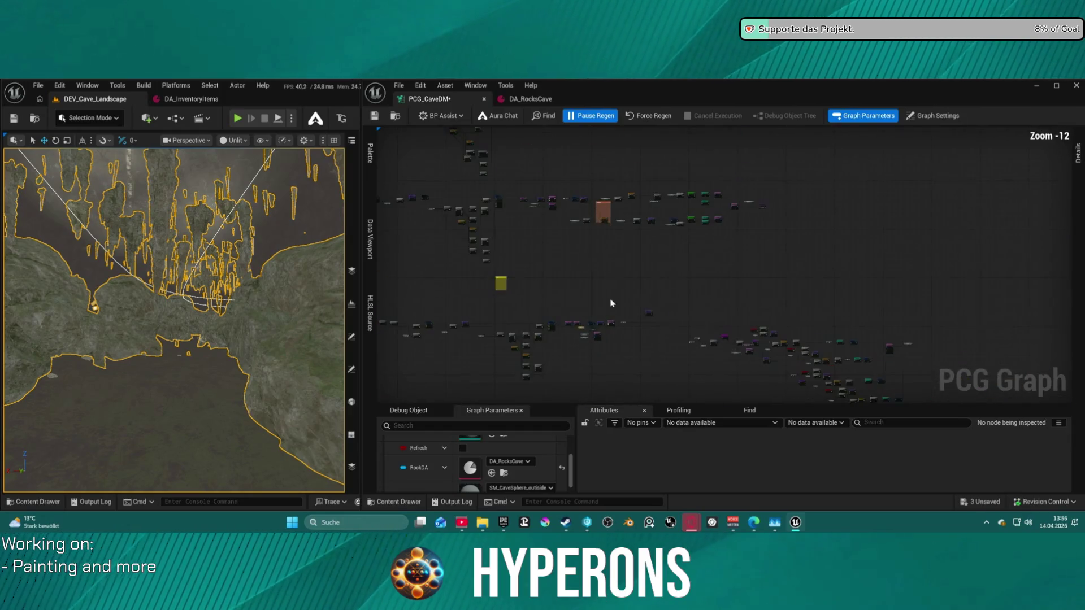
{"action": "scroll", "coordinate": [603, 202], "scroll_direction": "up", "scroll_amount": 5}
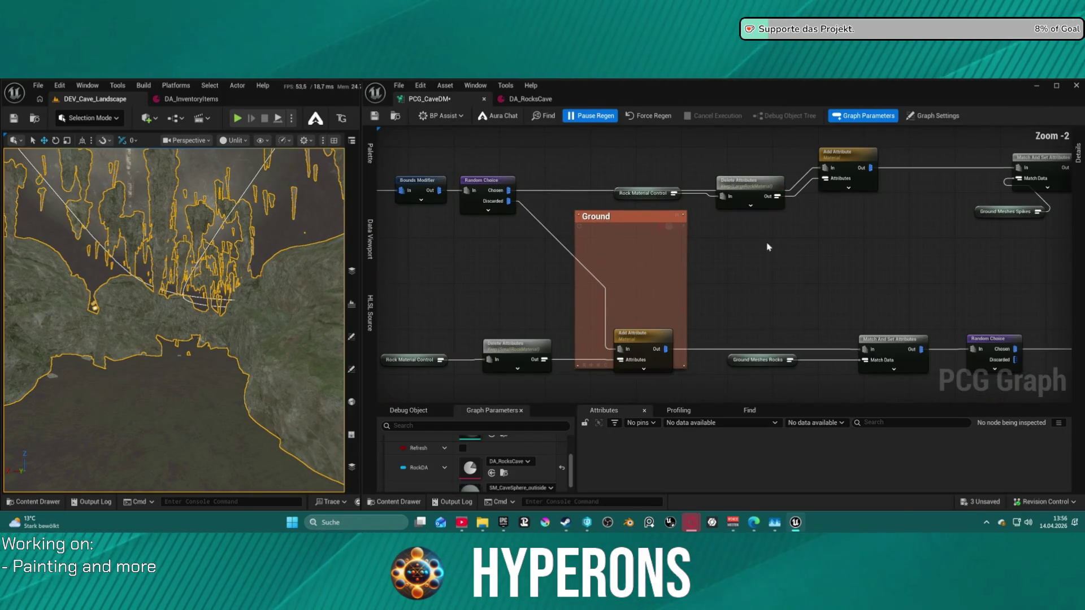
{"action": "scroll", "coordinate": [603, 269], "scroll_direction": "down", "scroll_amount": 4}
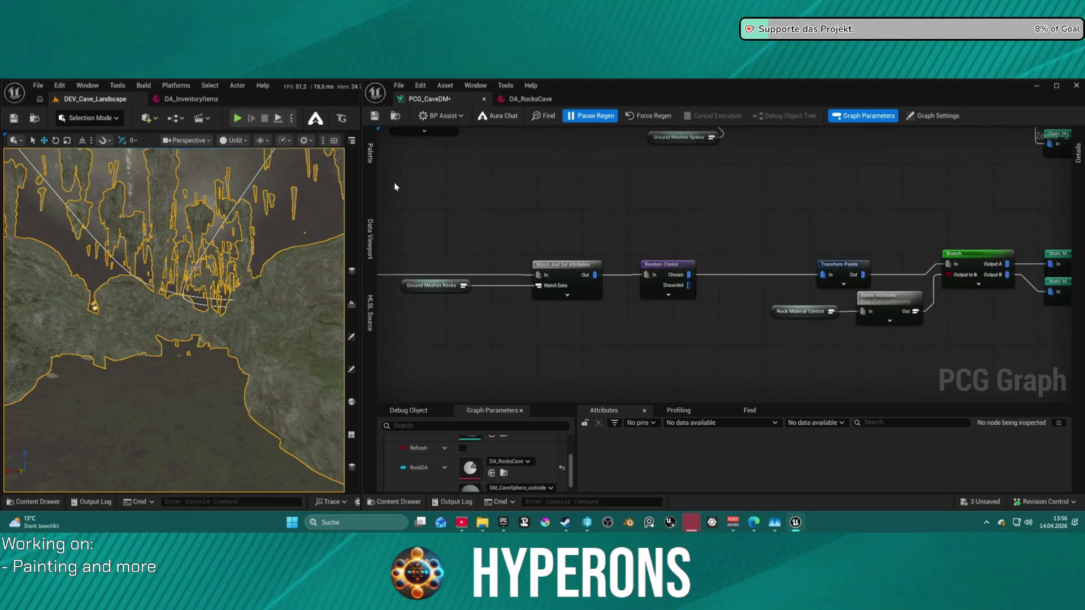
{"action": "left_click_drag", "start_coordinate": [619, 265], "coordinate": [781, 281]}
{"action": "scroll", "coordinate": [679, 254], "scroll_direction": "up", "scroll_amount": 4}
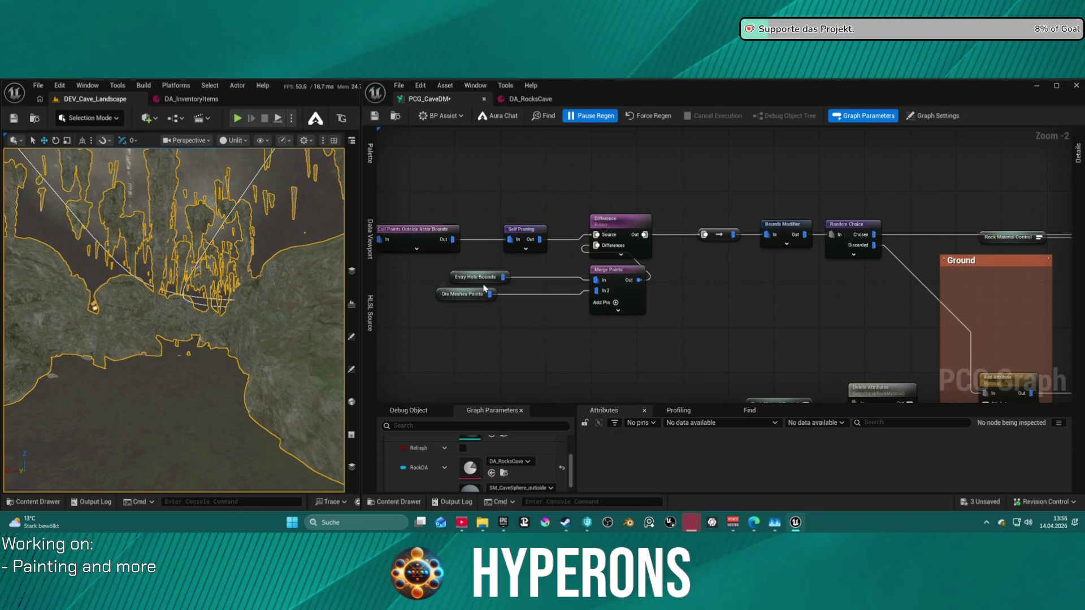
{"action": "left_click_drag", "start_coordinate": [471, 300], "coordinate": [542, 309]}
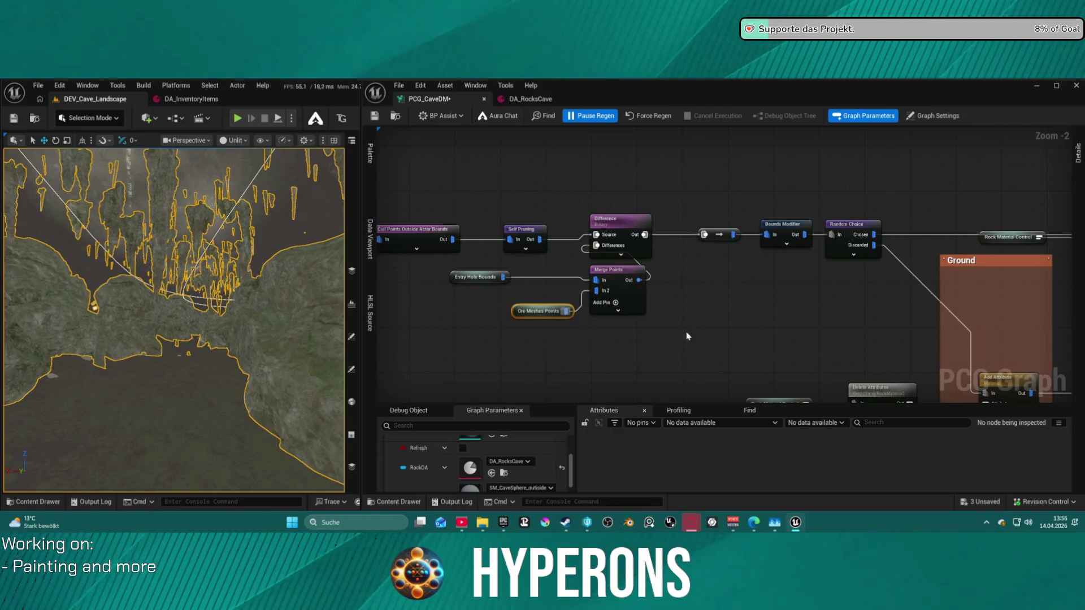
{"action": "scroll", "coordinate": [542, 309], "scroll_direction": "down", "scroll_amount": 4}
{"action": "scroll", "coordinate": [676, 287], "scroll_direction": "up", "scroll_amount": 3}
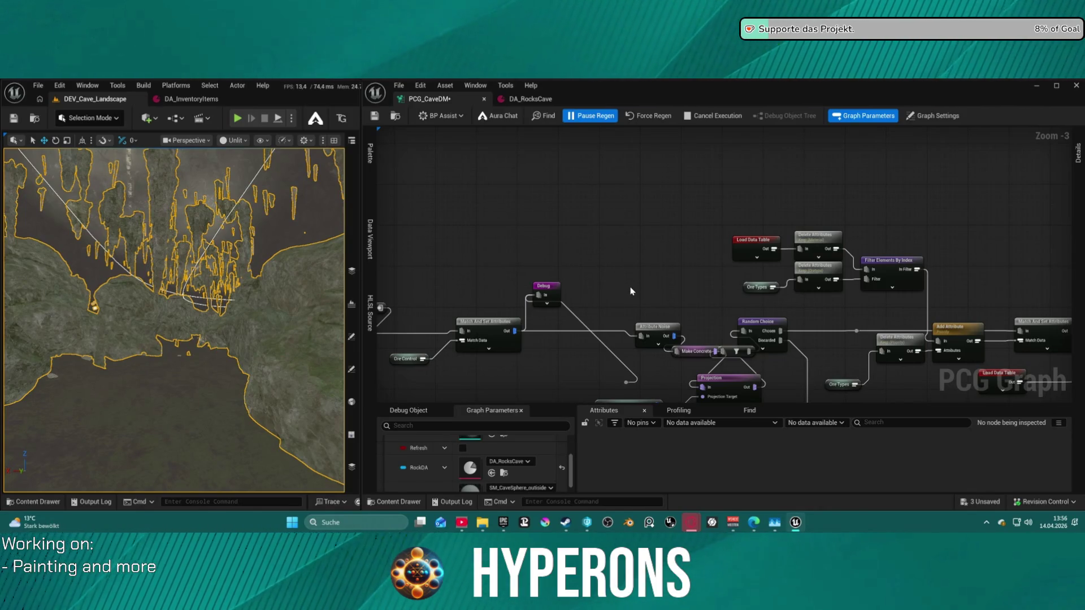
{"action": "key", "text": "ctrl+s"}
Check the Random Choice node's Ratio of 0.25 in the Details panel
{"action": "scroll", "coordinate": [632, 291], "scroll_direction": "down", "scroll_amount": 4}
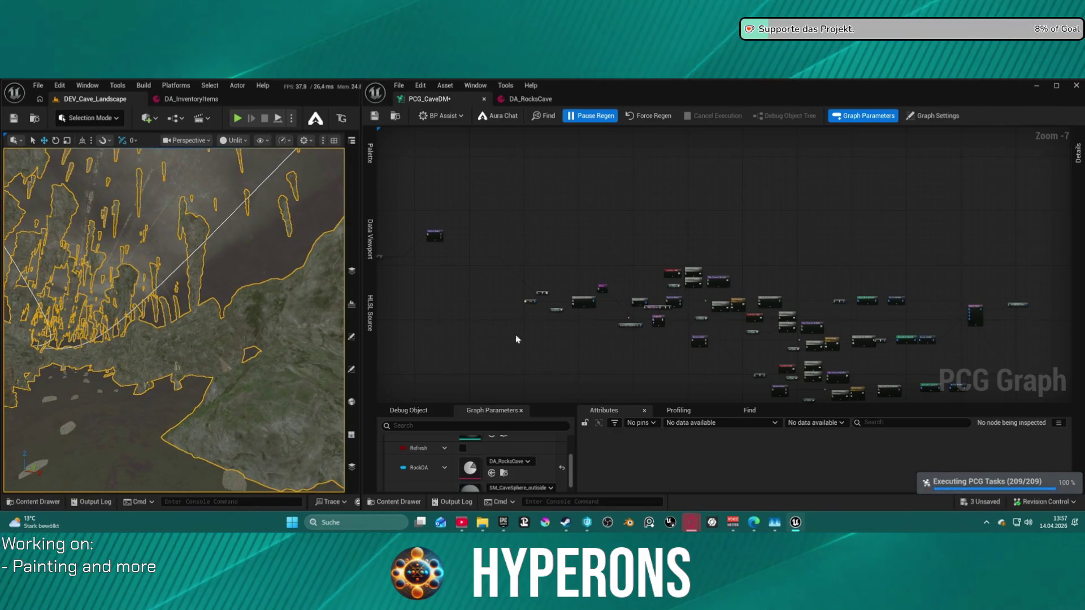
{"action": "scroll", "coordinate": [785, 294], "scroll_direction": "up", "scroll_amount": 4}
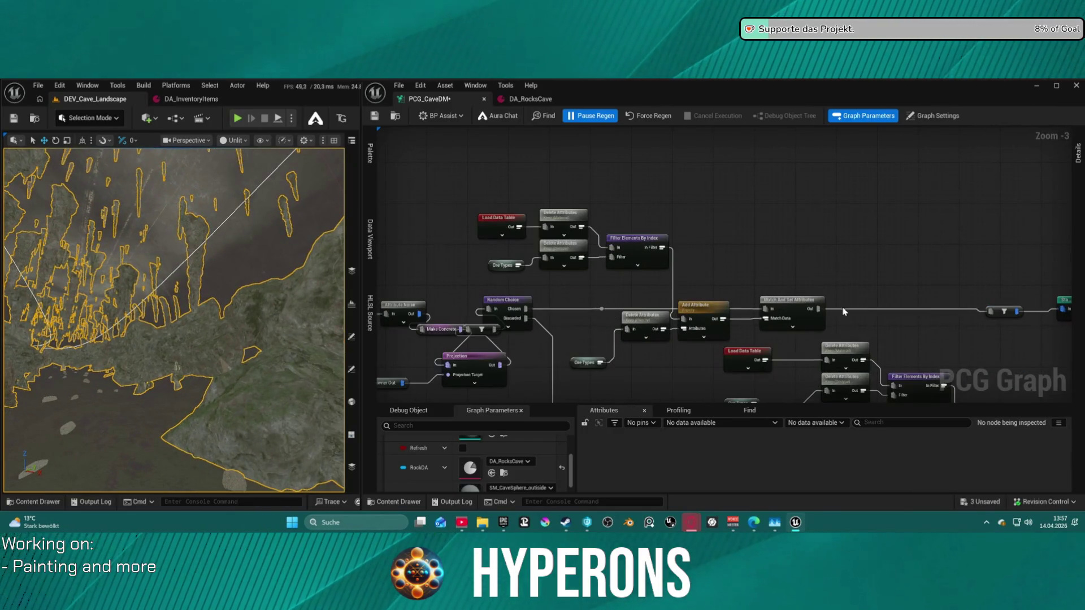
{"action": "scroll", "coordinate": [784, 293], "scroll_direction": "down", "scroll_amount": 3}
{"action": "scroll", "coordinate": [605, 179], "scroll_direction": "up", "scroll_amount": 6}
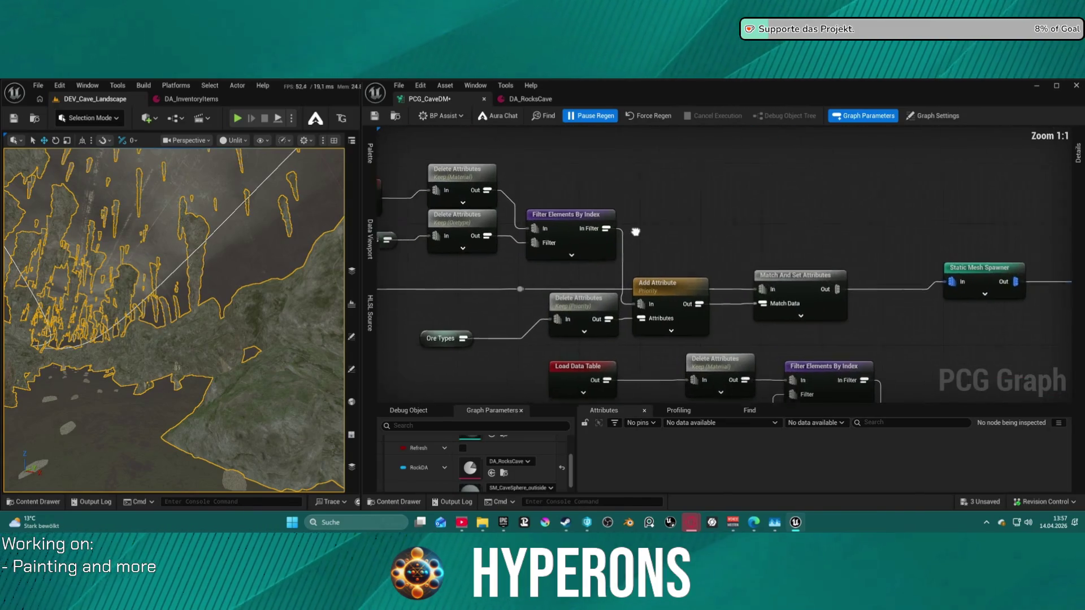
{"action": "scroll", "coordinate": [599, 180], "scroll_direction": "down", "scroll_amount": 2}
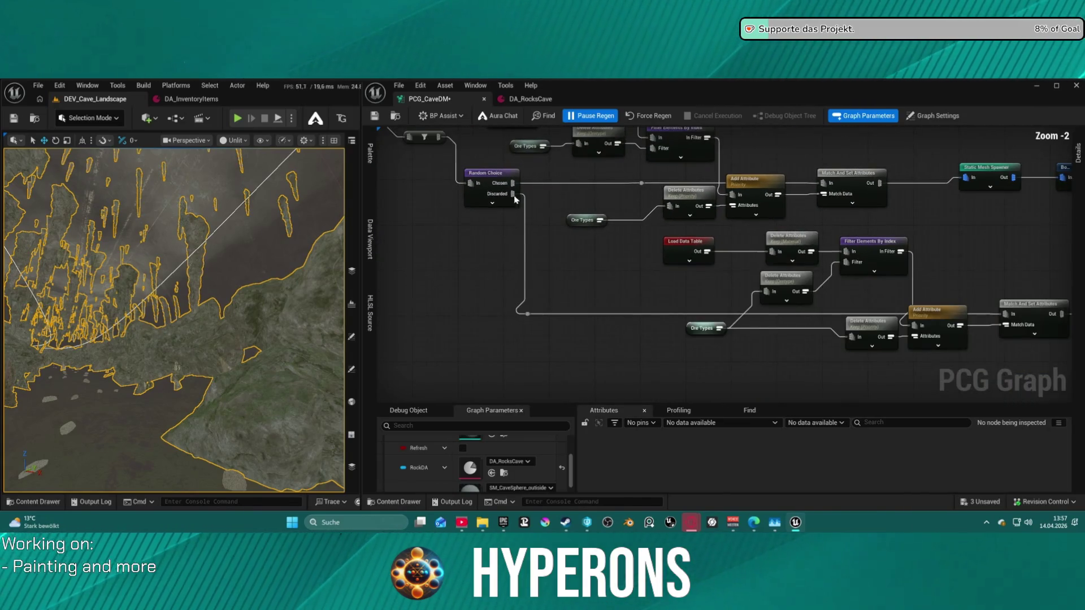
{"action": "left_click", "coordinate": [481, 184]}
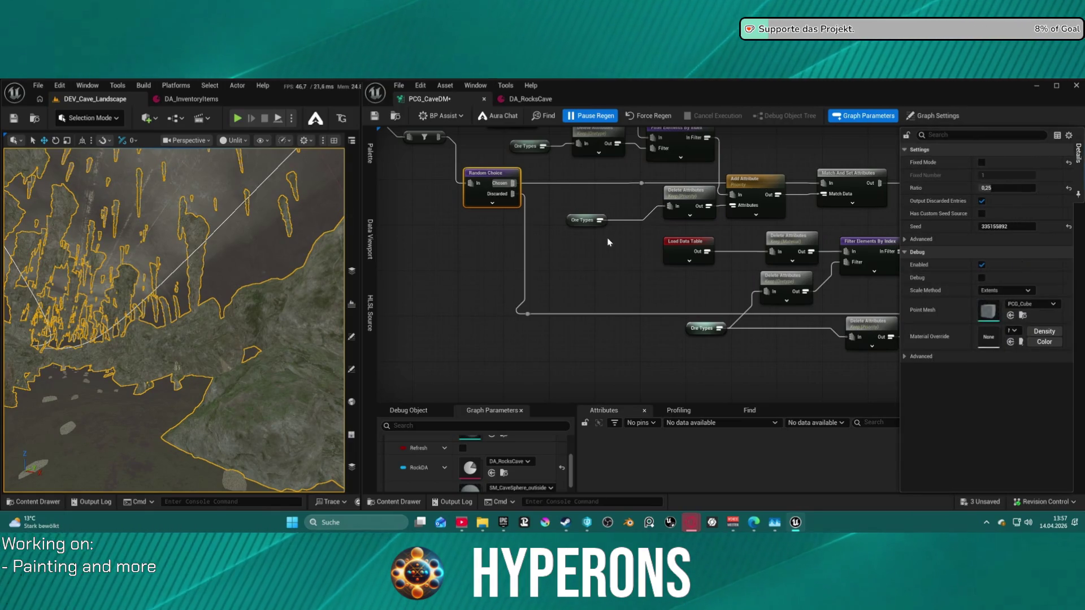
{"action": "scroll", "coordinate": [608, 242], "scroll_direction": "down", "scroll_amount": 2}
{"action": "left_click_drag", "start_coordinate": [937, 265], "coordinate": [755, 283]}
{"action": "left_click_drag", "start_coordinate": [647, 236], "coordinate": [924, 226]}
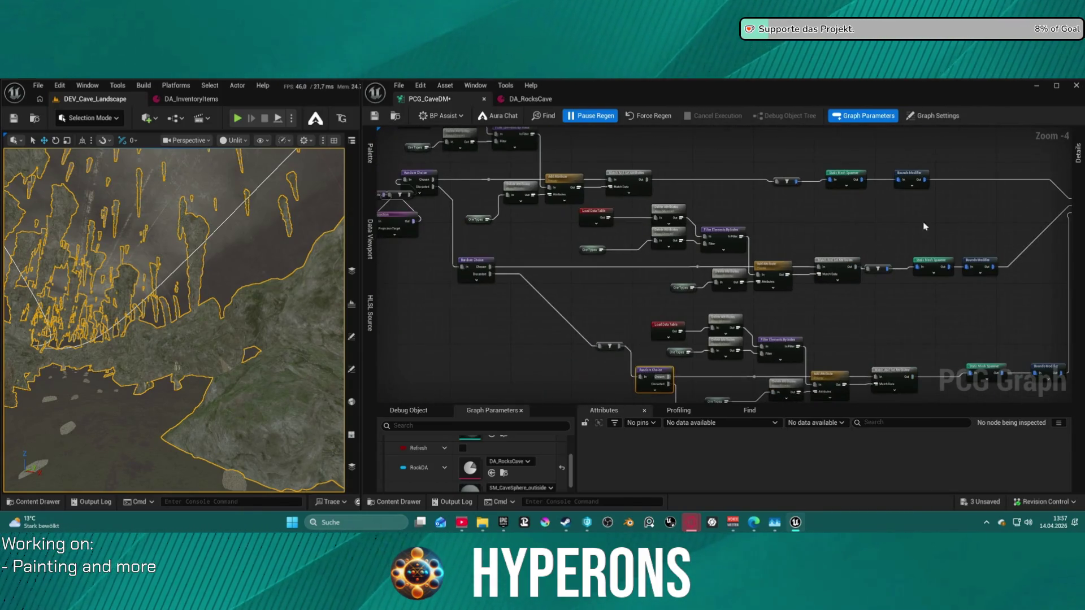
Fly the level camera down to a perspective view over the cave
{"action": "left_click_drag", "start_coordinate": [678, 210], "coordinate": [730, 273]}
{"action": "scroll", "coordinate": [730, 272], "scroll_direction": "up", "scroll_amount": 3}
{"action": "left_click_drag", "start_coordinate": [185, 305], "coordinate": [185, 305]}
{"action": "left_click_drag", "start_coordinate": [291, 393], "coordinate": [291, 393]}
Move the Debug node up and right and the Attribute Noise node left
{"action": "mouse_move", "coordinate": [404, 269]}
{"action": "left_mouse_down"}
{"action": "mouse_move", "coordinate": [552, 223]}
{"action": "mouse_move", "coordinate": [680, 252]}
{"action": "left_mouse_up"}
{"action": "scroll", "coordinate": [676, 243], "scroll_direction": "down", "scroll_amount": 1}
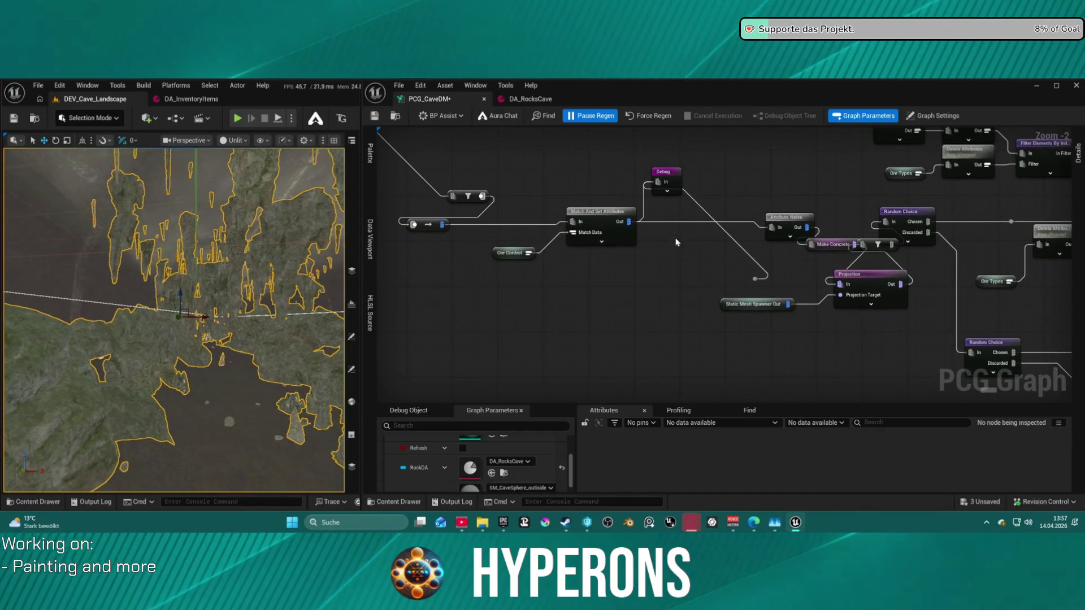
{"action": "left_click_drag", "start_coordinate": [664, 176], "coordinate": [760, 153]}
{"action": "left_click", "coordinate": [795, 224]}
{"action": "left_click_drag", "start_coordinate": [795, 223], "coordinate": [611, 226]}
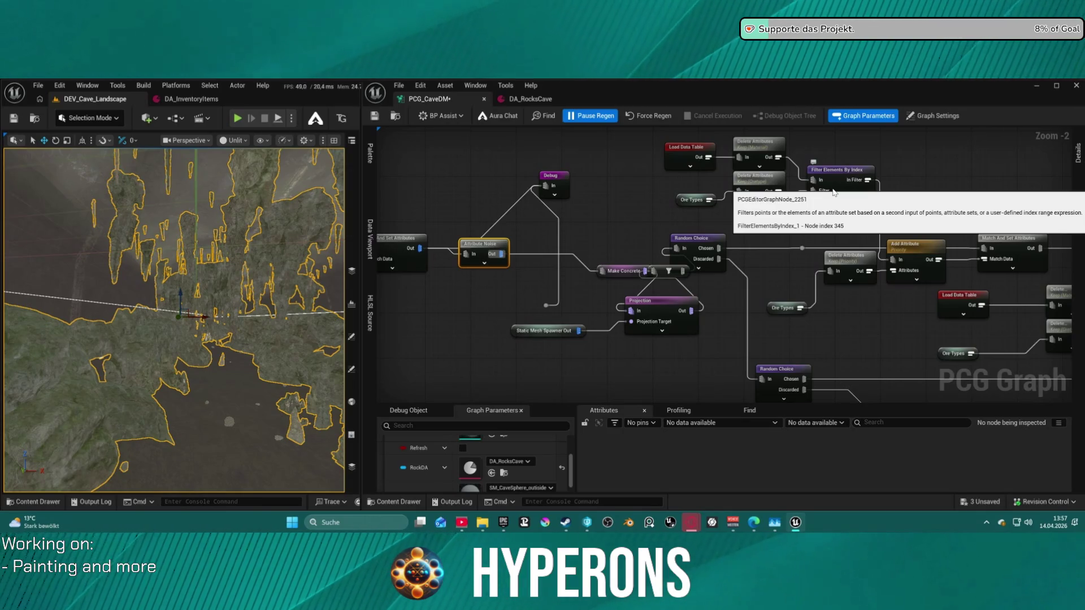
Rearrange Projection, Make Concrete and Static Mesh Spawner Out beneath Attribute Noise
{"action": "left_click_drag", "start_coordinate": [665, 305], "coordinate": [597, 329]}
{"action": "left_click_drag", "start_coordinate": [617, 275], "coordinate": [571, 249]}
{"action": "left_click_drag", "start_coordinate": [542, 330], "coordinate": [452, 308]}
{"action": "left_click_drag", "start_coordinate": [598, 323], "coordinate": [602, 302]}
{"action": "left_click", "coordinate": [577, 246]}
{"action": "left_click_drag", "start_coordinate": [576, 245], "coordinate": [521, 290]}
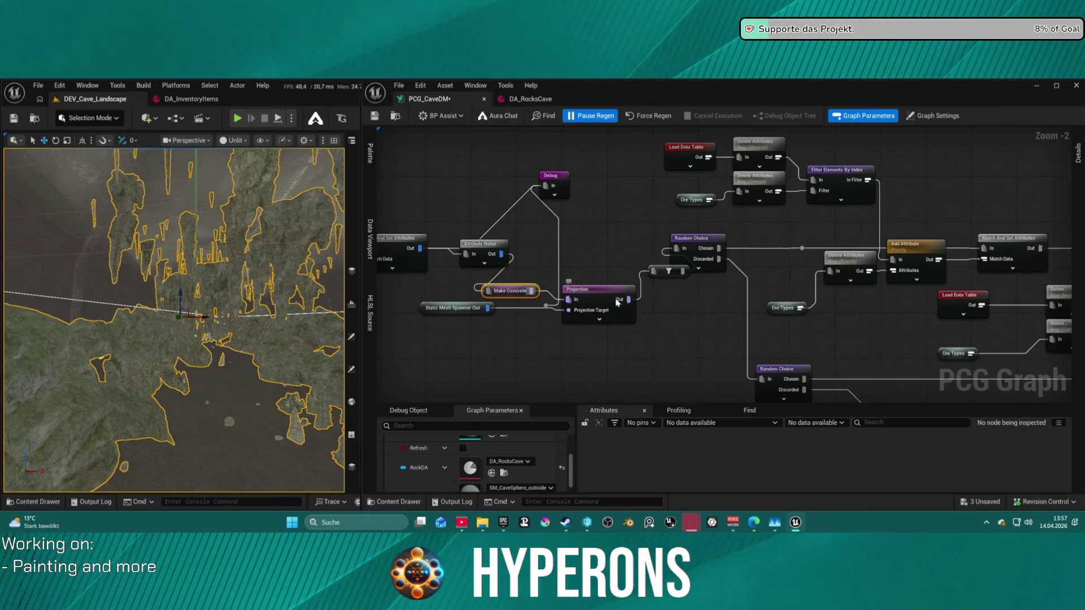
Wire Attribute Noise's output directly into Random Choice's input
{"action": "mouse_move", "coordinate": [501, 253]}
{"action": "left_mouse_down"}
{"action": "mouse_move", "coordinate": [676, 244]}
{"action": "mouse_move", "coordinate": [628, 323]}
{"action": "left_mouse_up"}
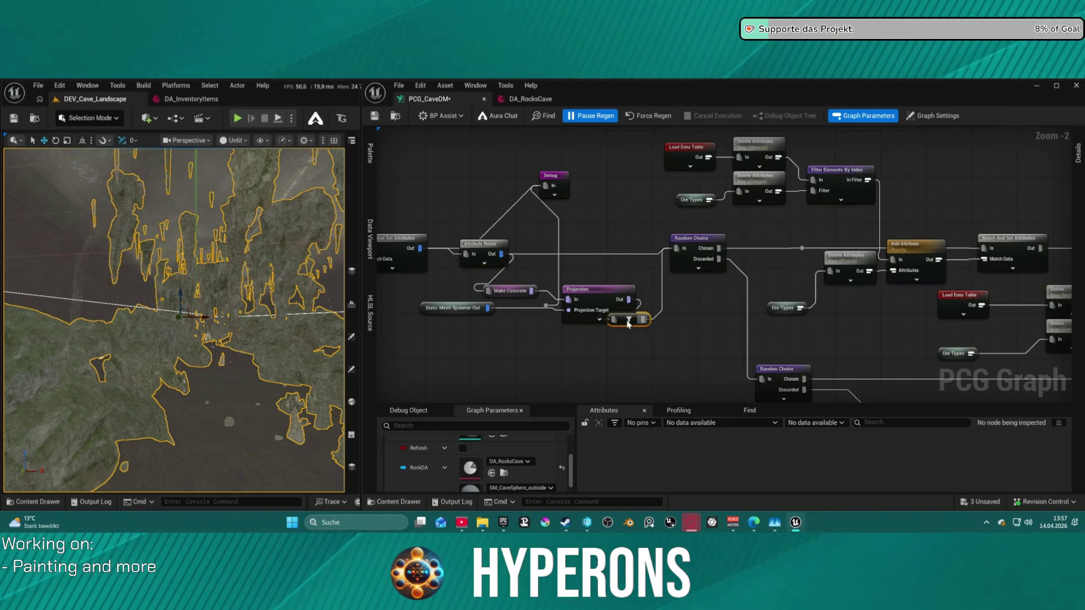
{"action": "left_click", "coordinate": [552, 194]}
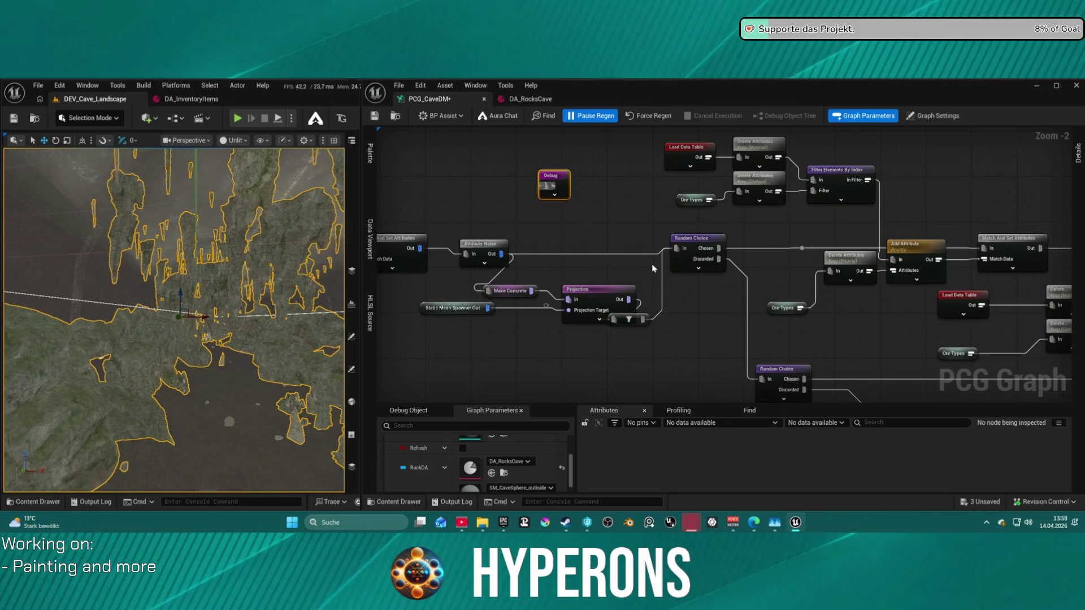
{"action": "left_click", "coordinate": [671, 266]}
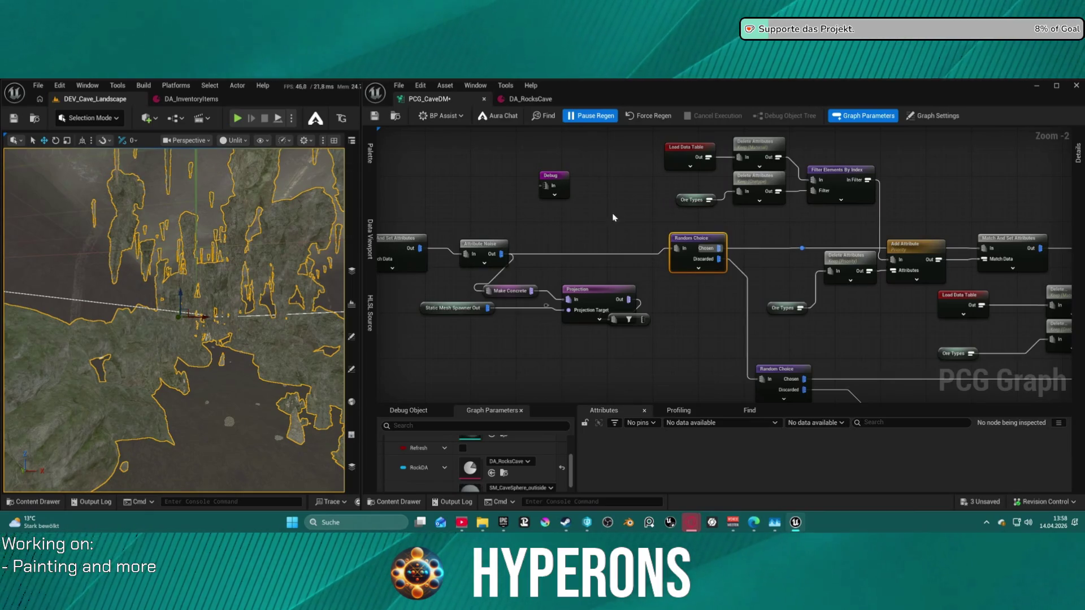
{"action": "left_click_drag", "start_coordinate": [873, 236], "coordinate": [272, 236]}
Move the Debug node above Merge Points, force-regenerate the graph and fly in to inspect the cave rocks
{"action": "left_click_drag", "start_coordinate": [1074, 215], "coordinate": [831, 220]}
{"action": "left_click", "coordinate": [661, 117]}
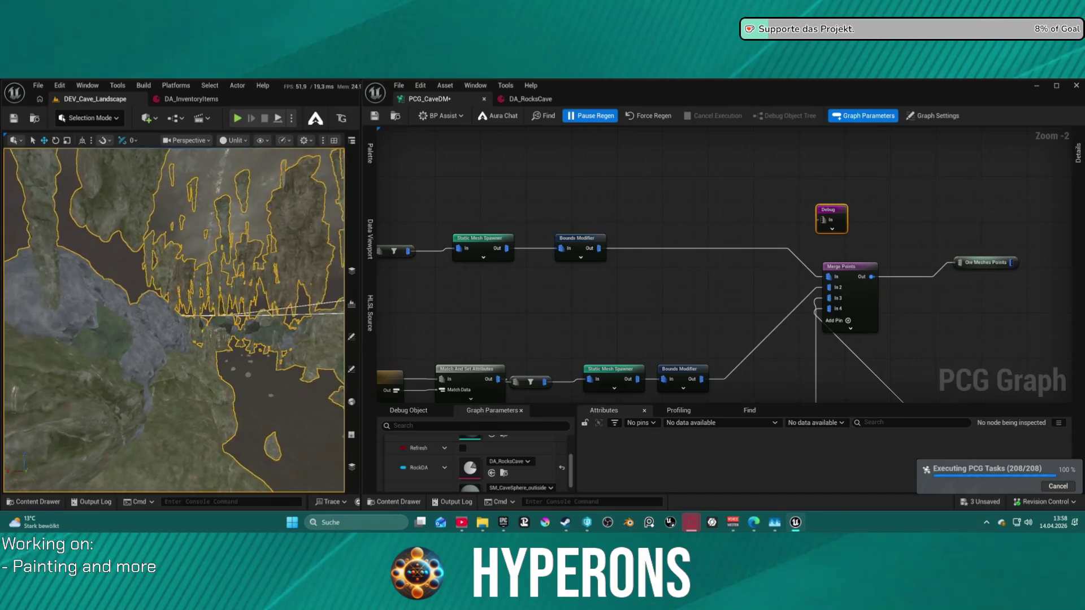
{"action": "key", "text": "w"}
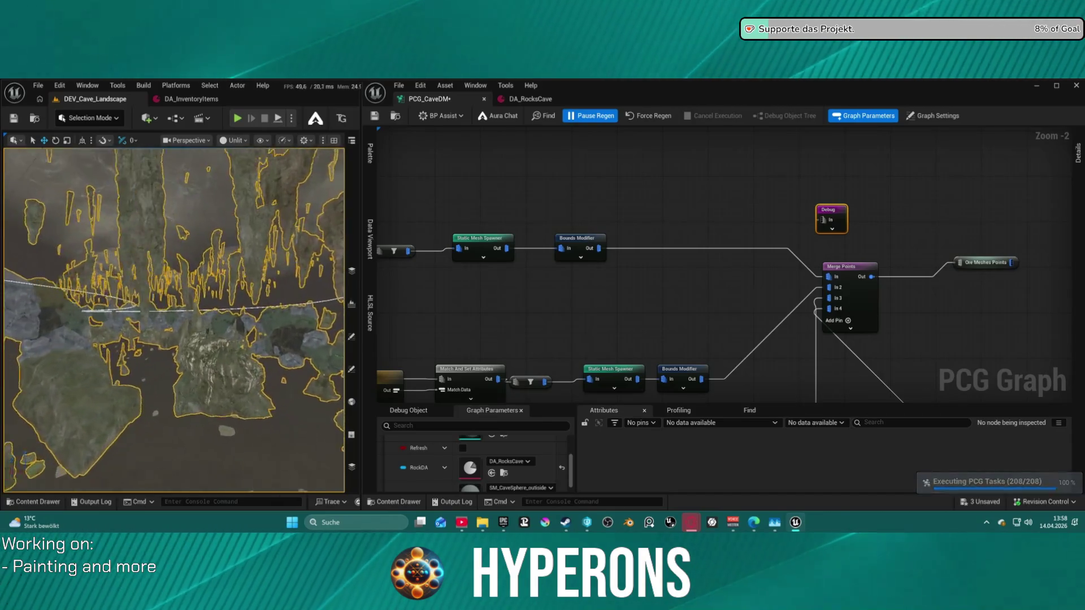
{"action": "key", "text": "w"}
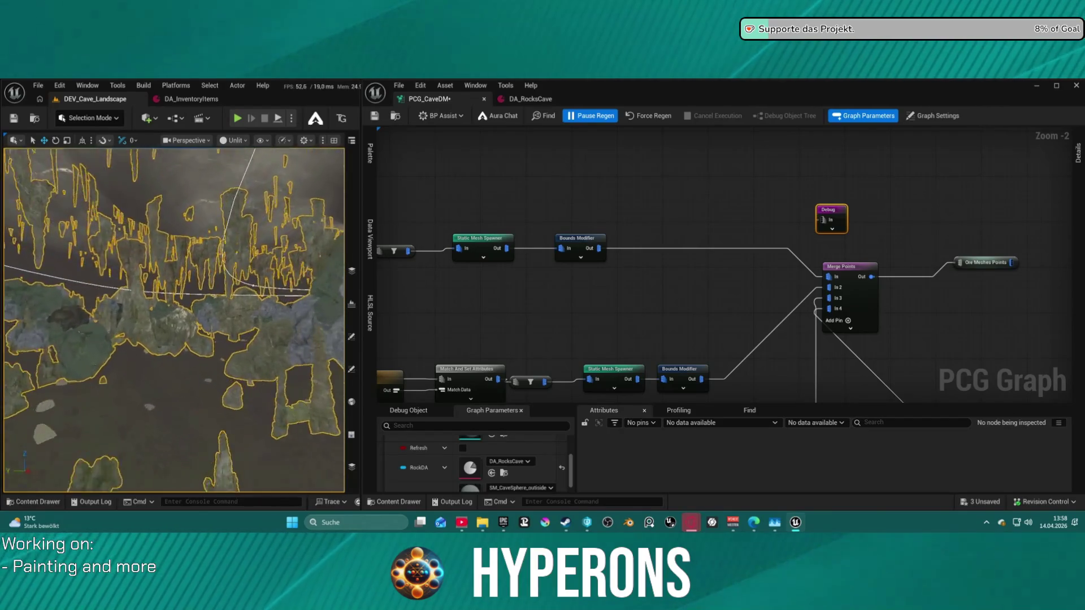
{"action": "key", "text": "w"}
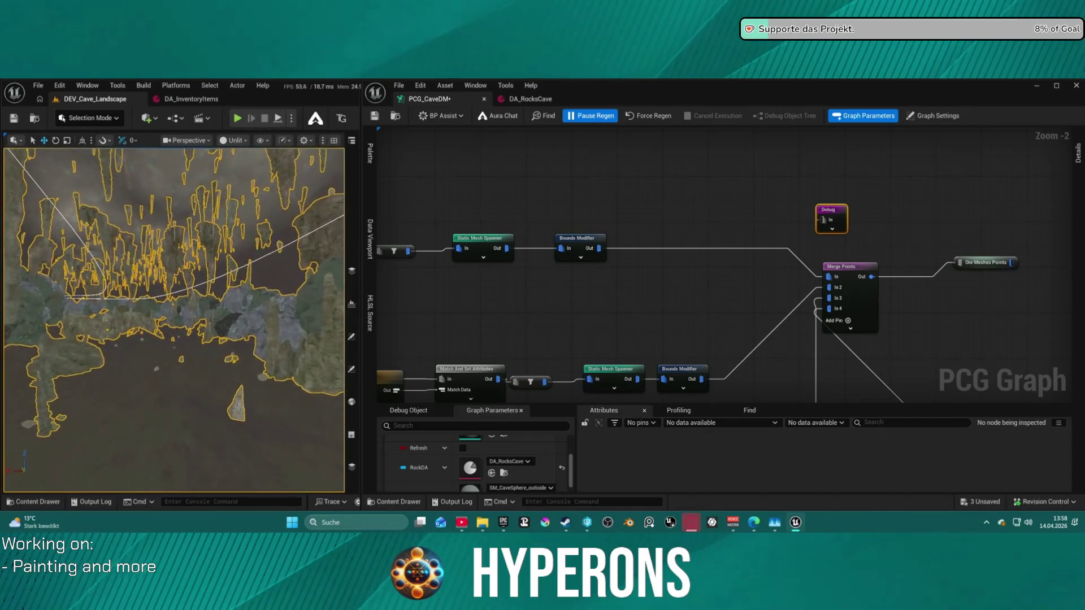
{"action": "scroll", "coordinate": [580, 240], "scroll_direction": "down", "scroll_amount": 4}
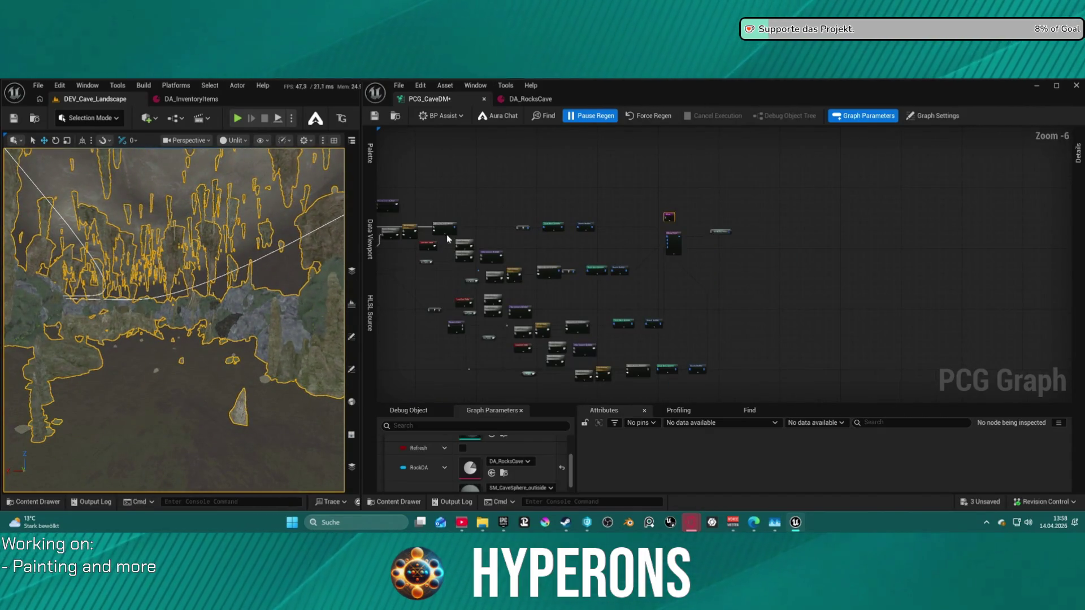
Pan back to the start of the PCG graph and select the Select Points node
{"action": "scroll", "coordinate": [740, 174], "scroll_direction": "up", "scroll_amount": 2}
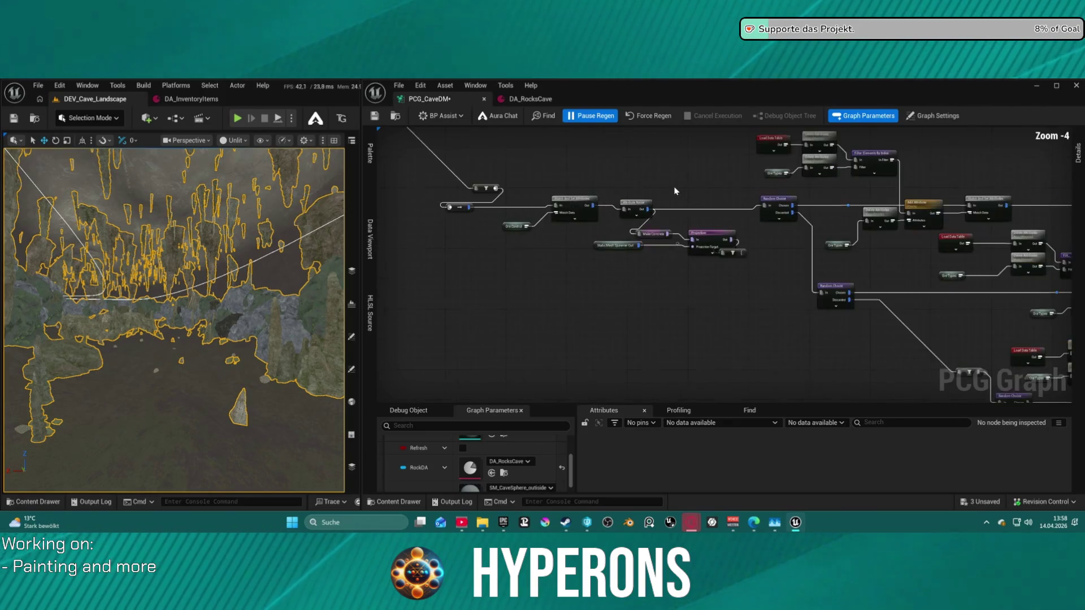
{"action": "scroll", "coordinate": [642, 174], "scroll_direction": "up", "scroll_amount": 1}
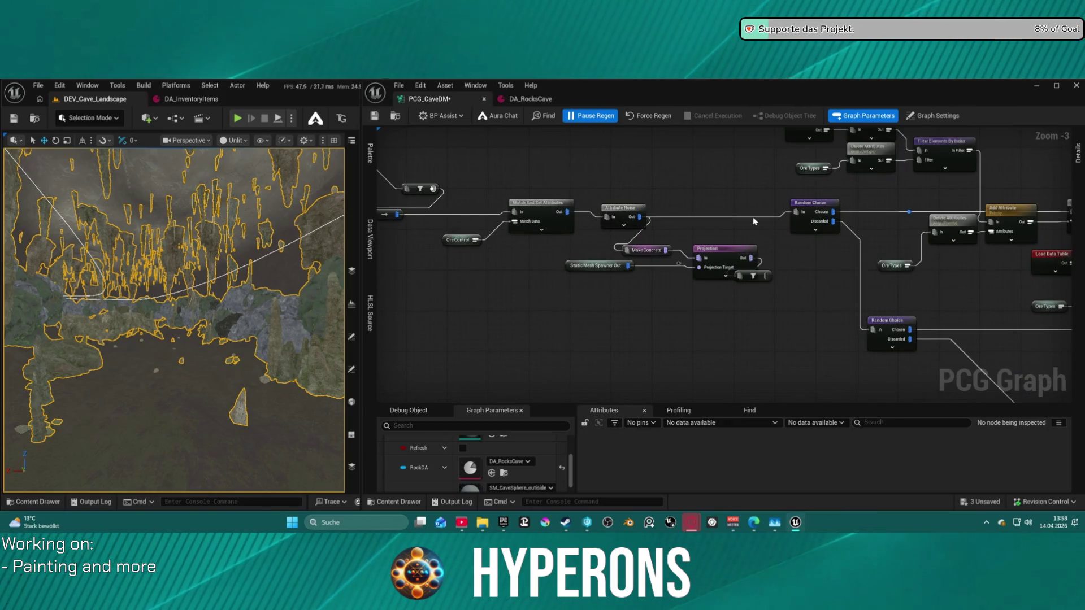
{"action": "mouse_move", "coordinate": [729, 228]}
{"action": "left_mouse_down"}
{"action": "mouse_move", "coordinate": [402, 232]}
{"action": "mouse_move", "coordinate": [937, 239]}
{"action": "mouse_move", "coordinate": [873, 264]}
{"action": "mouse_move", "coordinate": [703, 227]}
{"action": "mouse_move", "coordinate": [816, 223]}
{"action": "mouse_move", "coordinate": [757, 222]}
{"action": "mouse_move", "coordinate": [753, 189]}
{"action": "mouse_move", "coordinate": [790, 197]}
{"action": "mouse_move", "coordinate": [734, 205]}
{"action": "left_mouse_up"}
{"action": "scroll", "coordinate": [873, 264], "scroll_direction": "down", "scroll_amount": 4}
{"action": "scroll", "coordinate": [874, 264], "scroll_direction": "up", "scroll_amount": 4}
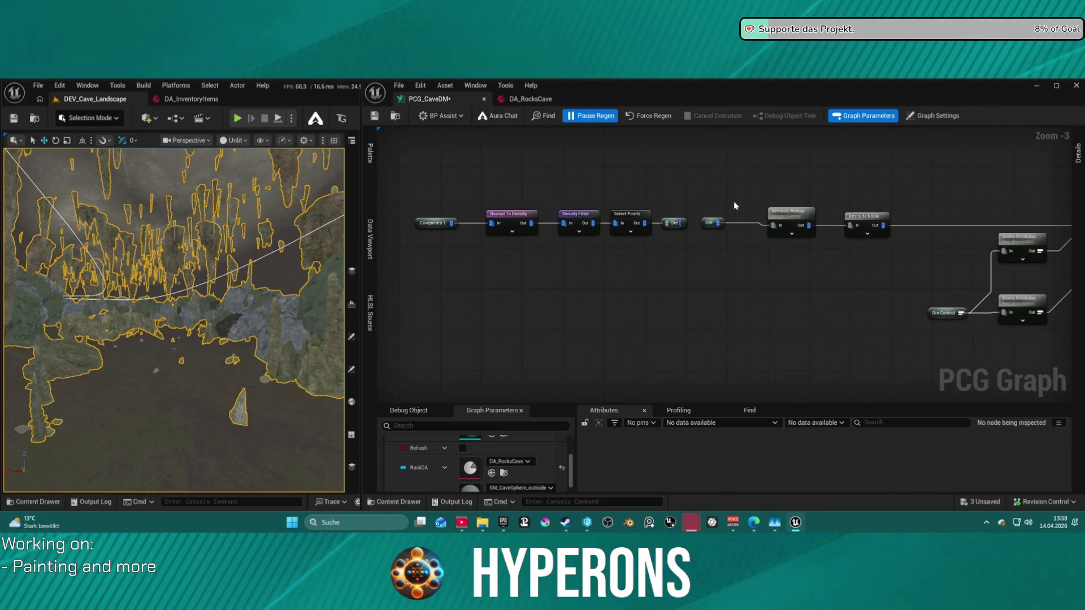
{"action": "left_click", "coordinate": [632, 219]}
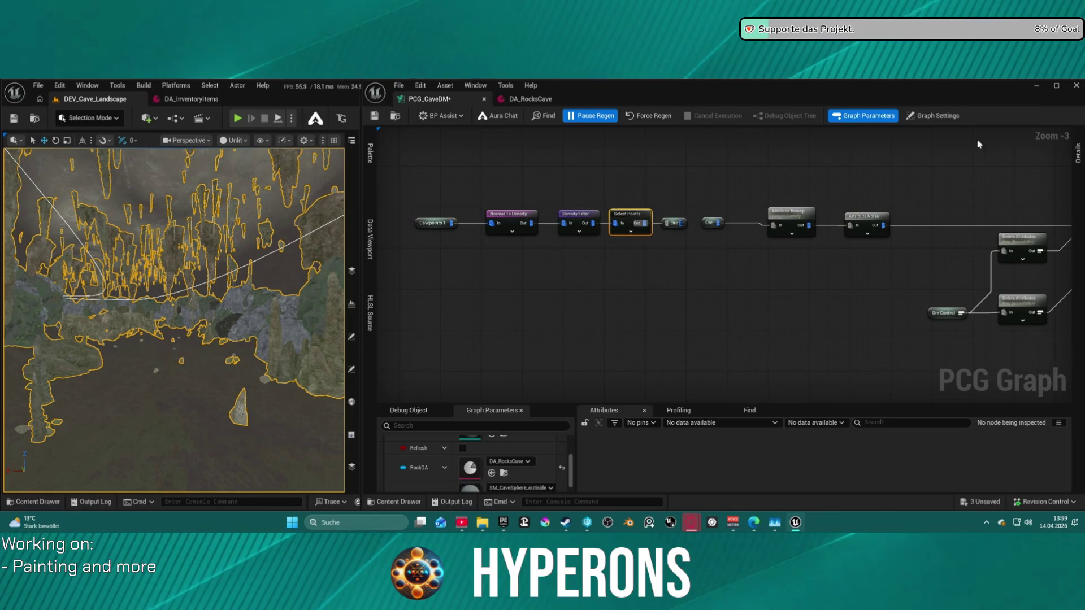
{"action": "left_click", "coordinate": [1078, 151]}
{"action": "left_click", "coordinate": [1014, 163]}
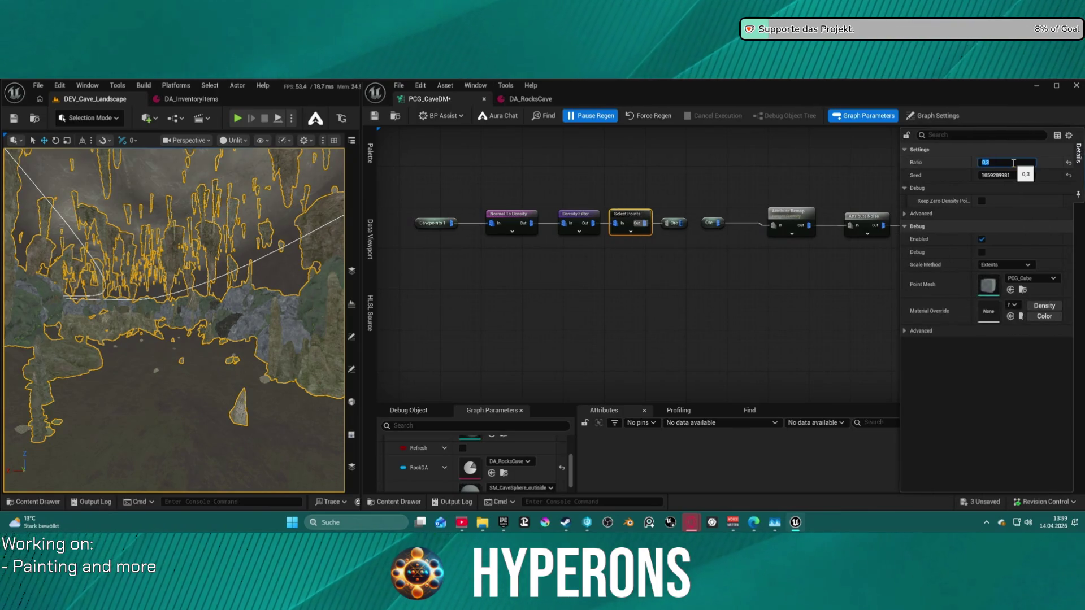
{"action": "type", "text": "0.1"}
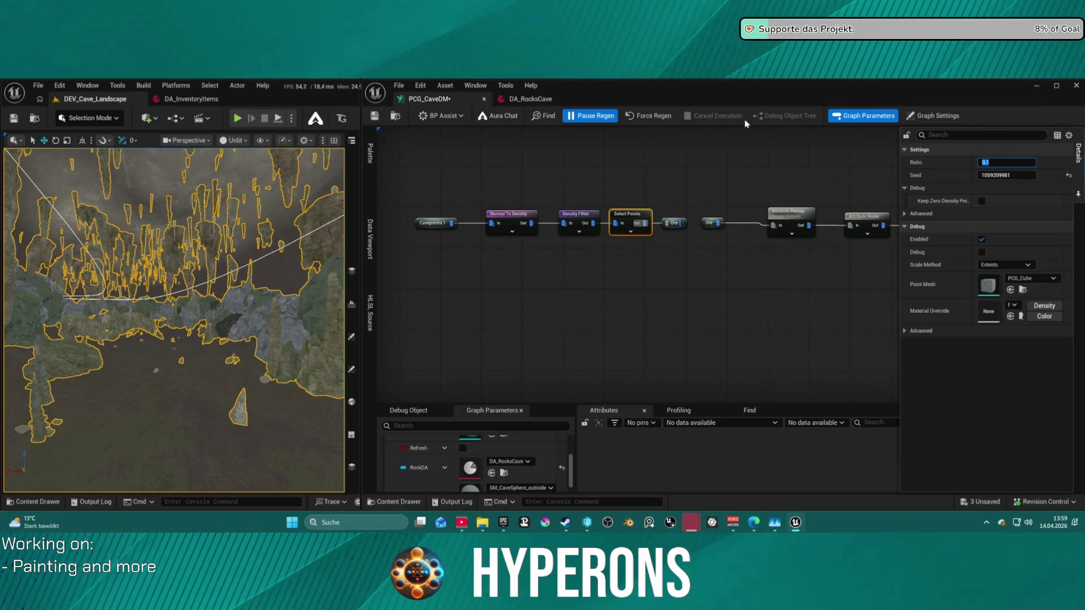
{"action": "left_click", "coordinate": [650, 116]}
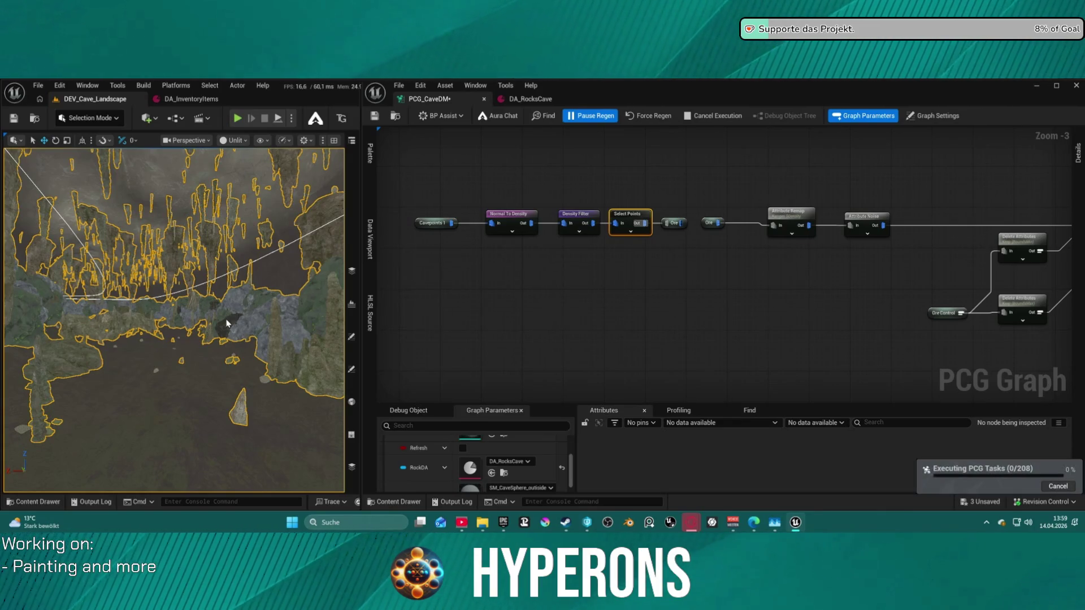
{"action": "scroll", "coordinate": [226, 320], "scroll_direction": "up", "scroll_amount": 5}
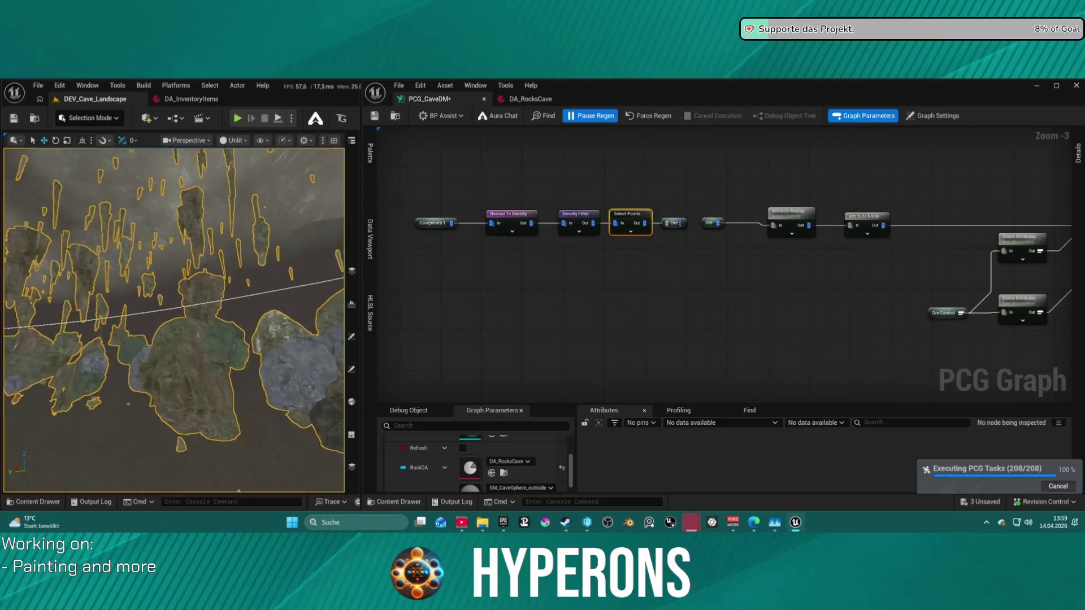
{"action": "left_click_drag", "start_coordinate": [169, 339], "coordinate": [170, 209]}
{"action": "left_click_drag", "start_coordinate": [335, 308], "coordinate": [335, 299]}
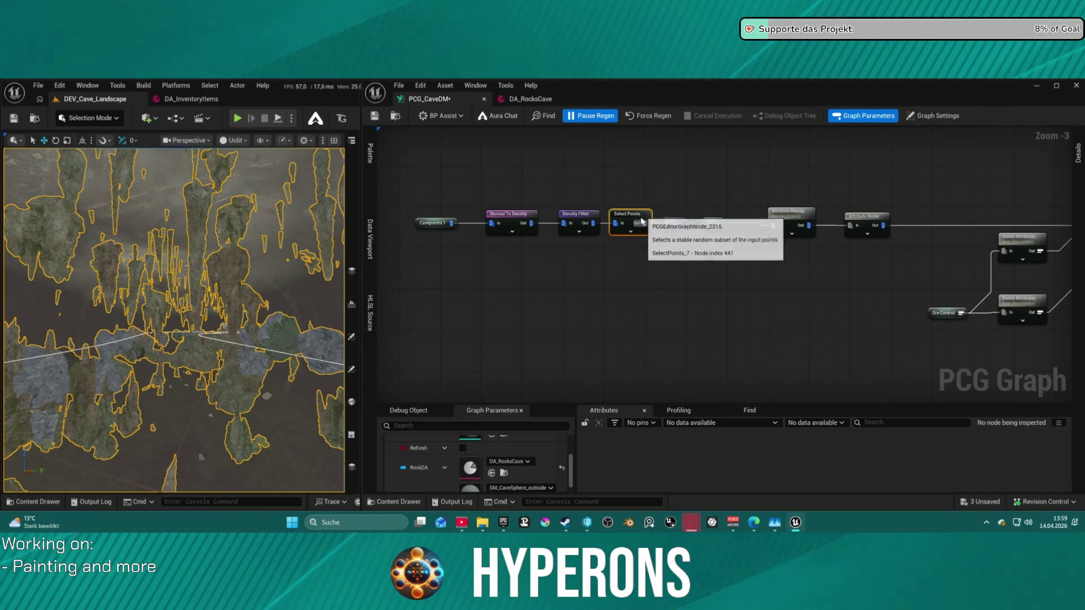
{"action": "left_click_drag", "start_coordinate": [170, 316], "coordinate": [170, 317]}
{"action": "mouse_move", "coordinate": [776, 234]}
{"action": "left_mouse_down"}
{"action": "mouse_move", "coordinate": [713, 237]}
{"action": "mouse_move", "coordinate": [724, 236]}
{"action": "left_mouse_up"}
{"action": "left_click_drag", "start_coordinate": [170, 317], "coordinate": [170, 316]}
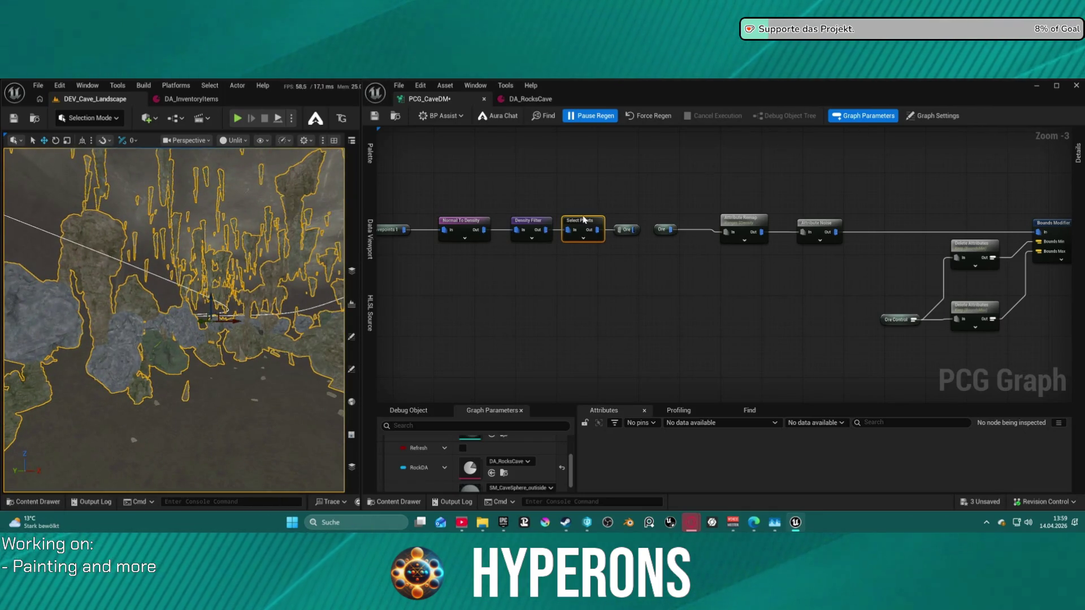
{"action": "left_click", "coordinate": [541, 228]}
{"action": "left_click", "coordinate": [1075, 161]}
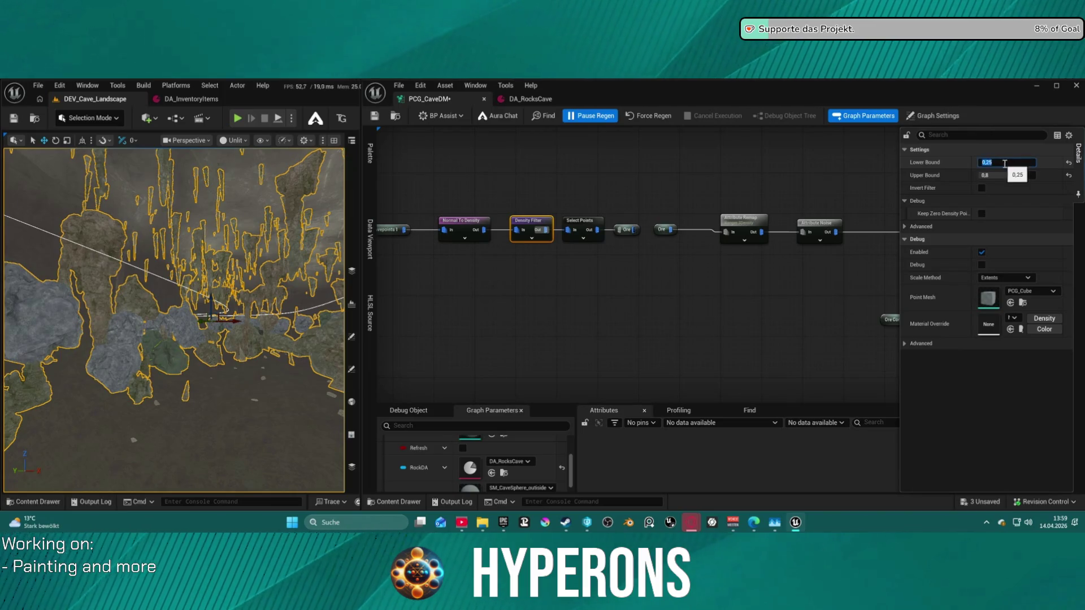
{"action": "mouse_move", "coordinate": [673, 184]}
{"action": "left_mouse_down"}
{"action": "mouse_move", "coordinate": [620, 187]}
{"action": "mouse_move", "coordinate": [782, 187]}
{"action": "left_mouse_up"}
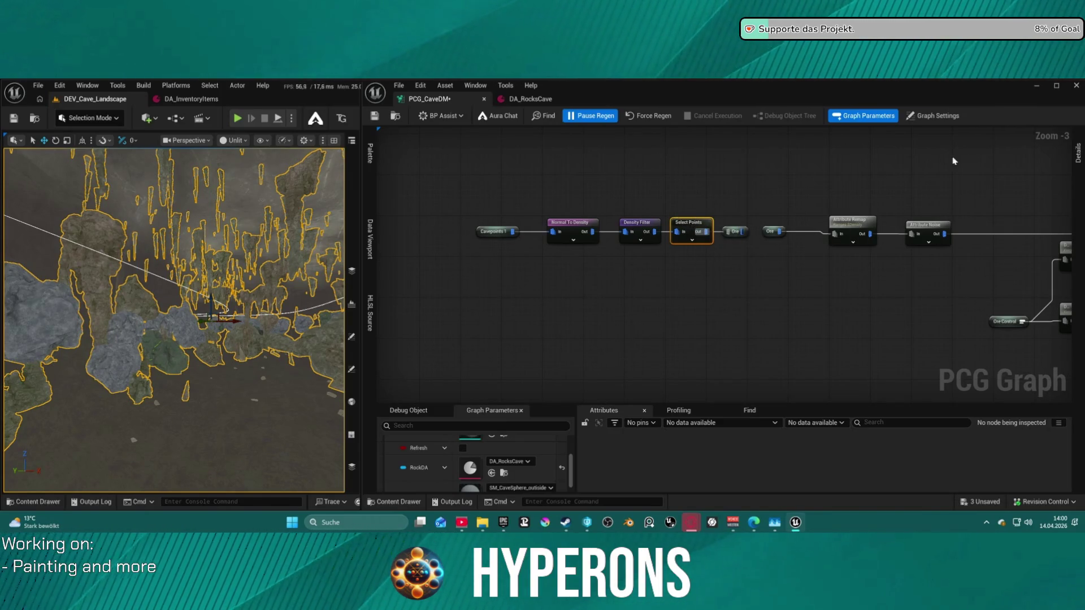
{"action": "left_click", "coordinate": [1079, 153]}
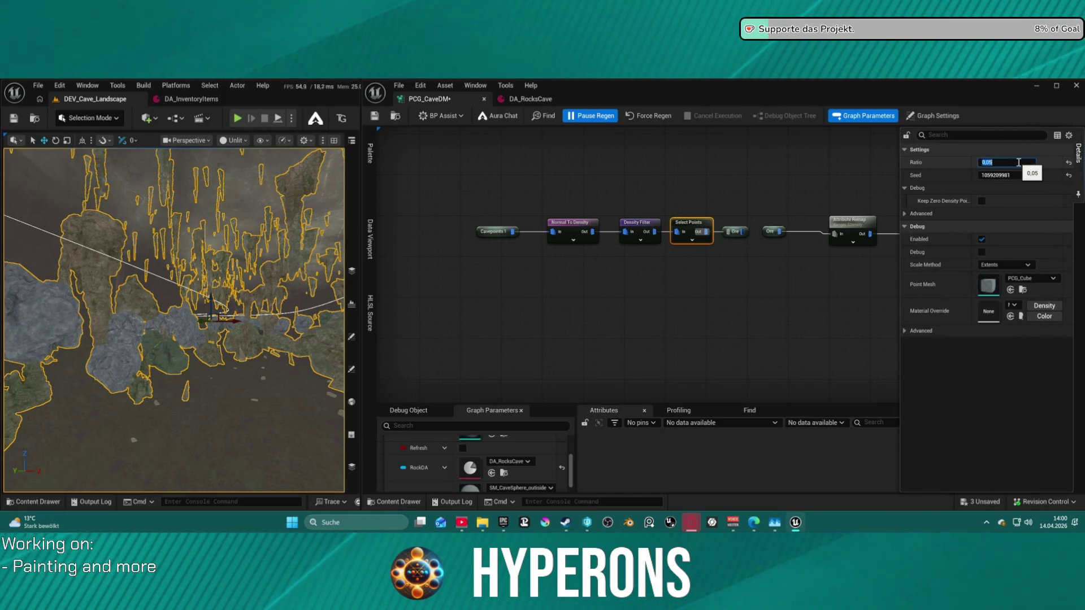
Commit the Select Points ratio of 0,05 and save the PCG graph
{"action": "left_click", "coordinate": [283, 244]}
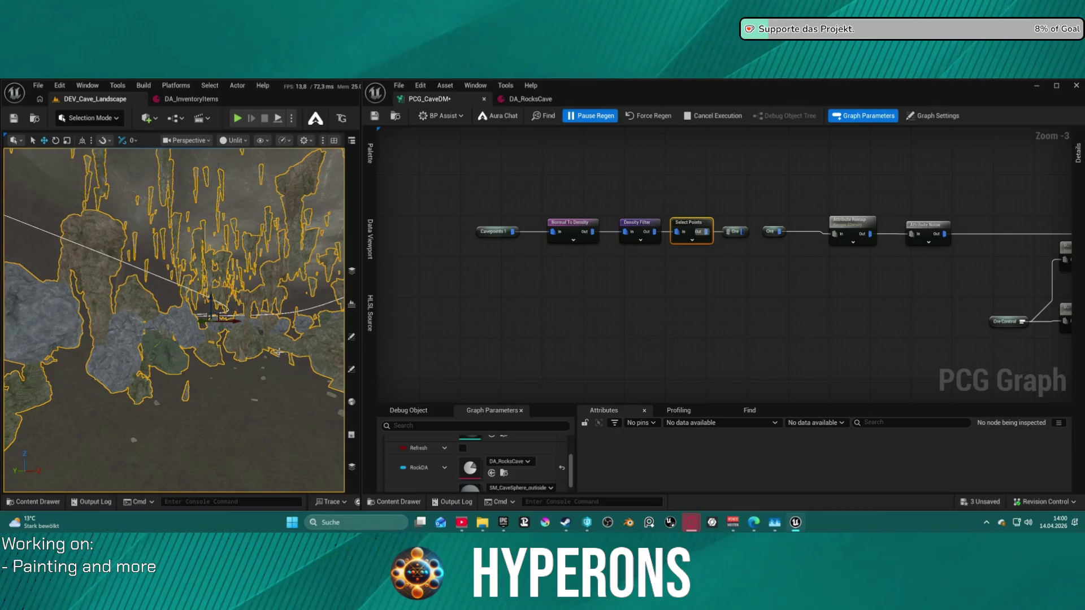
{"action": "key", "text": "ctrl+s"}
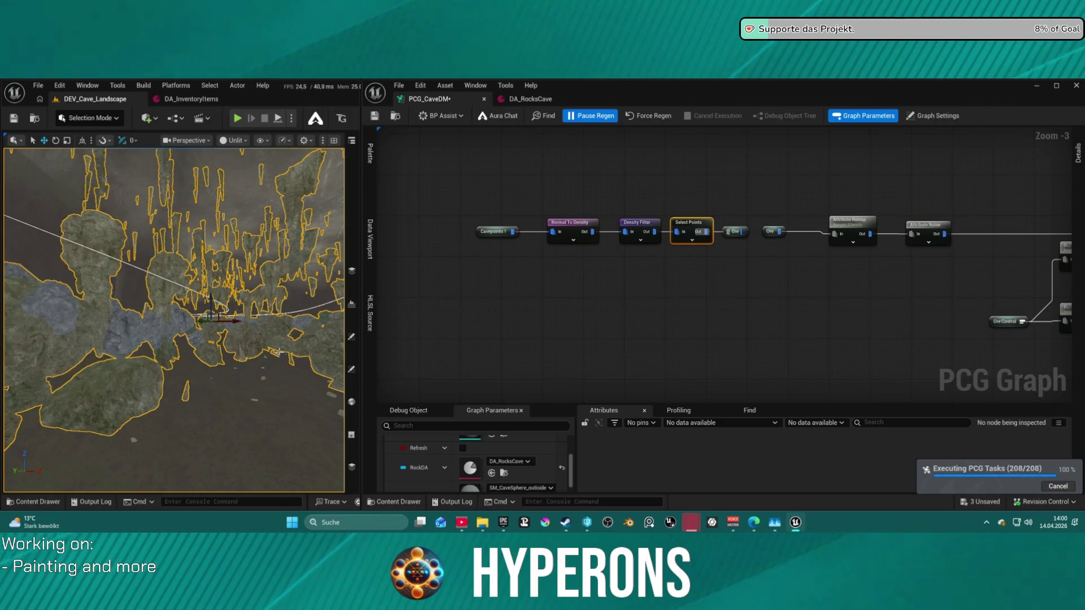
{"action": "scroll", "coordinate": [280, 355], "scroll_direction": "up", "scroll_amount": 5}
{"action": "scroll", "coordinate": [174, 320], "scroll_direction": "up", "scroll_amount": 10}
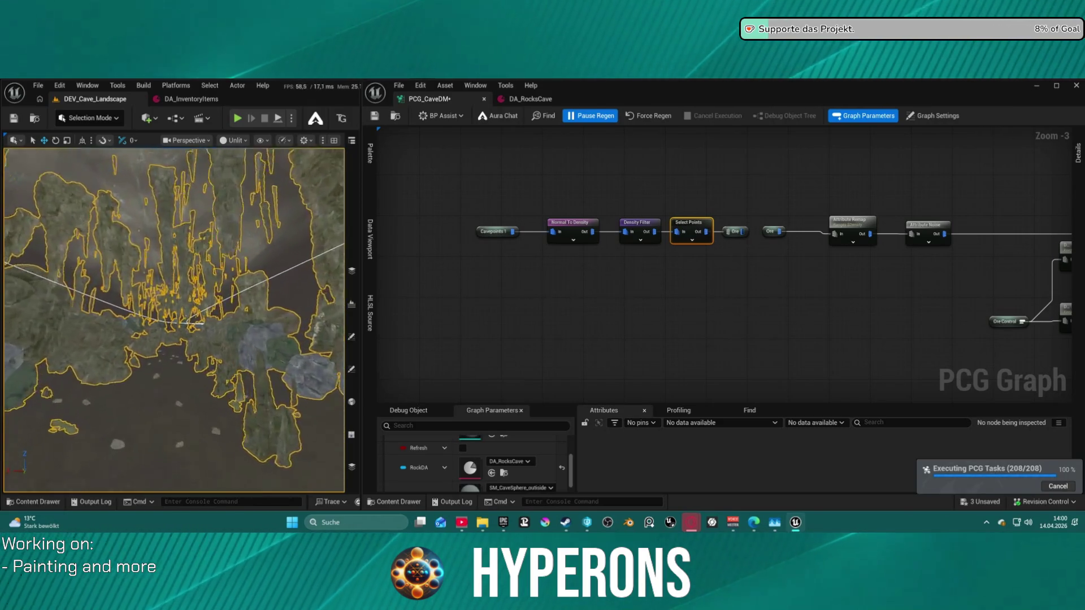
{"action": "scroll", "coordinate": [173, 320], "scroll_direction": "down", "scroll_amount": 5}
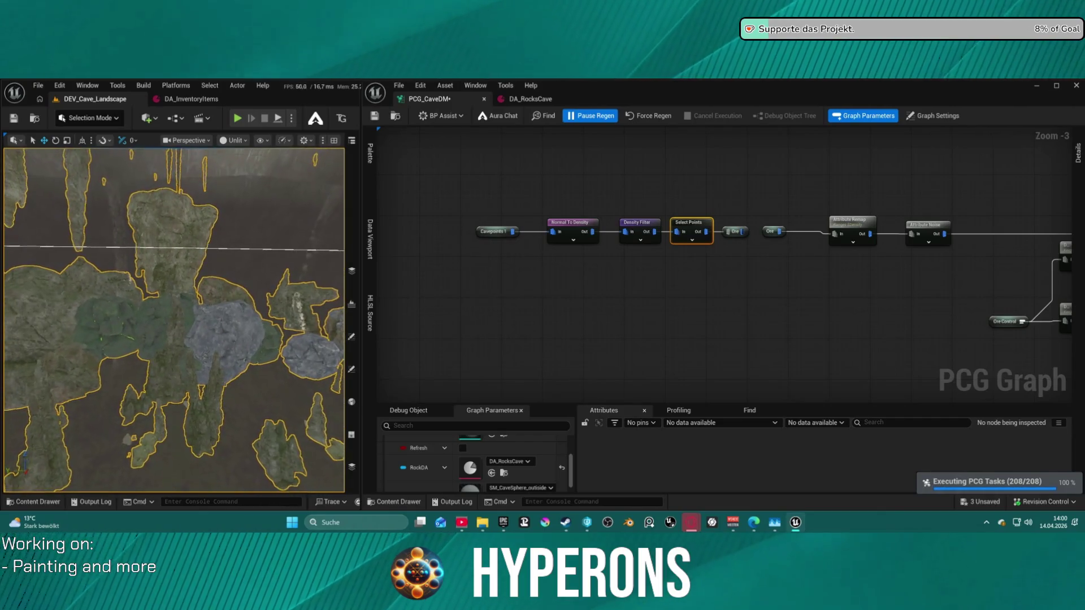
{"action": "mouse_move", "coordinate": [859, 310]}
{"action": "left_mouse_down"}
{"action": "mouse_move", "coordinate": [382, 302]}
{"action": "mouse_move", "coordinate": [954, 261]}
{"action": "mouse_move", "coordinate": [645, 258]}
{"action": "left_mouse_up"}
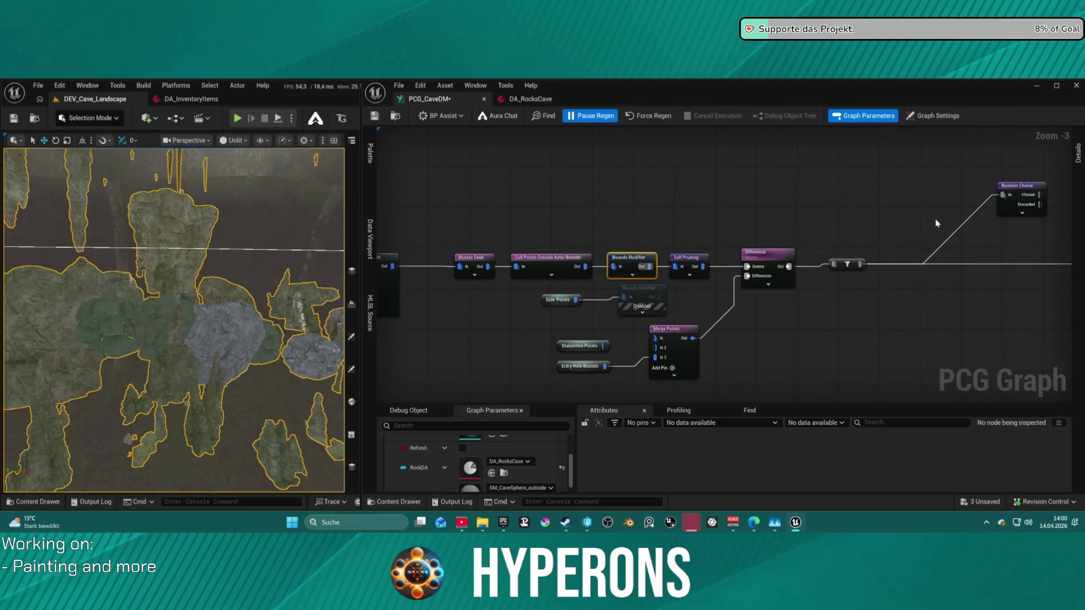
Set the Bounds Modifier's Bounds Min and Max to 20 on every axis and inspect the regenerated rocks
{"action": "left_click", "coordinate": [1077, 152]}
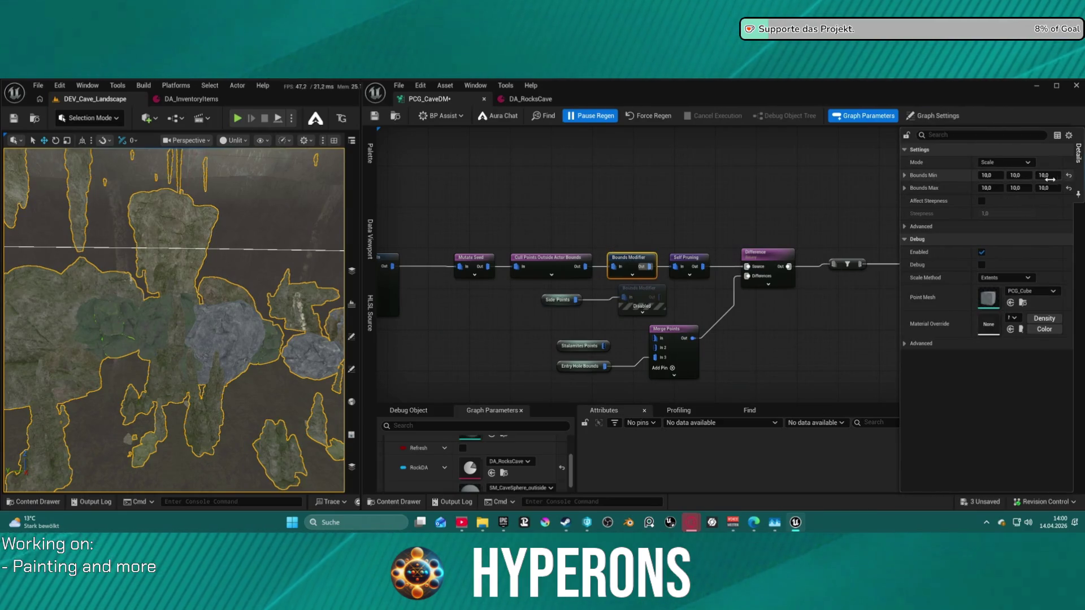
{"action": "left_click", "coordinate": [989, 176]}
{"action": "type", "text": "20"}
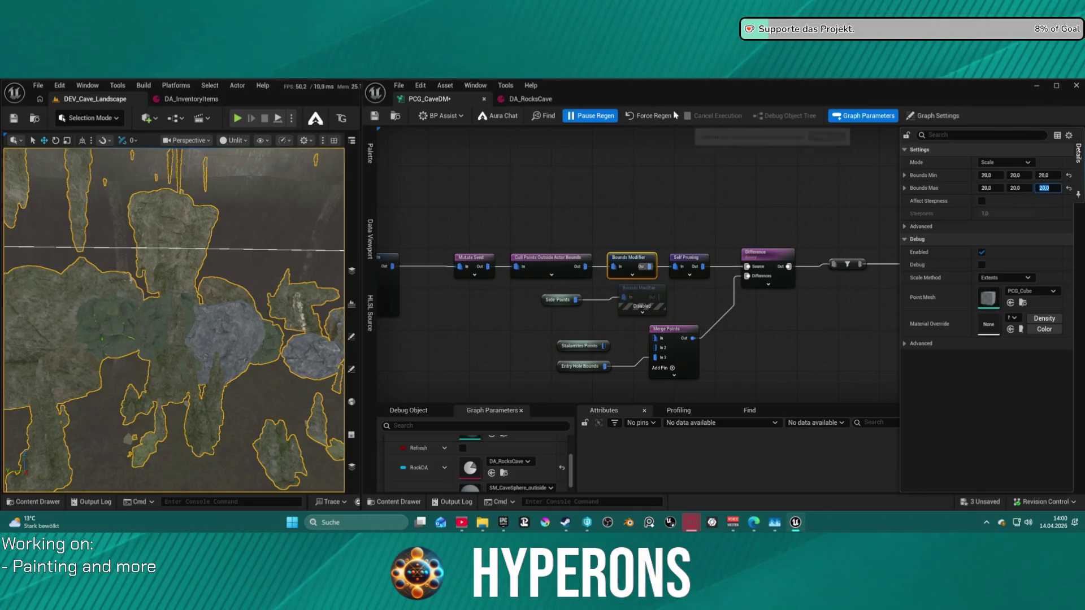
{"action": "left_click", "coordinate": [649, 115]}
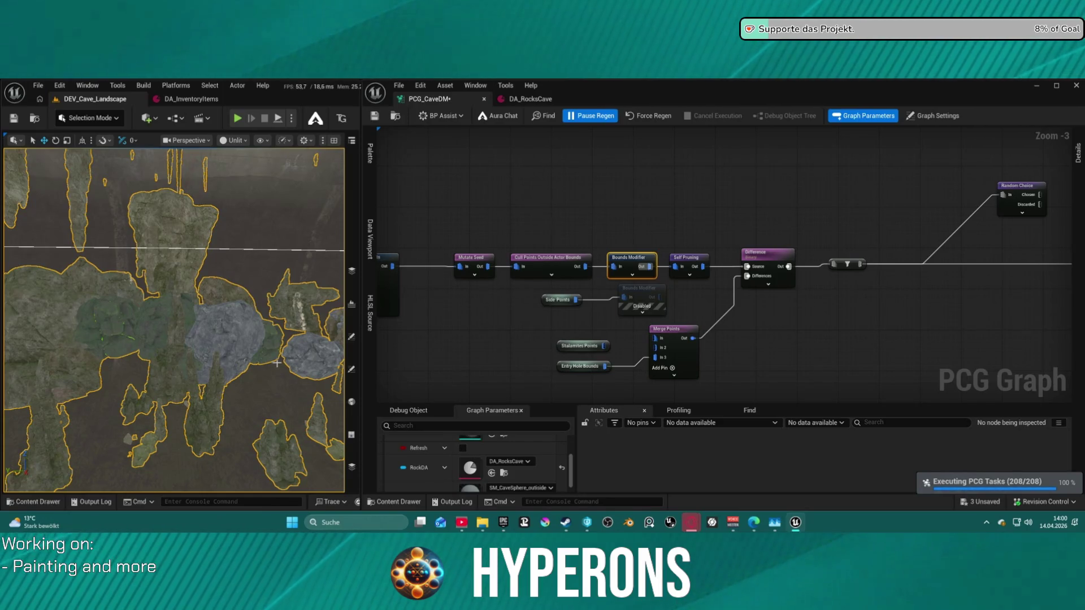
{"action": "mouse_move", "coordinate": [277, 364]}
{"action": "left_mouse_down"}
{"action": "mouse_move", "coordinate": [277, 317]}
{"action": "mouse_move", "coordinate": [198, 291]}
{"action": "left_mouse_up"}
{"action": "scroll", "coordinate": [956, 286], "scroll_direction": "down", "scroll_amount": 1}
{"action": "mouse_move", "coordinate": [957, 286]}
{"action": "left_mouse_down"}
{"action": "mouse_move", "coordinate": [717, 293]}
{"action": "mouse_move", "coordinate": [704, 367]}
{"action": "left_mouse_up"}
{"action": "mouse_move", "coordinate": [930, 368]}
{"action": "left_mouse_down"}
{"action": "mouse_move", "coordinate": [567, 291]}
{"action": "mouse_move", "coordinate": [464, 223]}
{"action": "mouse_move", "coordinate": [148, 235]}
{"action": "left_mouse_up"}
{"action": "mouse_move", "coordinate": [733, 222]}
{"action": "left_mouse_down"}
{"action": "mouse_move", "coordinate": [172, 223]}
{"action": "mouse_move", "coordinate": [642, 215]}
{"action": "mouse_move", "coordinate": [910, 218]}
{"action": "mouse_move", "coordinate": [916, 230]}
{"action": "left_mouse_up"}
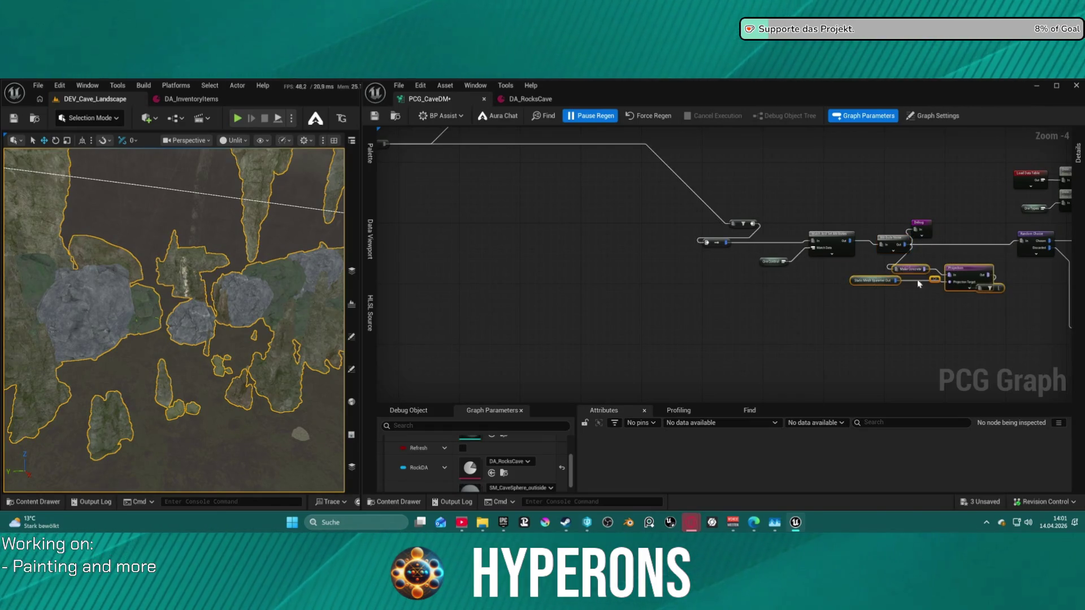
Delete the Make Concrete, Static Mesh Spawner and Projection nodes and save the graph
{"action": "key", "text": "Delete"}
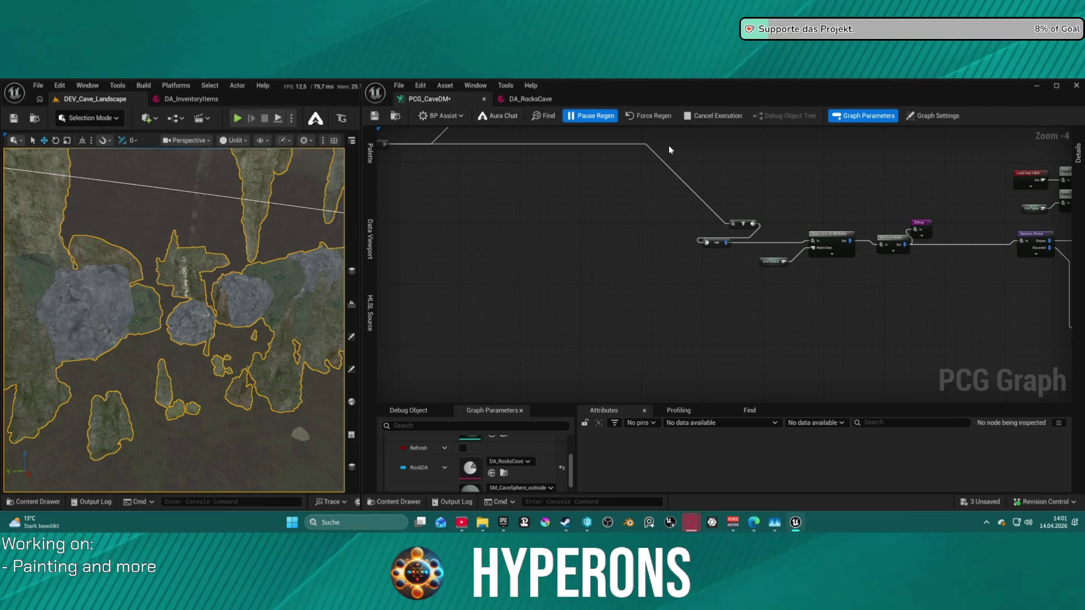
{"action": "key", "text": "ctrl+s"}
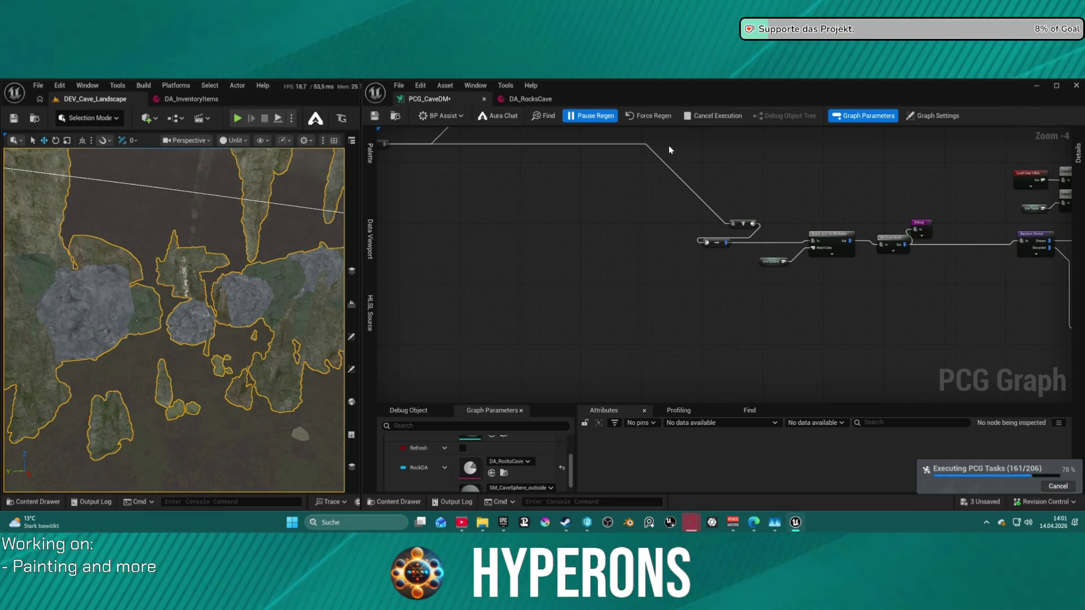
{"action": "scroll", "coordinate": [187, 316], "scroll_direction": "up", "scroll_amount": 5}
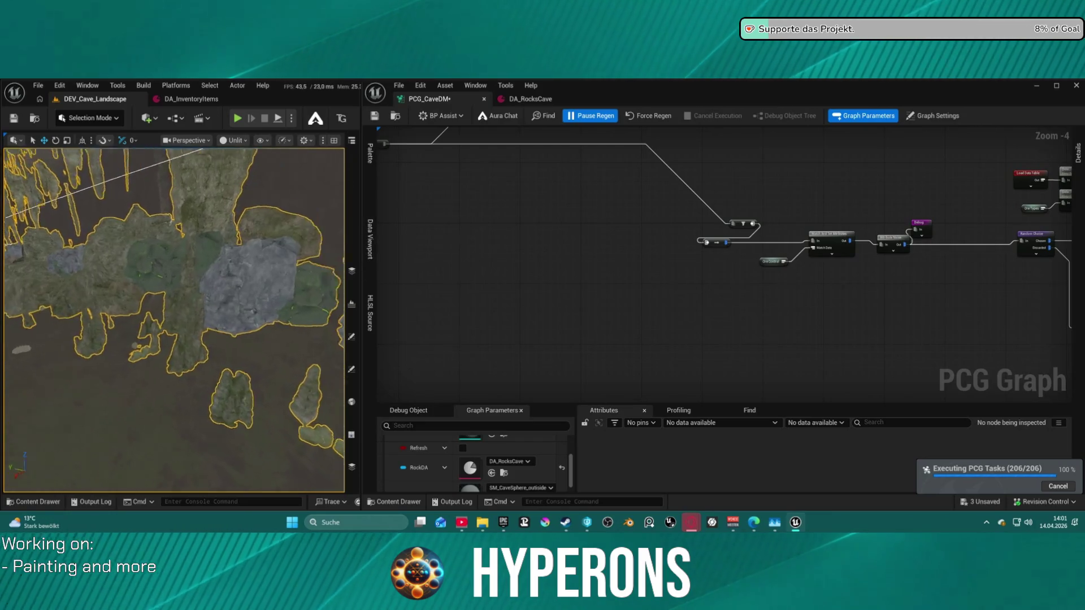
{"action": "scroll", "coordinate": [174, 320], "scroll_direction": "up", "scroll_amount": 5}
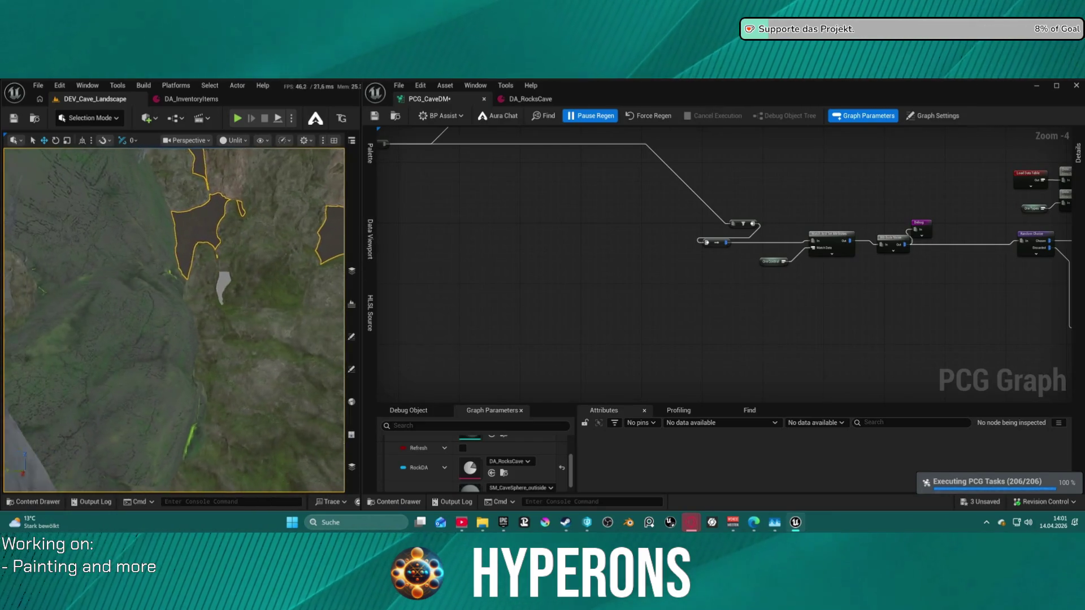
{"action": "scroll", "coordinate": [174, 320], "scroll_direction": "down", "scroll_amount": 5}
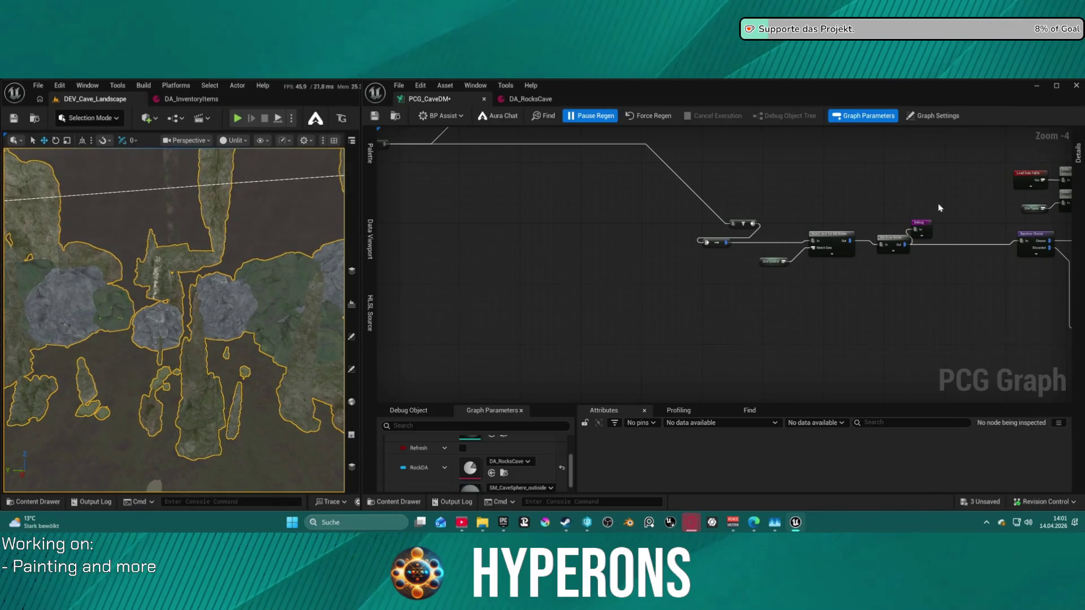
{"action": "scroll", "coordinate": [916, 232], "scroll_direction": "up", "scroll_amount": 4}
{"action": "scroll", "coordinate": [961, 223], "scroll_direction": "down", "scroll_amount": 3}
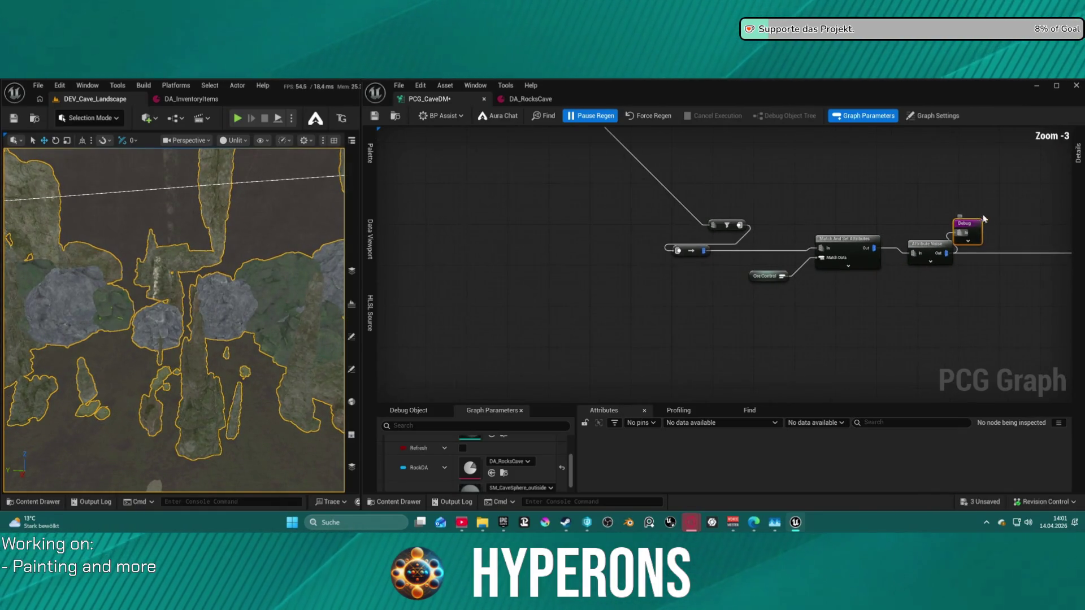
{"action": "scroll", "coordinate": [912, 247], "scroll_direction": "down", "scroll_amount": 3}
{"action": "scroll", "coordinate": [885, 201], "scroll_direction": "up", "scroll_amount": 3}
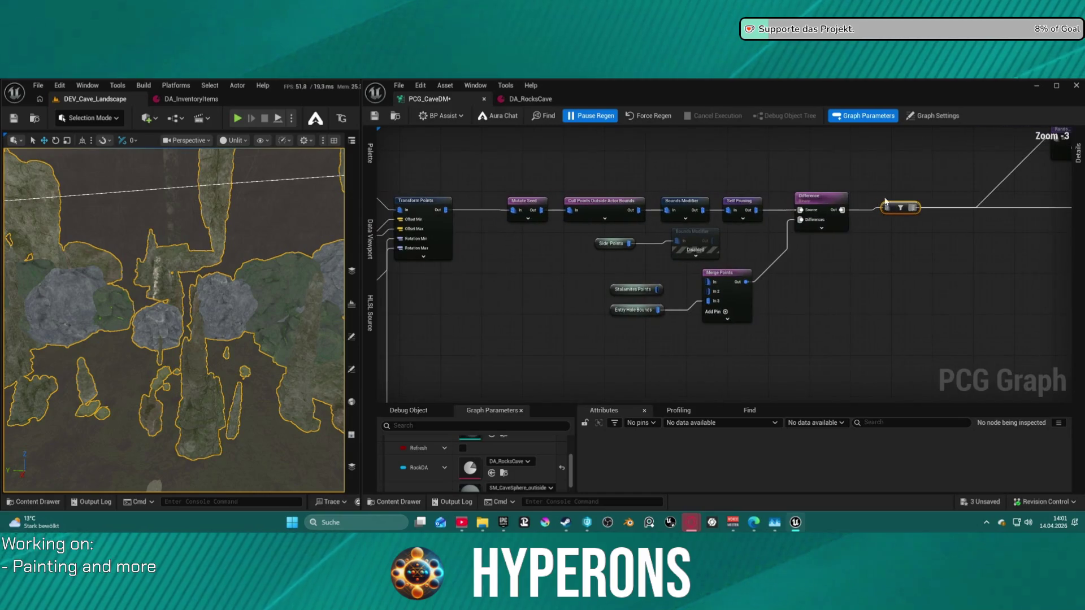
Set the Bounds Modifier's Bounds Min to 100 on X, Y and Z and save the graph
{"action": "left_click", "coordinate": [666, 202]}
{"action": "type", "text": "100"}
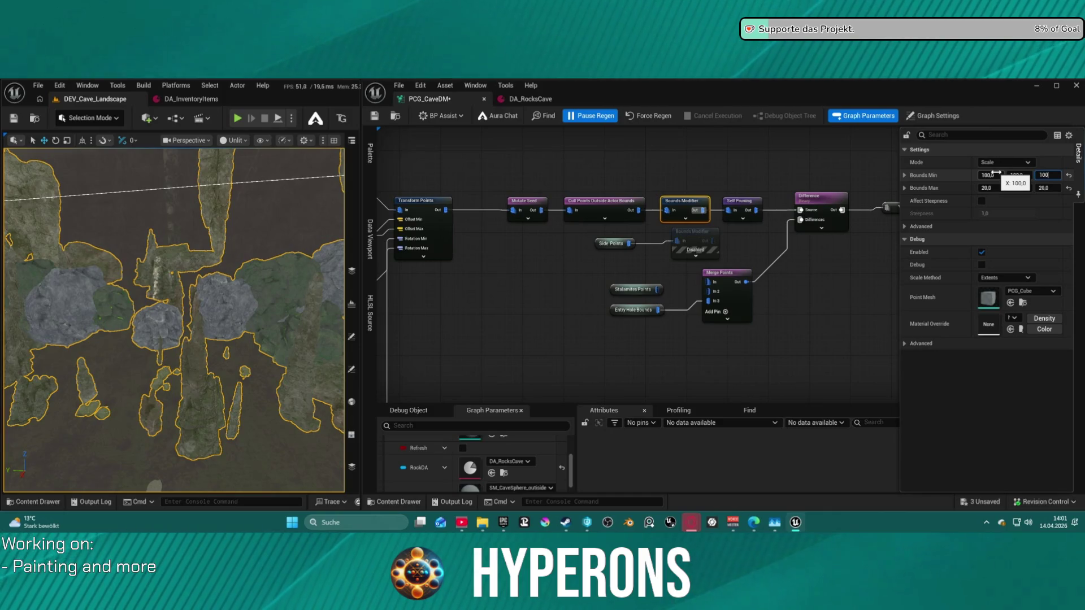
{"action": "key", "text": "Return"}
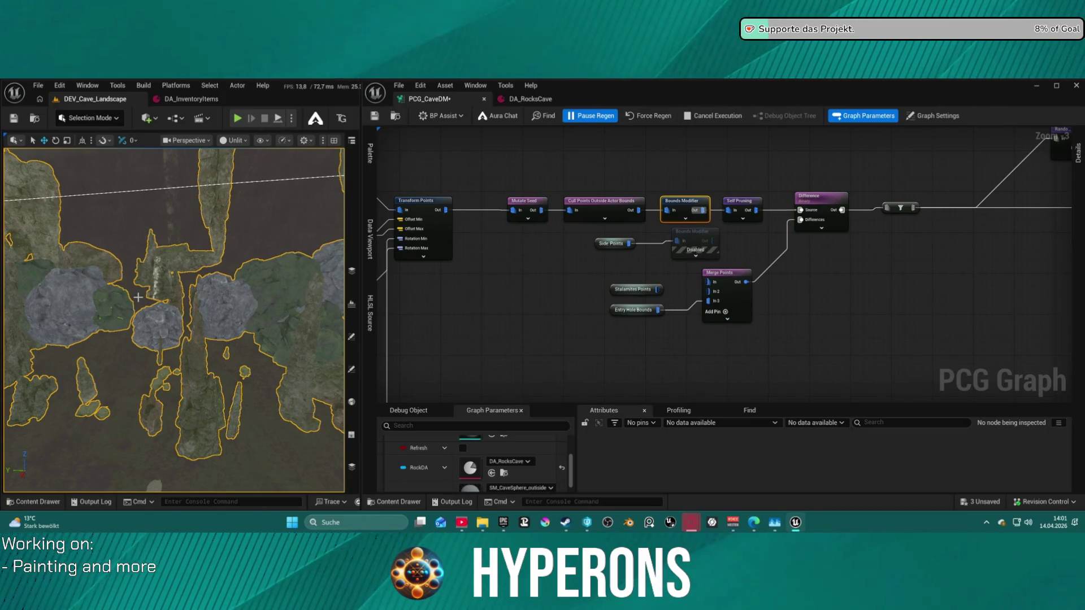
{"action": "key", "text": "ctrl+s"}
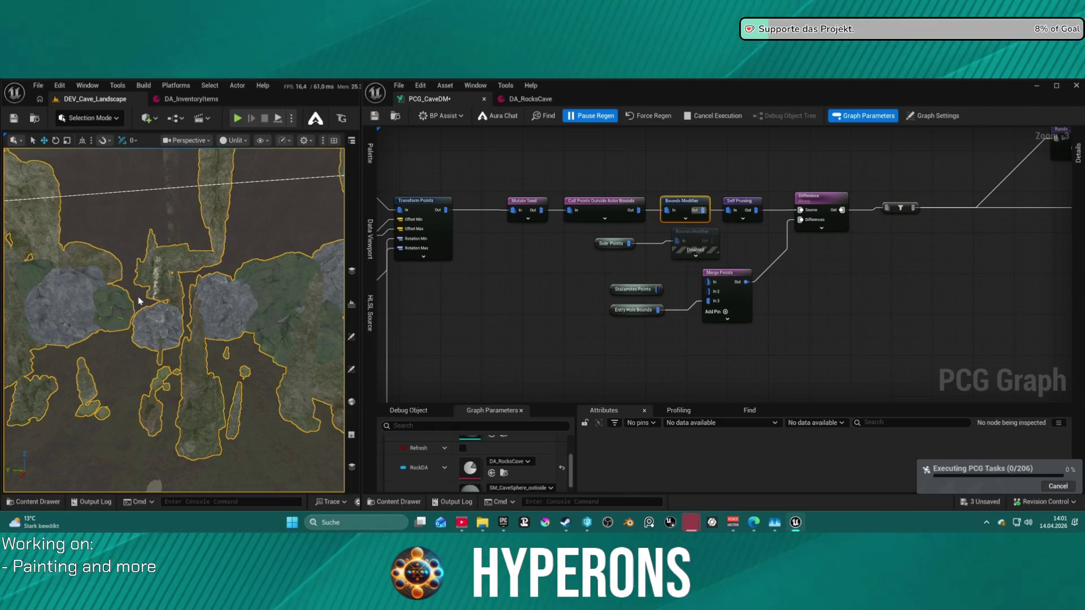
{"action": "scroll", "coordinate": [173, 320], "scroll_direction": "up", "scroll_amount": 5}
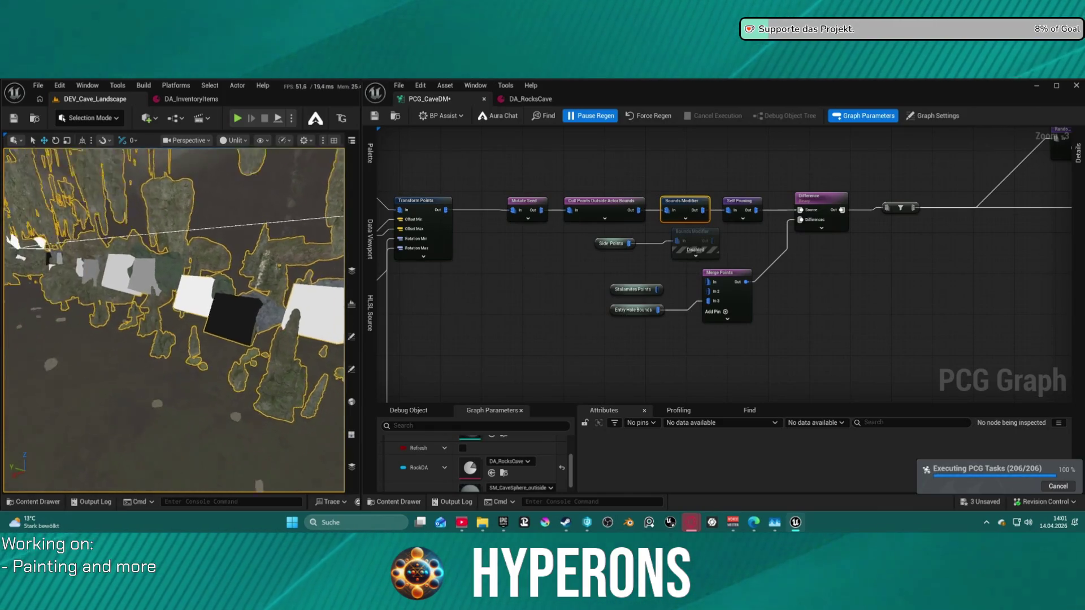
{"action": "scroll", "coordinate": [173, 320], "scroll_direction": "down", "scroll_amount": 5}
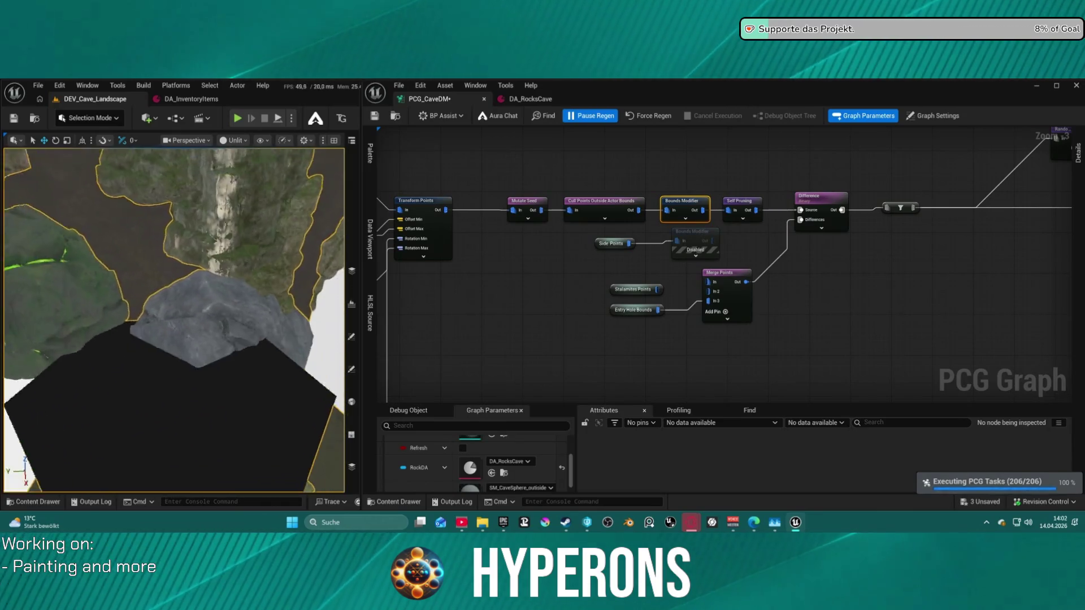
{"action": "scroll", "coordinate": [50, 298], "scroll_direction": "up", "scroll_amount": 5}
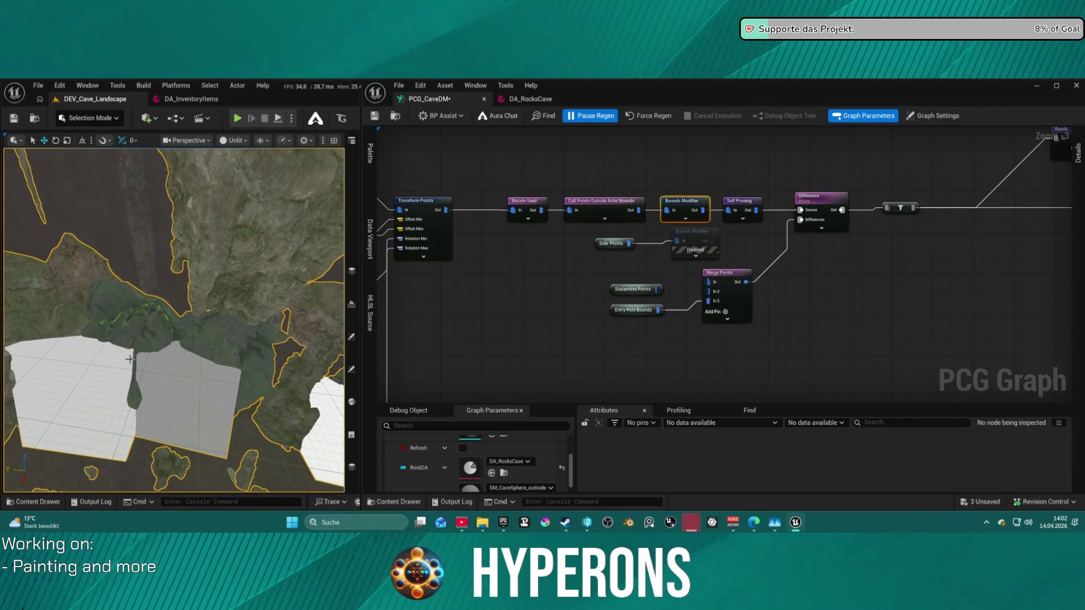
{"action": "scroll", "coordinate": [130, 359], "scroll_direction": "up", "scroll_amount": 5}
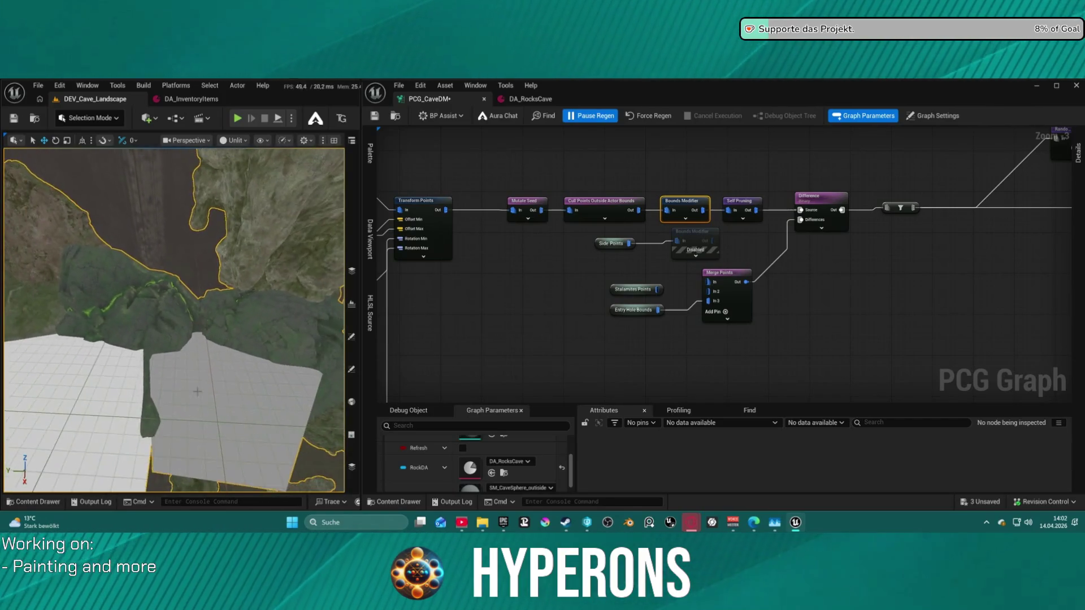
{"action": "scroll", "coordinate": [173, 321], "scroll_direction": "down", "scroll_amount": 5}
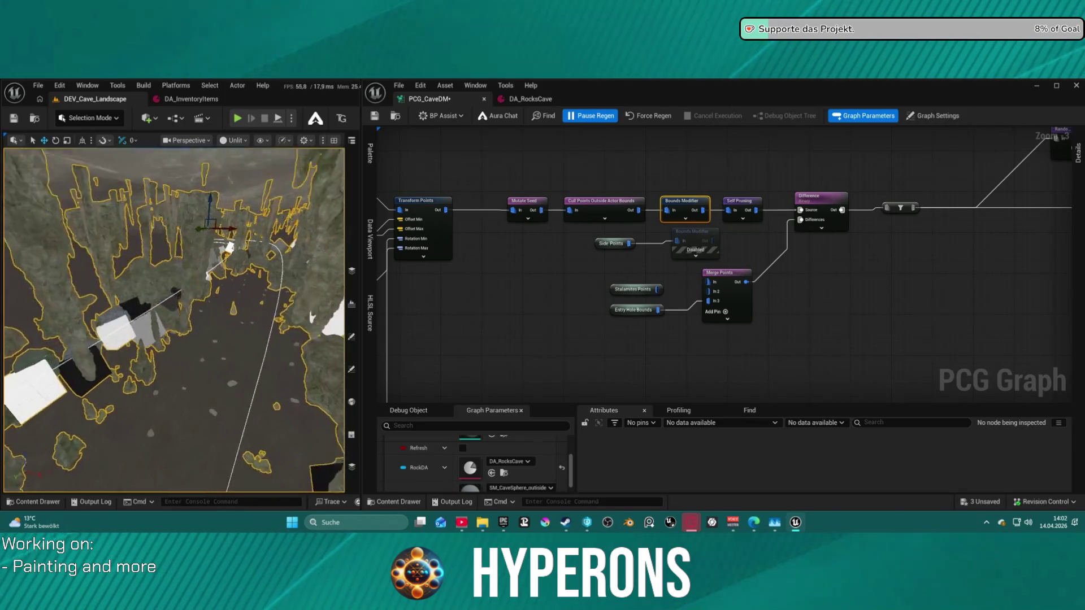
{"action": "scroll", "coordinate": [173, 320], "scroll_direction": "down", "scroll_amount": 5}
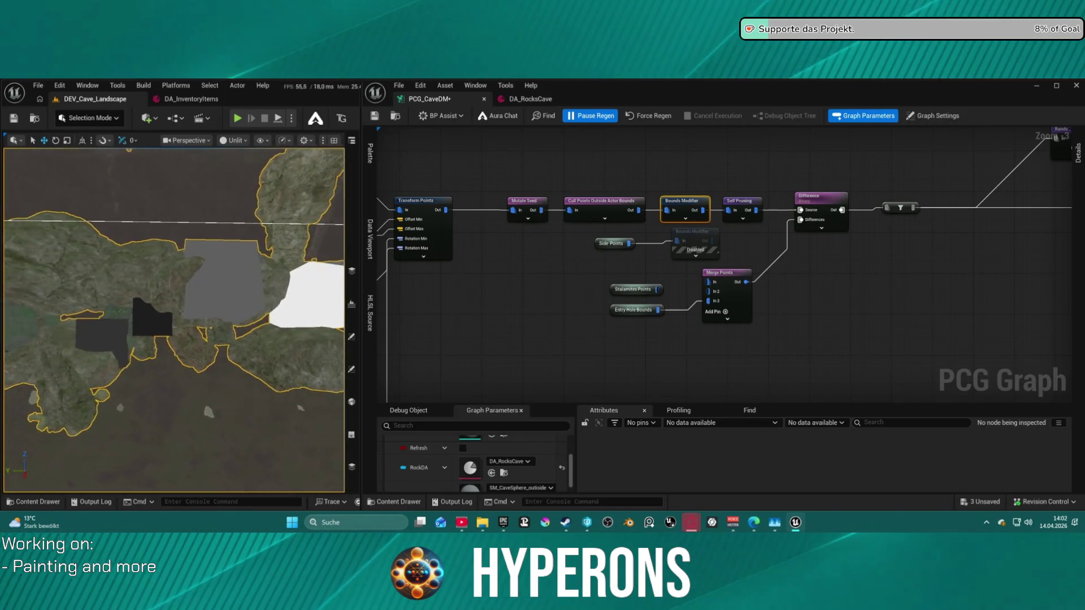
{"action": "scroll", "coordinate": [173, 319], "scroll_direction": "up", "scroll_amount": 3}
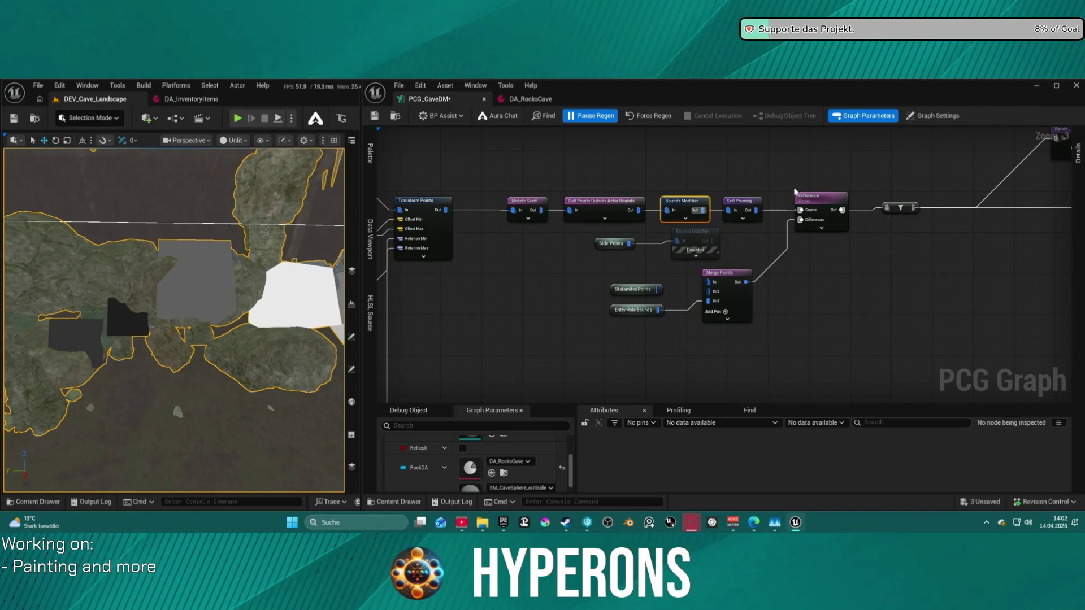
{"action": "scroll", "coordinate": [173, 319], "scroll_direction": "down", "scroll_amount": 5}
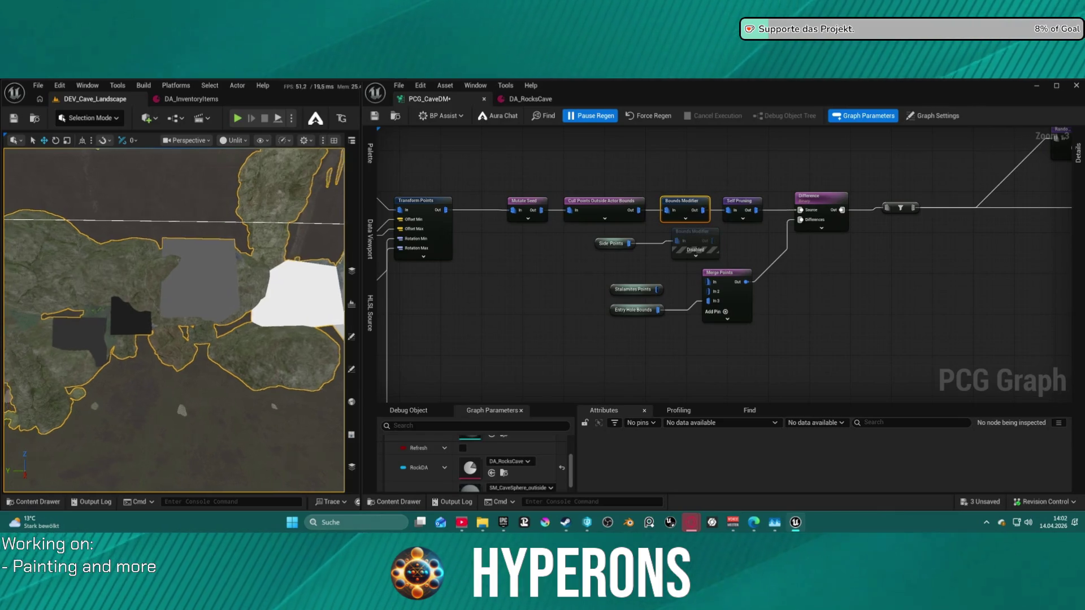
{"action": "scroll", "coordinate": [173, 319], "scroll_direction": "down", "scroll_amount": 5}
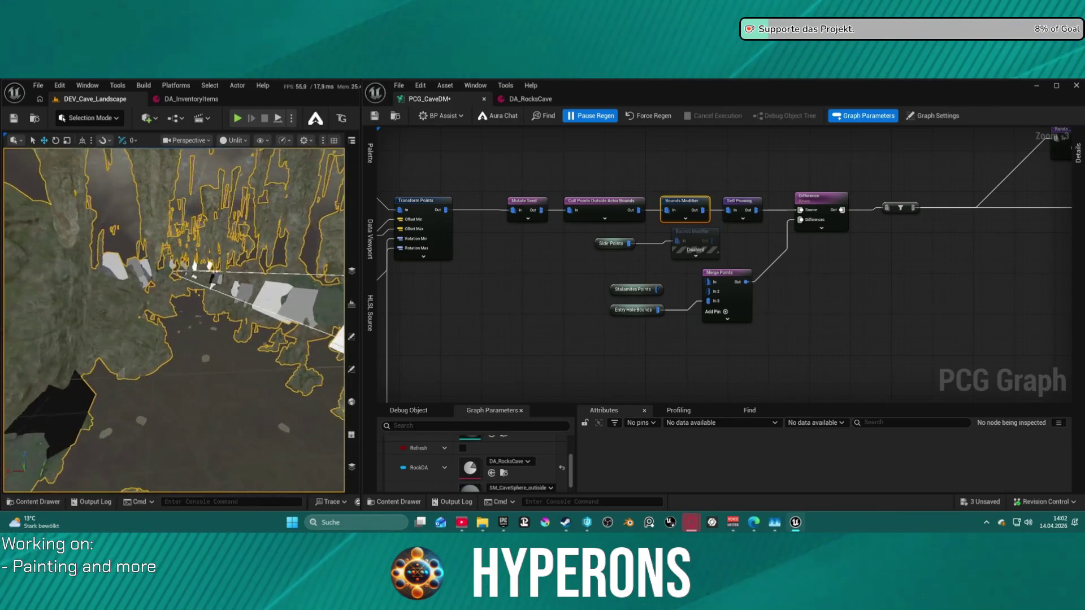
{"action": "scroll", "coordinate": [173, 319], "scroll_direction": "up", "scroll_amount": 5}
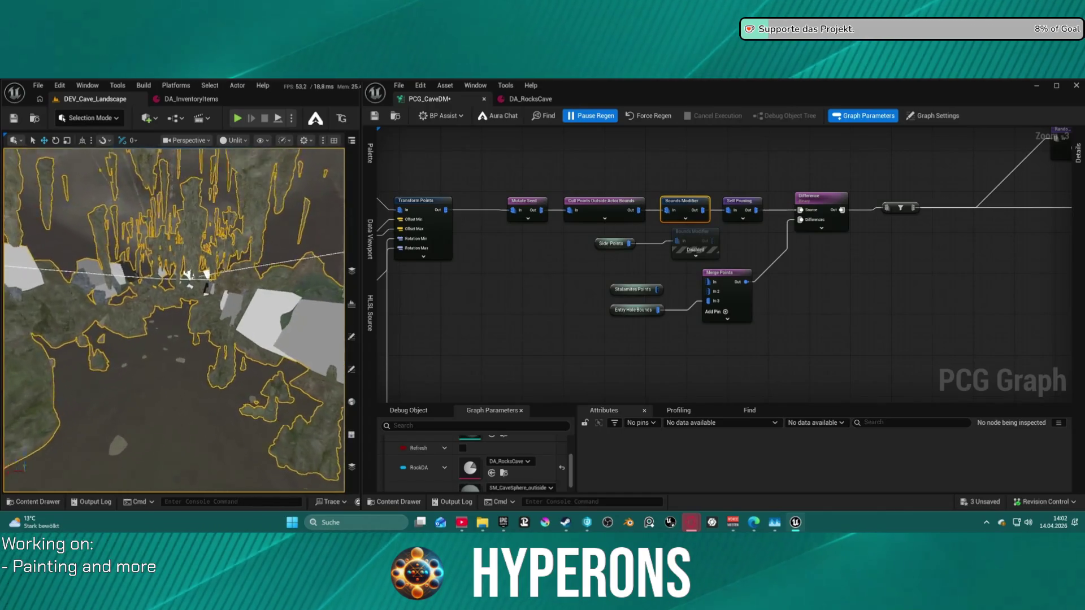
{"action": "scroll", "coordinate": [173, 319], "scroll_direction": "up", "scroll_amount": 5}
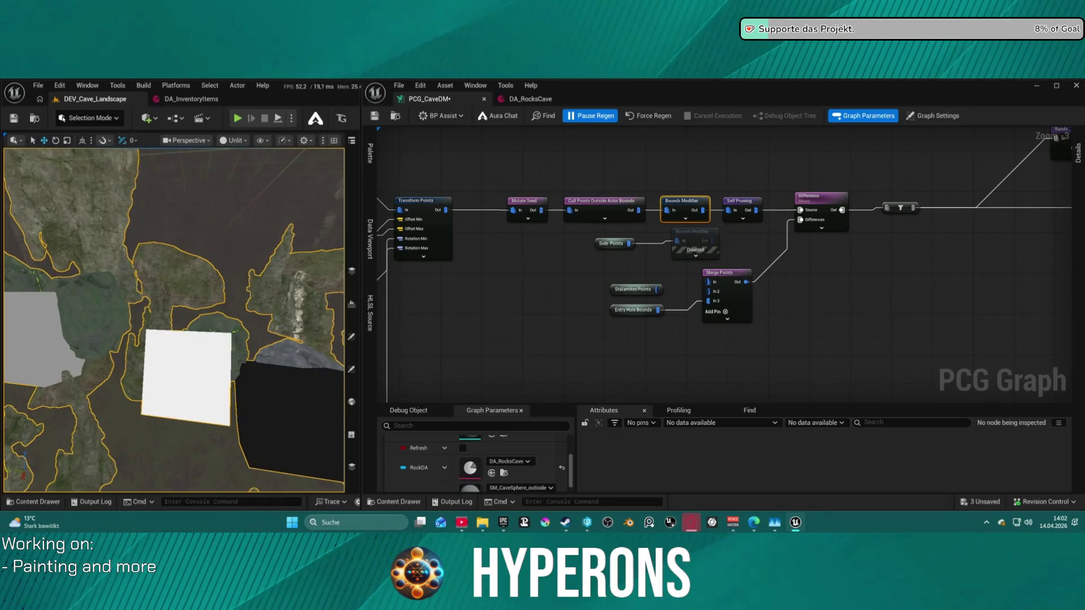
{"action": "scroll", "coordinate": [174, 320], "scroll_direction": "down", "scroll_amount": 5}
{"action": "scroll", "coordinate": [174, 320], "scroll_direction": "up", "scroll_amount": 5}
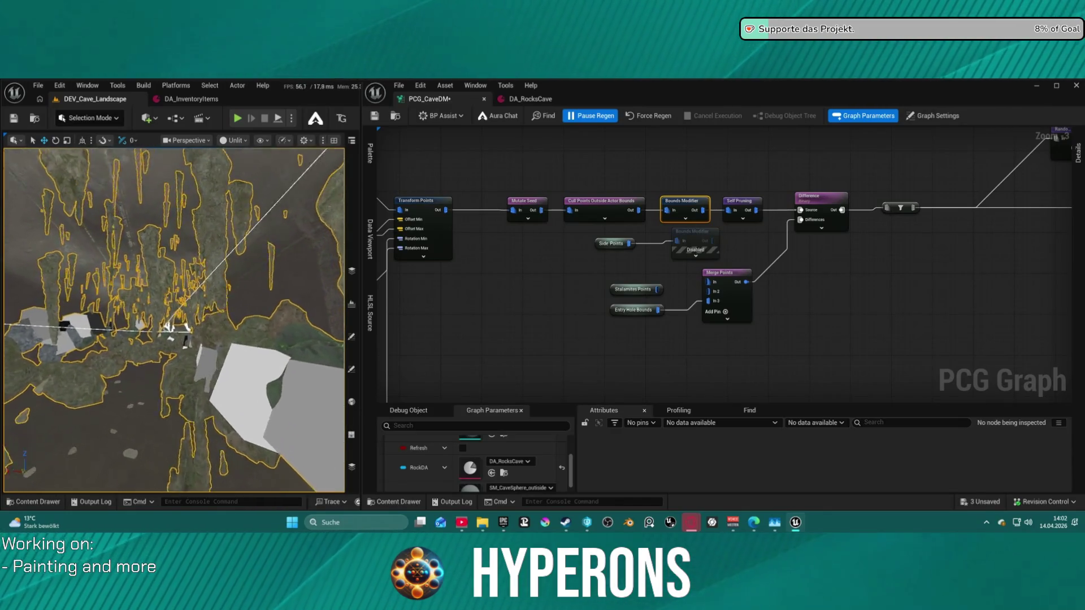
{"action": "scroll", "coordinate": [174, 320], "scroll_direction": "down", "scroll_amount": 5}
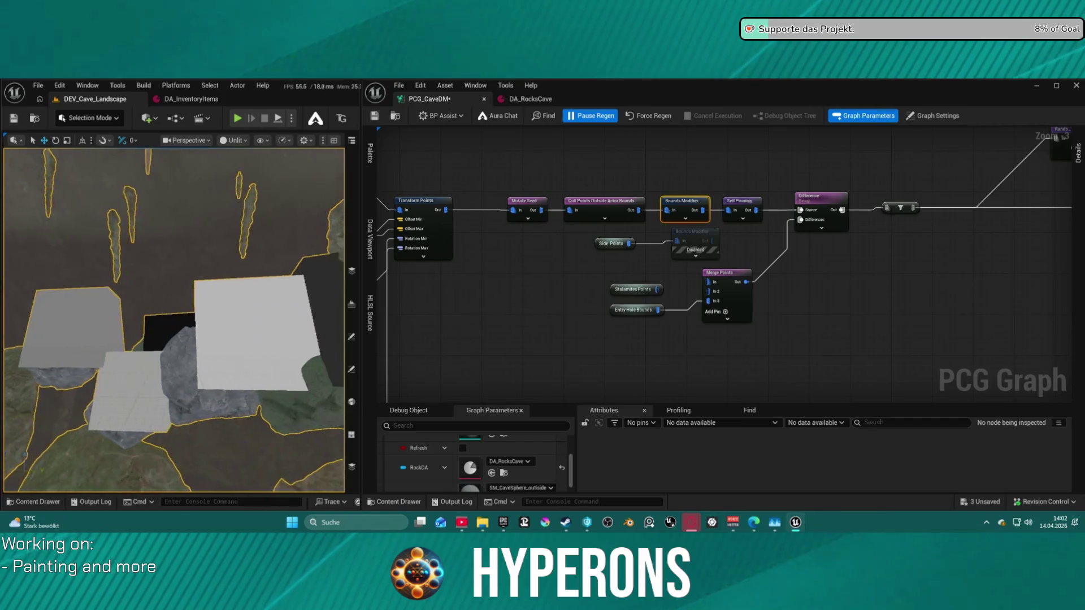
{"action": "scroll", "coordinate": [173, 319], "scroll_direction": "down", "scroll_amount": 1}
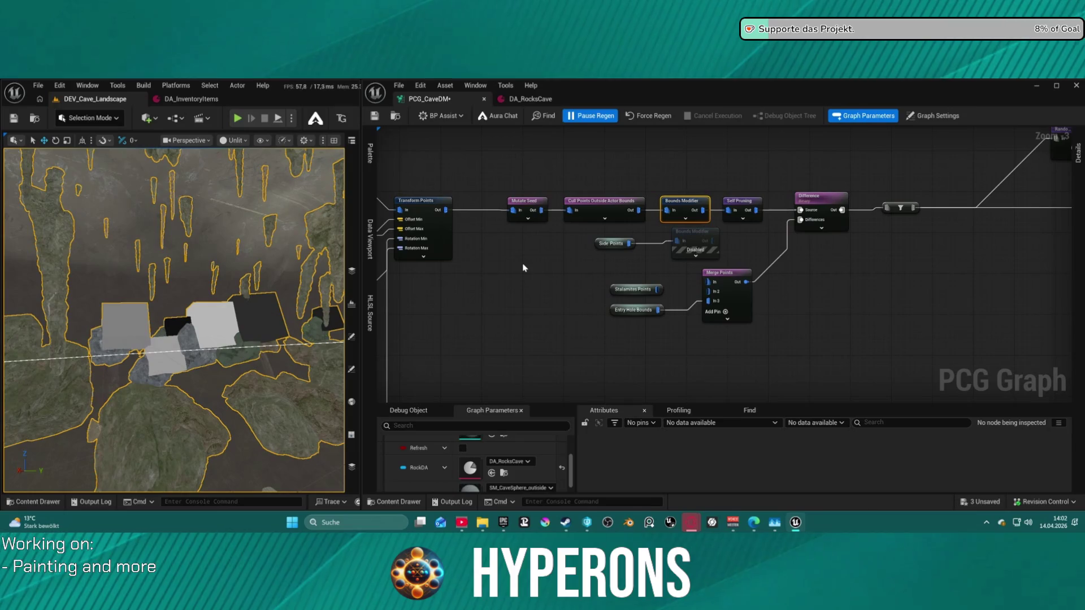
{"action": "mouse_move", "coordinate": [510, 157]}
{"action": "left_mouse_down"}
{"action": "mouse_move", "coordinate": [690, 174]}
{"action": "mouse_move", "coordinate": [521, 167]}
{"action": "left_mouse_up"}
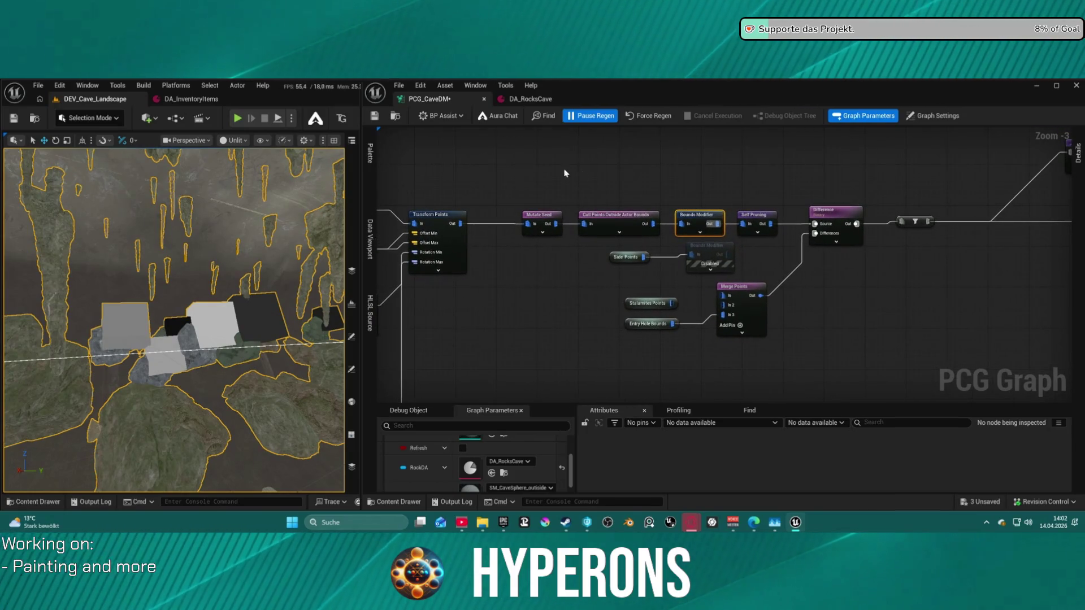
Change the Bounds Modifier's Bounds Min back to 20 on every axis and save the graph
{"action": "left_click", "coordinate": [746, 211]}
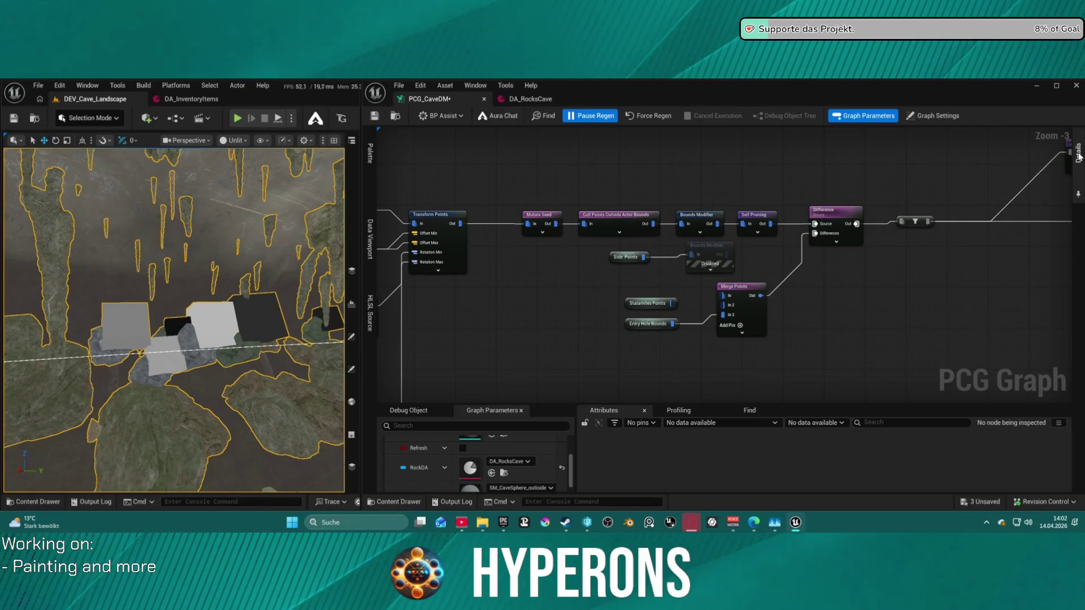
{"action": "left_click", "coordinate": [1078, 155]}
{"action": "left_click", "coordinate": [697, 224]}
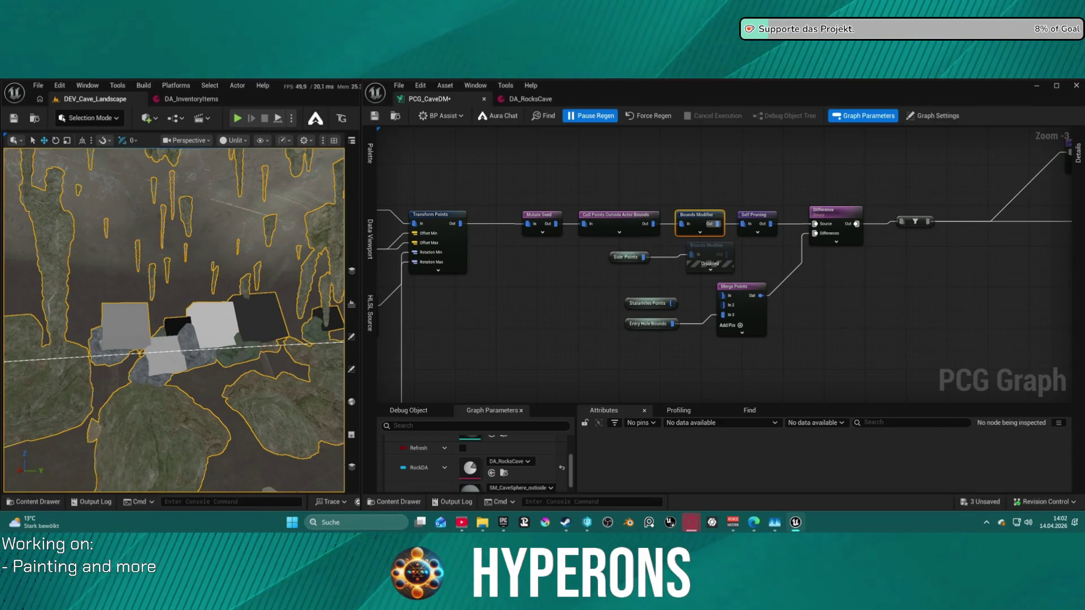
{"action": "left_click", "coordinate": [1078, 158]}
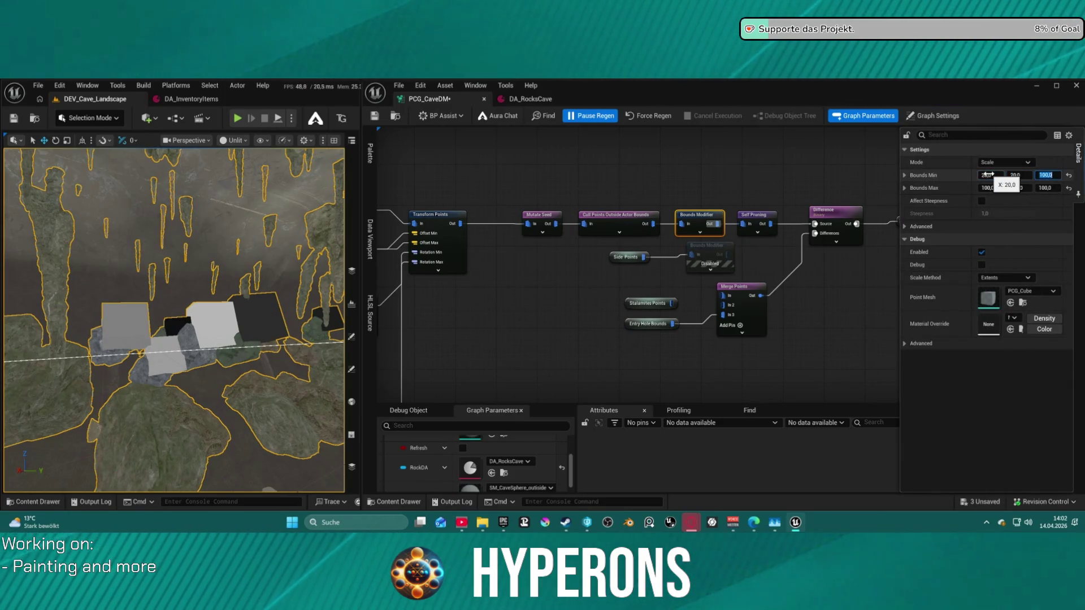
{"action": "key", "text": "Tab"}
{"action": "type", "text": "20"}
{"action": "key", "text": "Tab"}
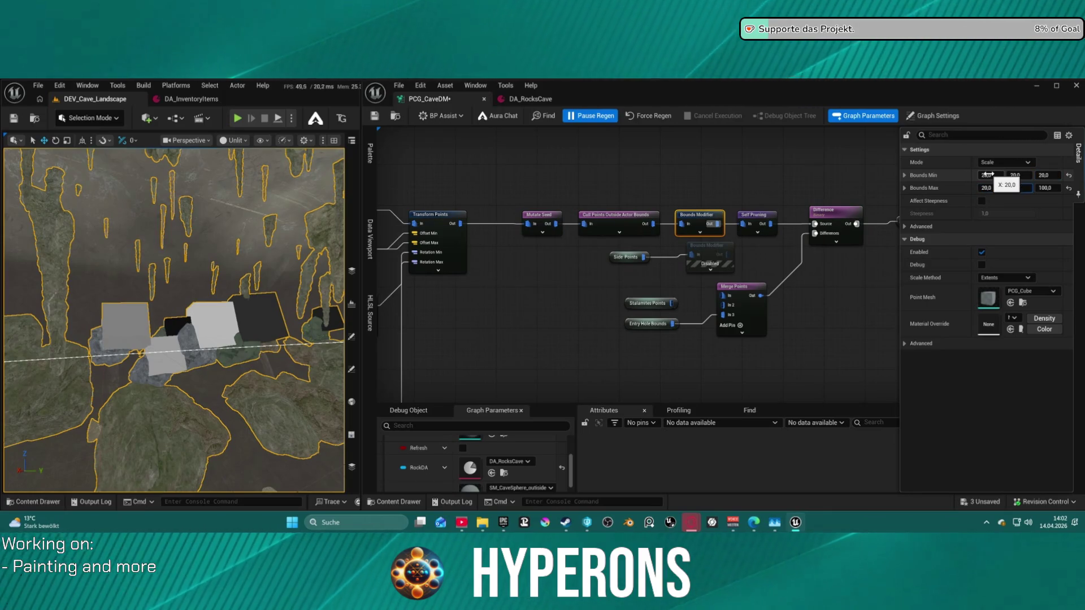
{"action": "key", "text": "Return"}
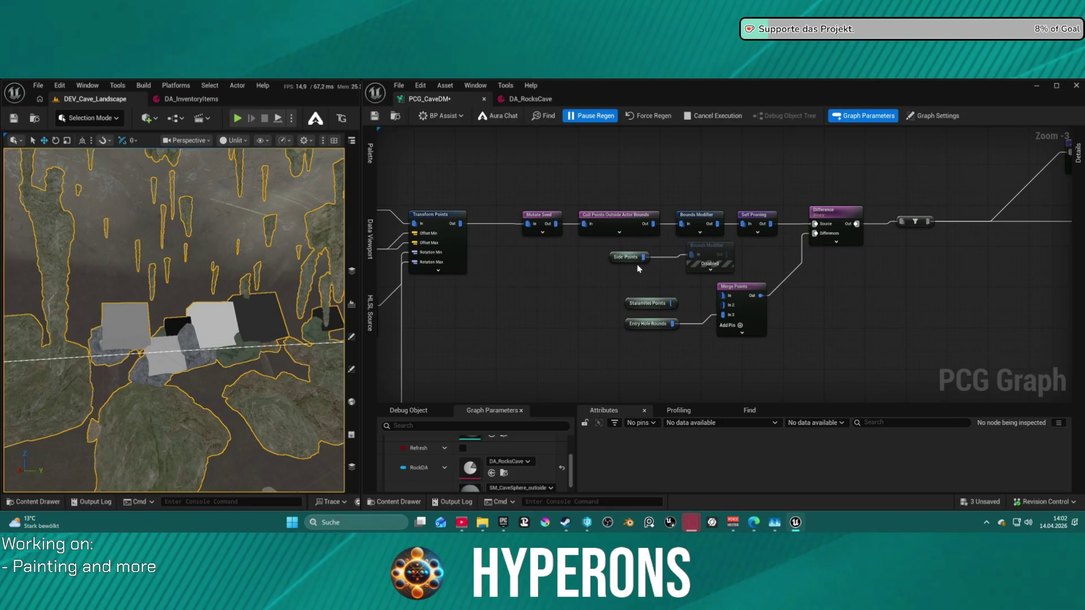
{"action": "key", "text": "ctrl+s"}
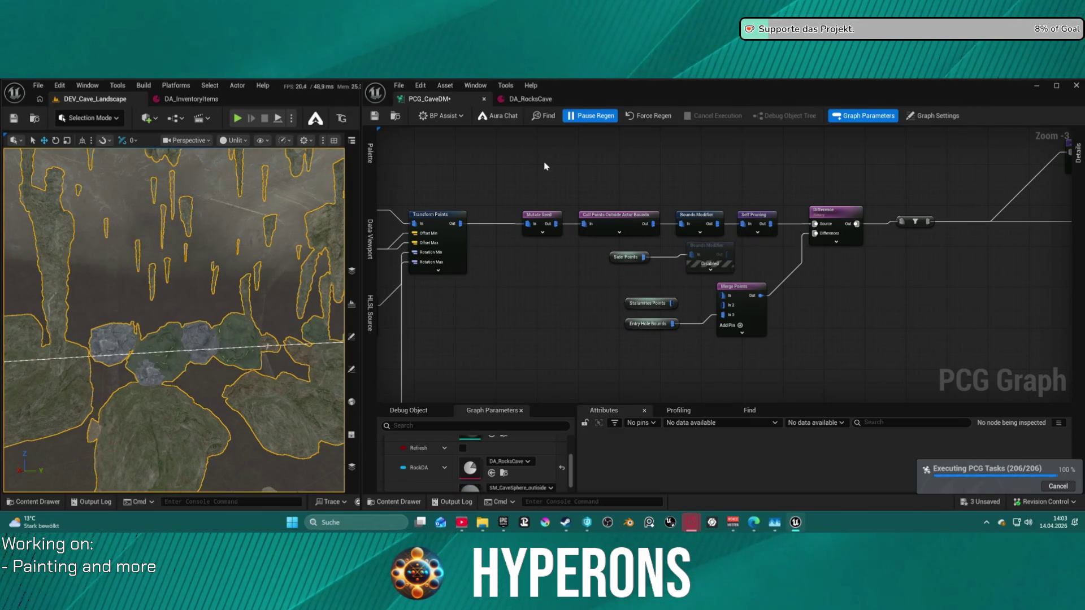
{"action": "left_click_drag", "start_coordinate": [520, 169], "coordinate": [852, 381]}
Shift the Mutate Seed chain aside and add a Spatial Noise node after Transform Points
{"action": "mouse_move", "coordinate": [844, 242]}
{"action": "left_mouse_down"}
{"action": "mouse_move", "coordinate": [878, 237]}
{"action": "mouse_move", "coordinate": [937, 180]}
{"action": "mouse_move", "coordinate": [957, 180]}
{"action": "left_mouse_up"}
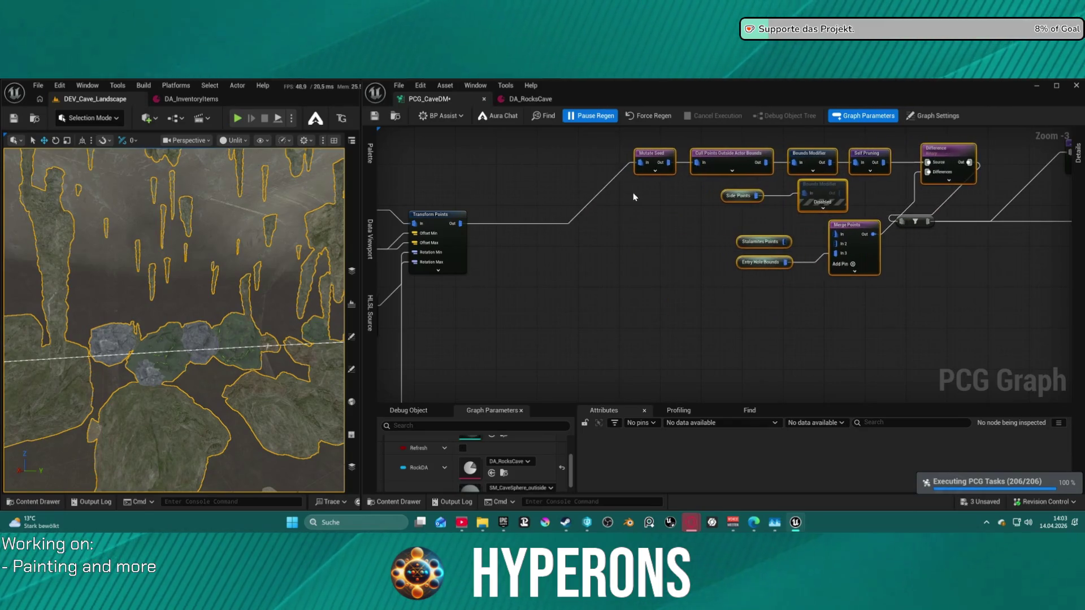
{"action": "left_click_drag", "start_coordinate": [633, 197], "coordinate": [799, 227]}
{"action": "mouse_move", "coordinate": [629, 266]}
{"action": "left_mouse_down"}
{"action": "mouse_move", "coordinate": [671, 287]}
{"action": "mouse_move", "coordinate": [581, 239]}
{"action": "mouse_move", "coordinate": [647, 270]}
{"action": "left_mouse_up"}
{"action": "type", "text": "spatil"}
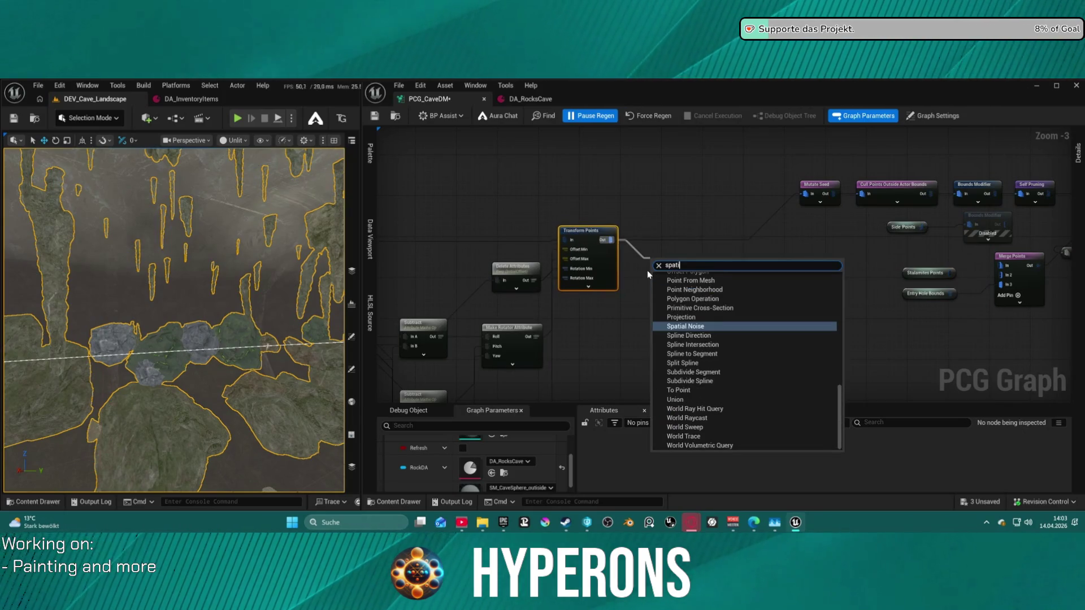
{"action": "key", "text": "BackSpace"}
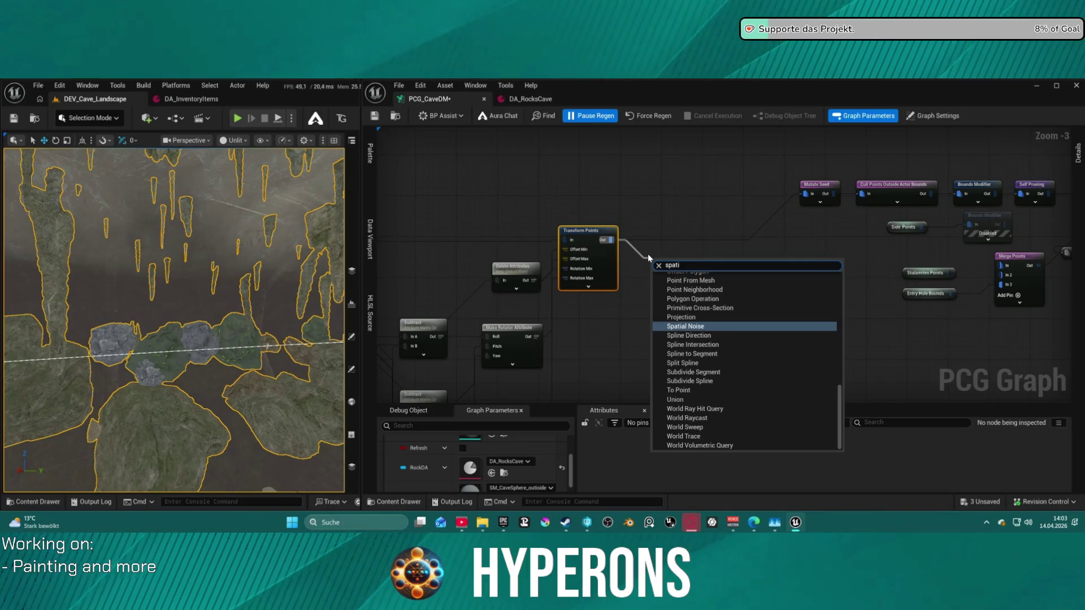
{"action": "left_click", "coordinate": [694, 309]}
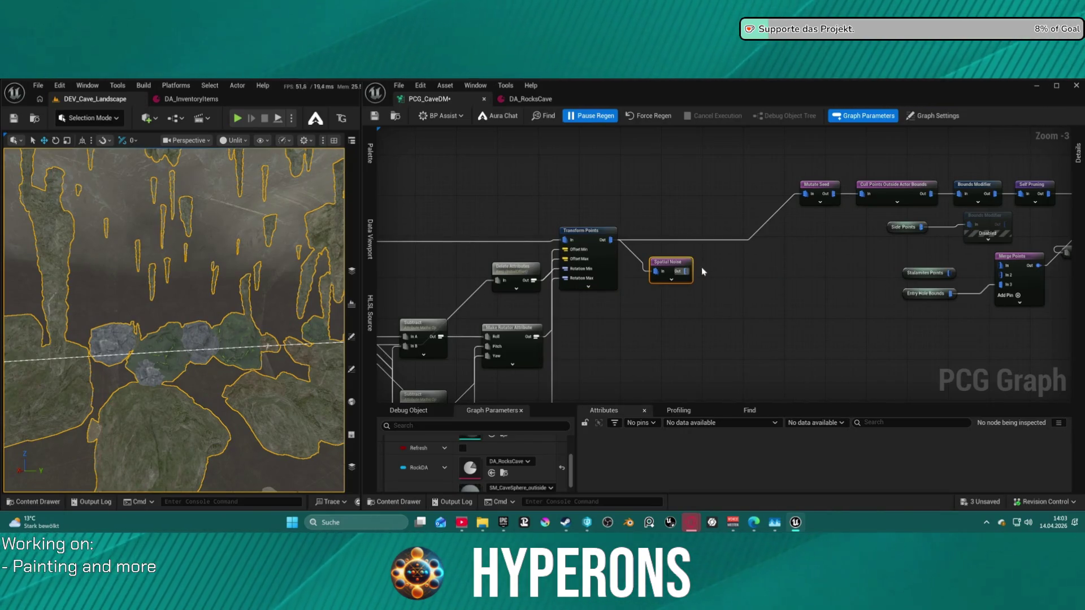
Add a Density Filter after Spatial Noise, wire it into Mutate Seed and remove the old link
{"action": "left_click_drag", "start_coordinate": [688, 275], "coordinate": [723, 285]}
{"action": "type", "text": "densit"}
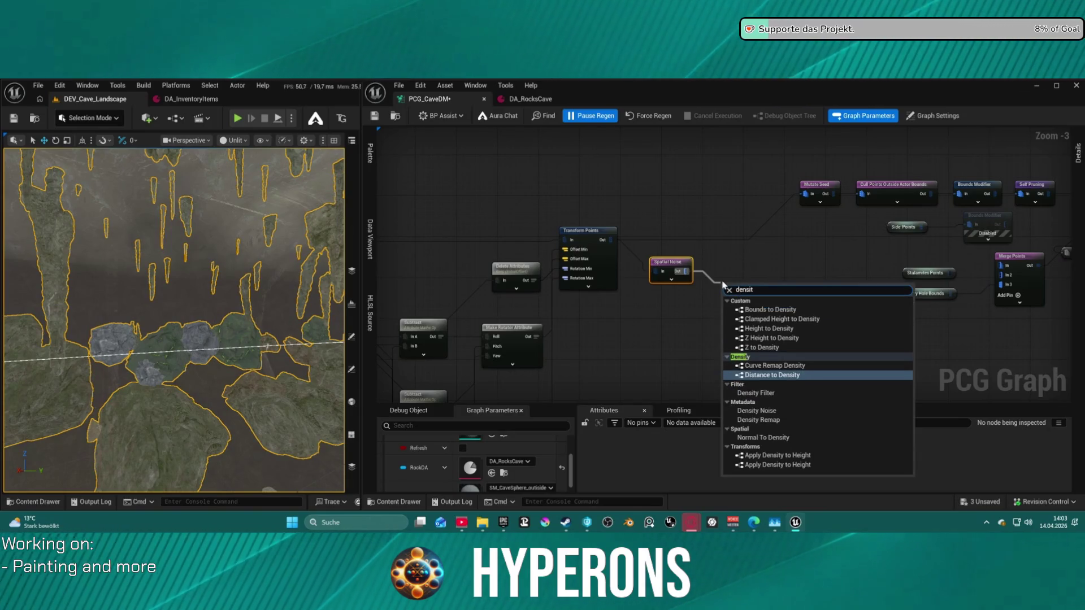
{"action": "left_click", "coordinate": [763, 394]}
{"action": "left_click_drag", "start_coordinate": [758, 293], "coordinate": [805, 194]}
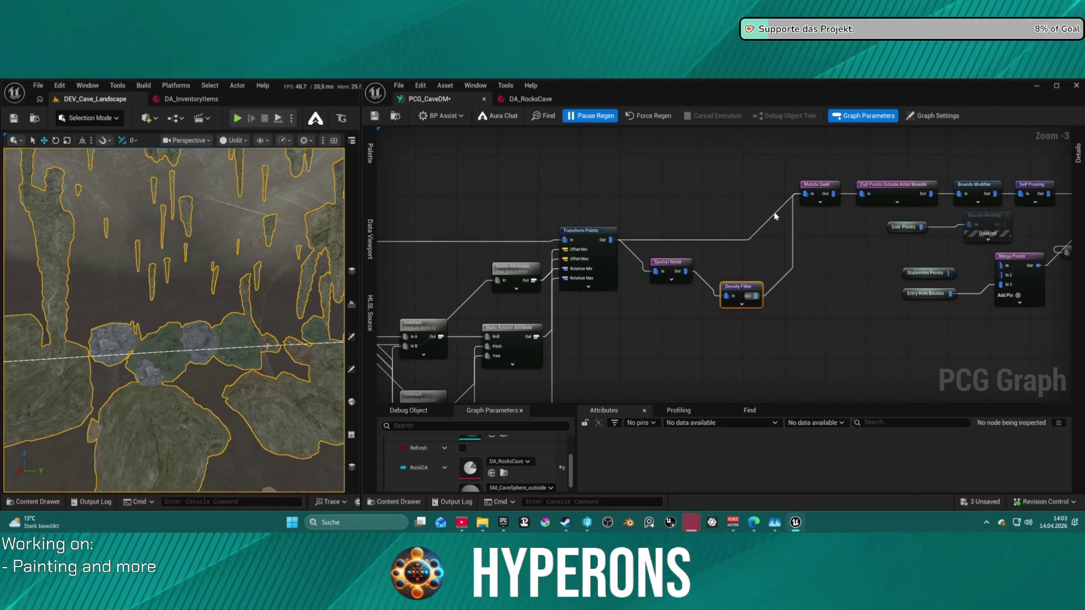
{"action": "left_click", "coordinate": [739, 243], "text": "alt"}
Align the new Spatial Noise and Density Filter nodes within the graph
{"action": "left_click_drag", "start_coordinate": [738, 289], "coordinate": [718, 239]}
{"action": "left_click_drag", "start_coordinate": [667, 261], "coordinate": [648, 230]}
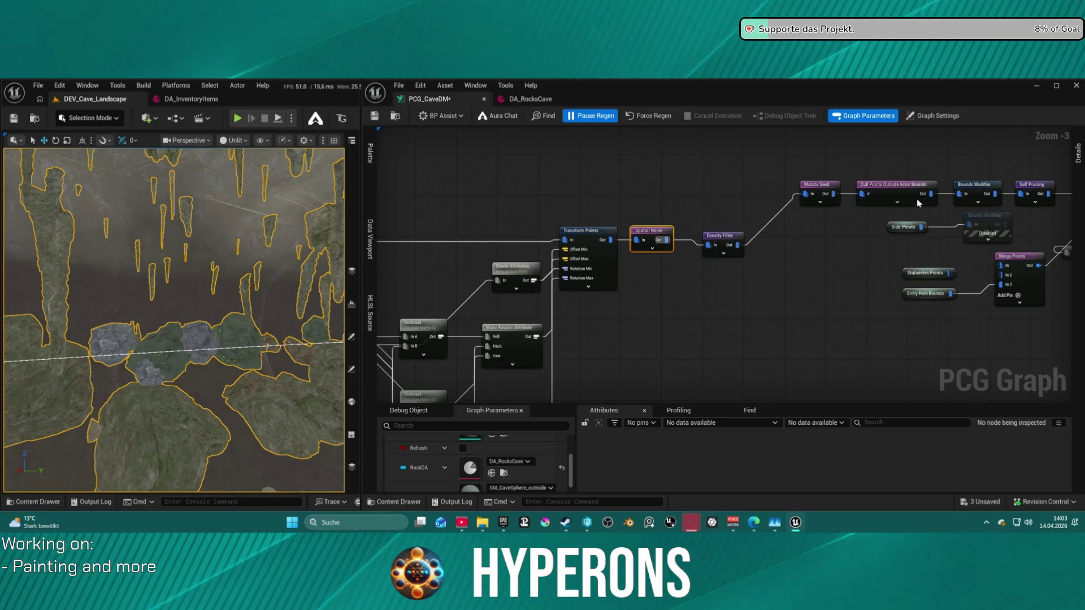
{"action": "left_click_drag", "start_coordinate": [721, 240], "coordinate": [711, 235]}
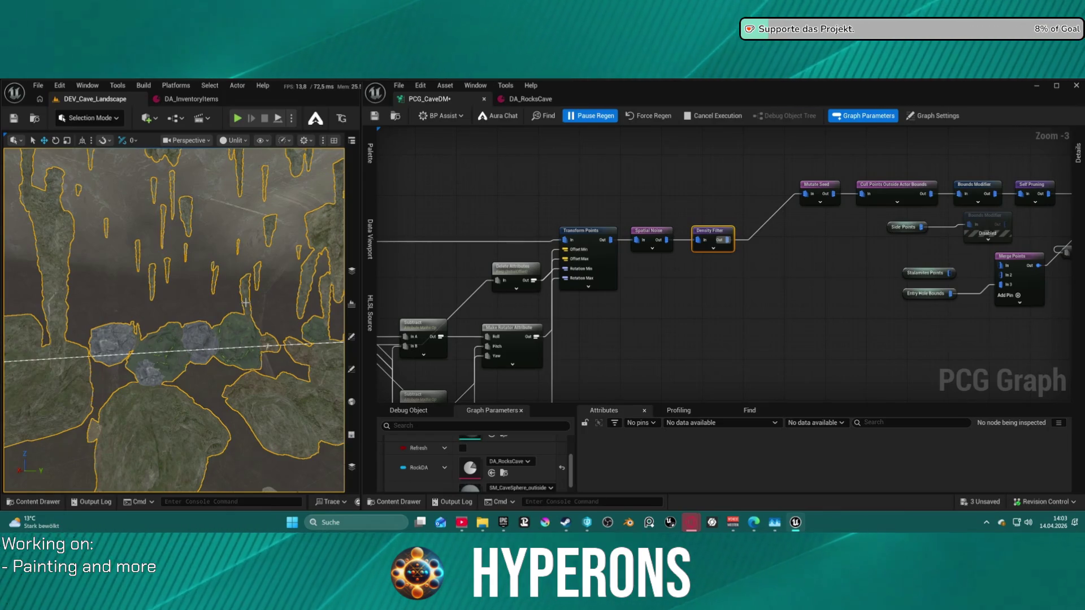
{"action": "right_click", "coordinate": [253, 351]}
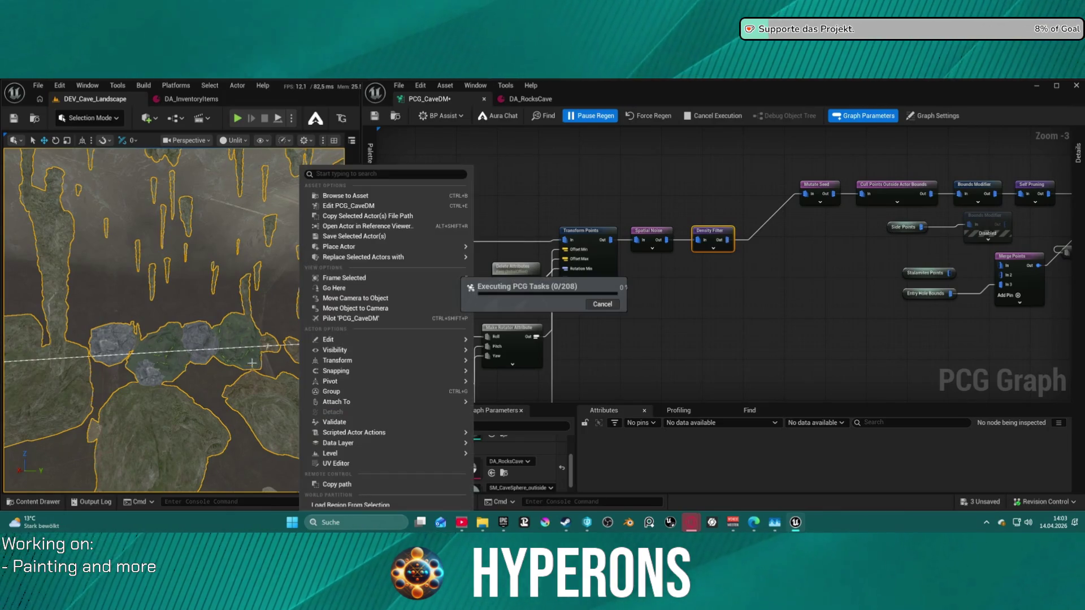
{"action": "mouse_move", "coordinate": [254, 322]}
{"action": "left_mouse_down"}
{"action": "mouse_move", "coordinate": [209, 336]}
{"action": "mouse_move", "coordinate": [205, 359]}
{"action": "mouse_move", "coordinate": [205, 265]}
{"action": "mouse_move", "coordinate": [359, 316]}
{"action": "left_mouse_up"}
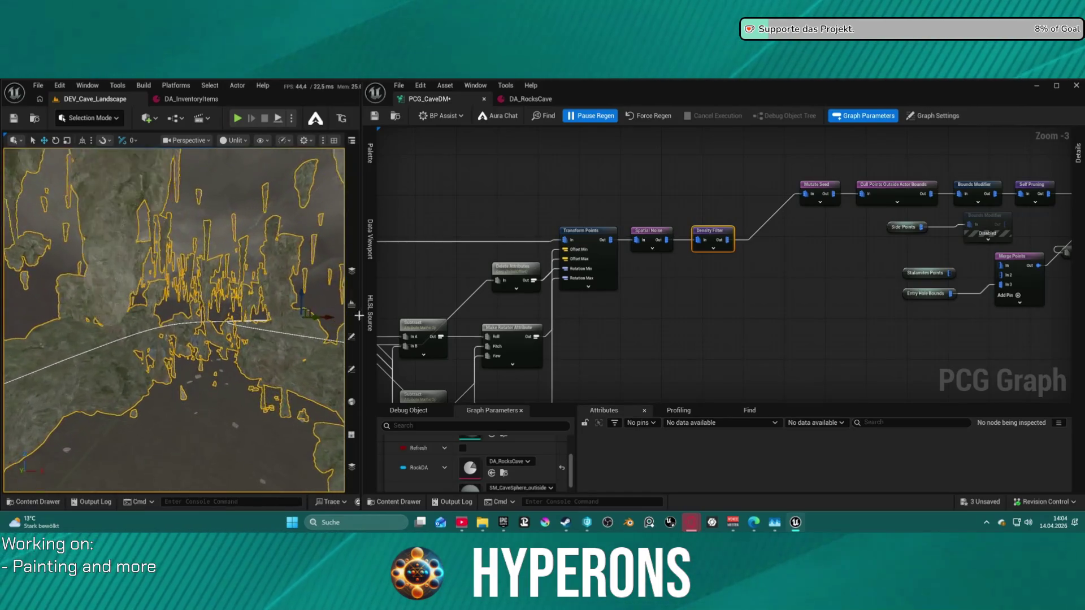
{"action": "mouse_move", "coordinate": [850, 235]}
{"action": "left_mouse_down"}
{"action": "mouse_move", "coordinate": [649, 247]}
{"action": "mouse_move", "coordinate": [716, 250]}
{"action": "mouse_move", "coordinate": [678, 260]}
{"action": "left_mouse_up"}
{"action": "left_click_drag", "start_coordinate": [204, 265], "coordinate": [204, 266]}
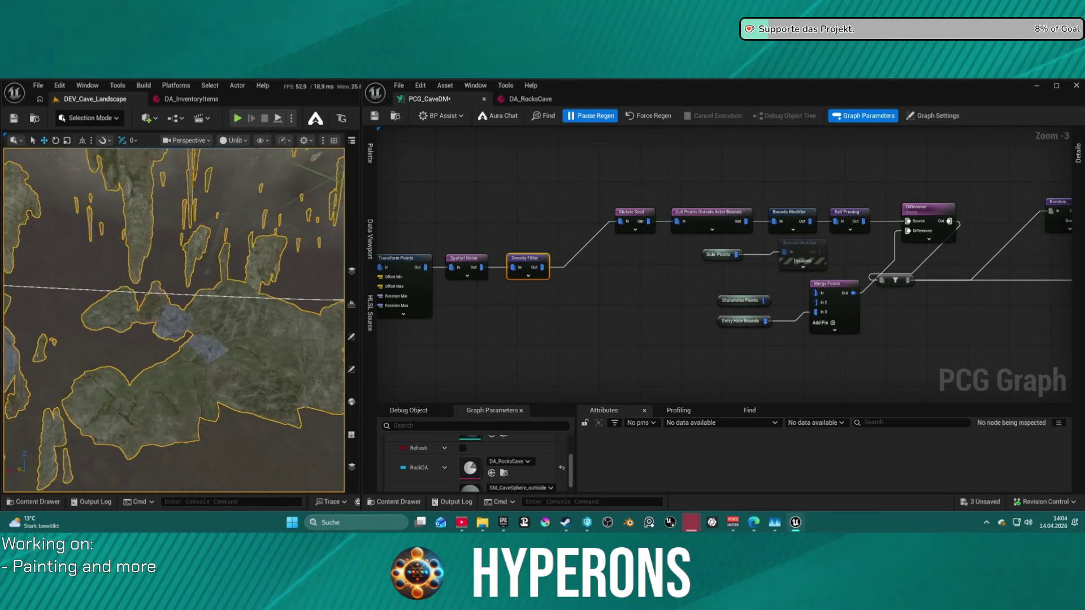
{"action": "left_click_drag", "start_coordinate": [204, 266], "coordinate": [205, 265]}
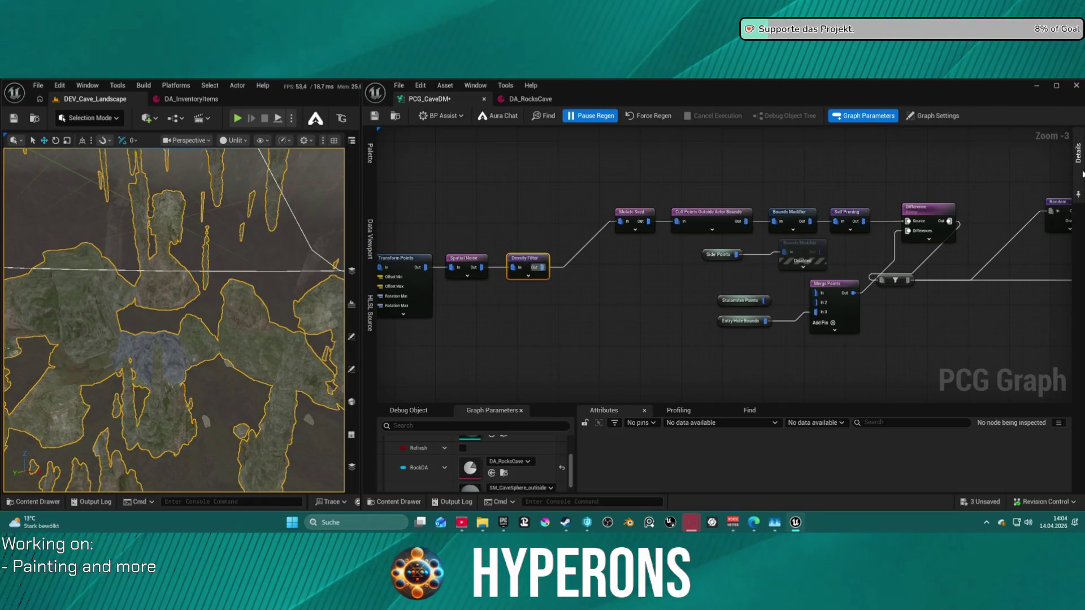
Set the Density Filter's Upper Bound to 0,9, force-regenerate the rocks and save the assets
{"action": "left_click", "coordinate": [1077, 152]}
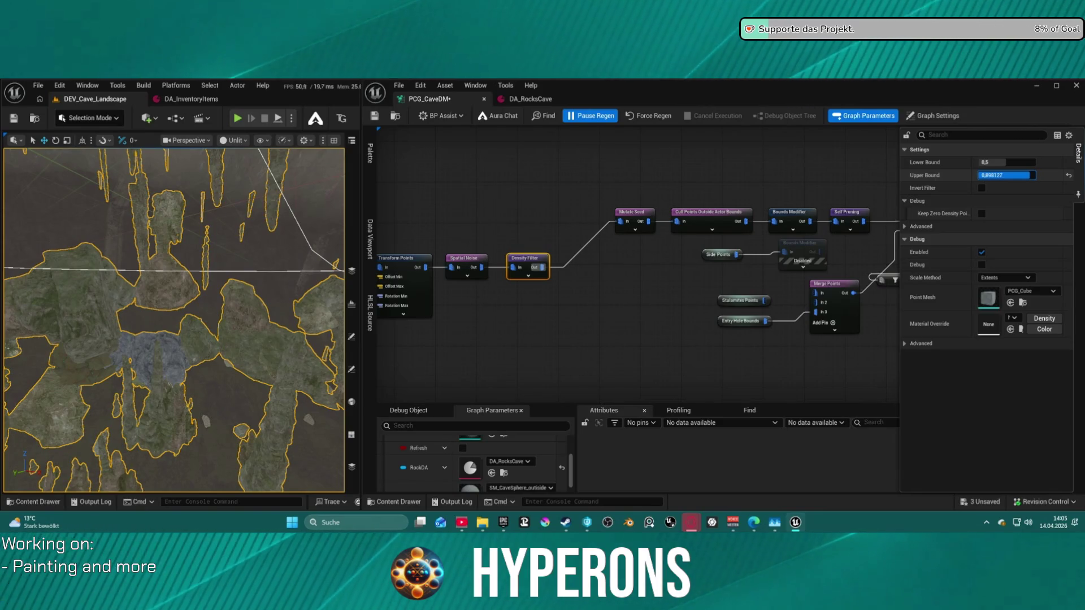
{"action": "left_click", "coordinate": [1033, 175]}
{"action": "type", "text": "0,9"}
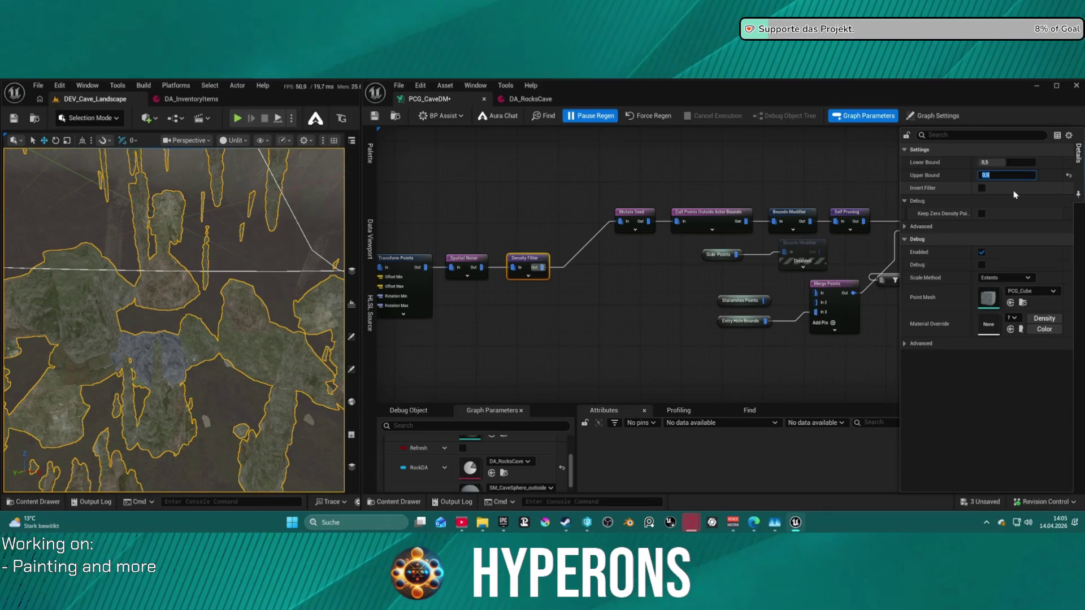
{"action": "left_click", "coordinate": [642, 117]}
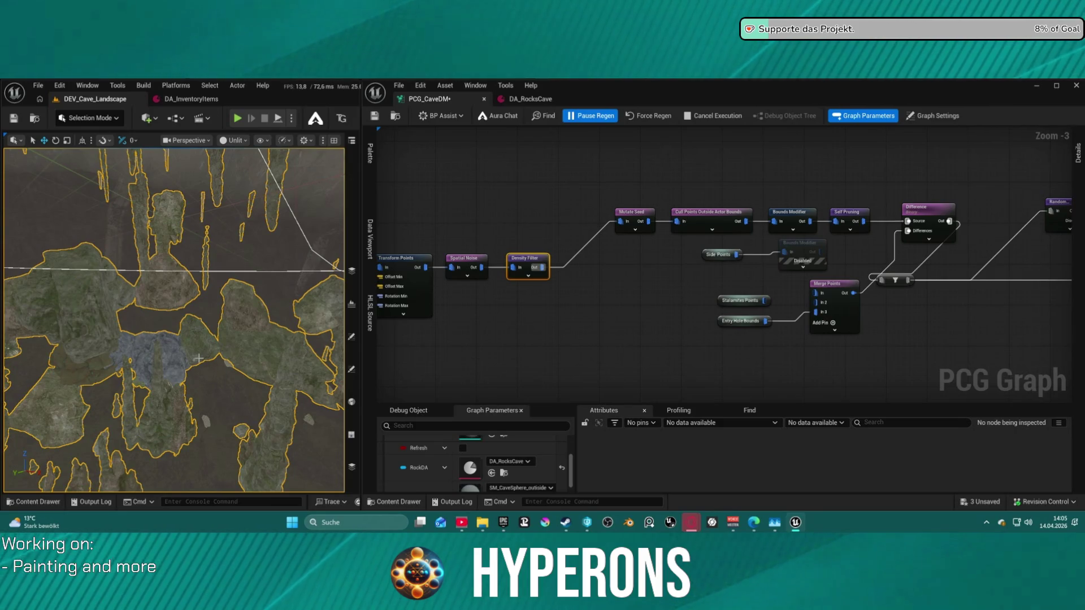
{"action": "key", "text": "ctrl+s"}
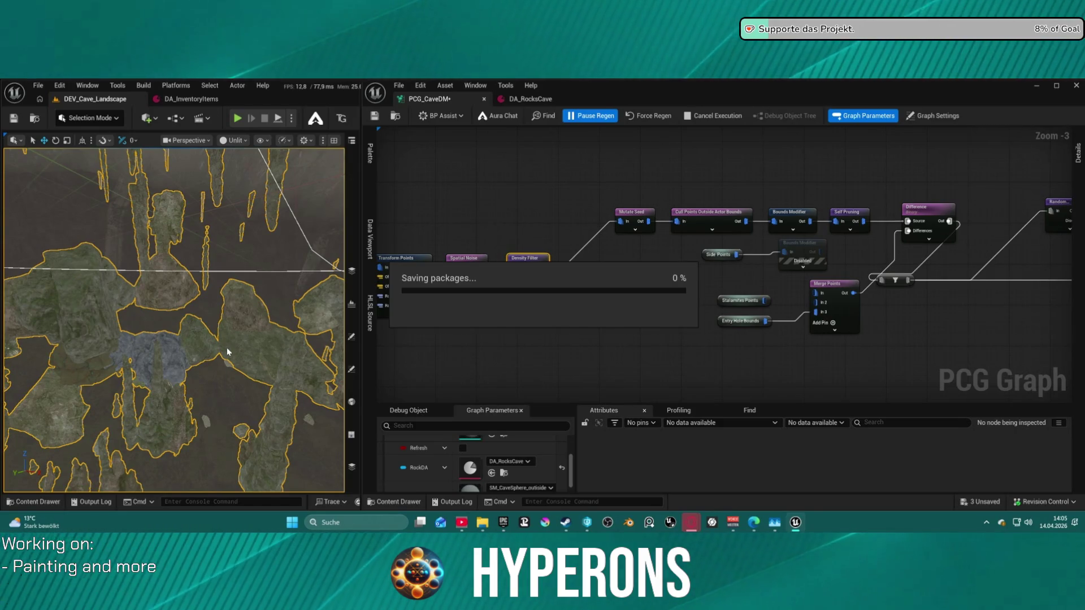
{"action": "left_click_drag", "start_coordinate": [226, 348], "coordinate": [226, 348]}
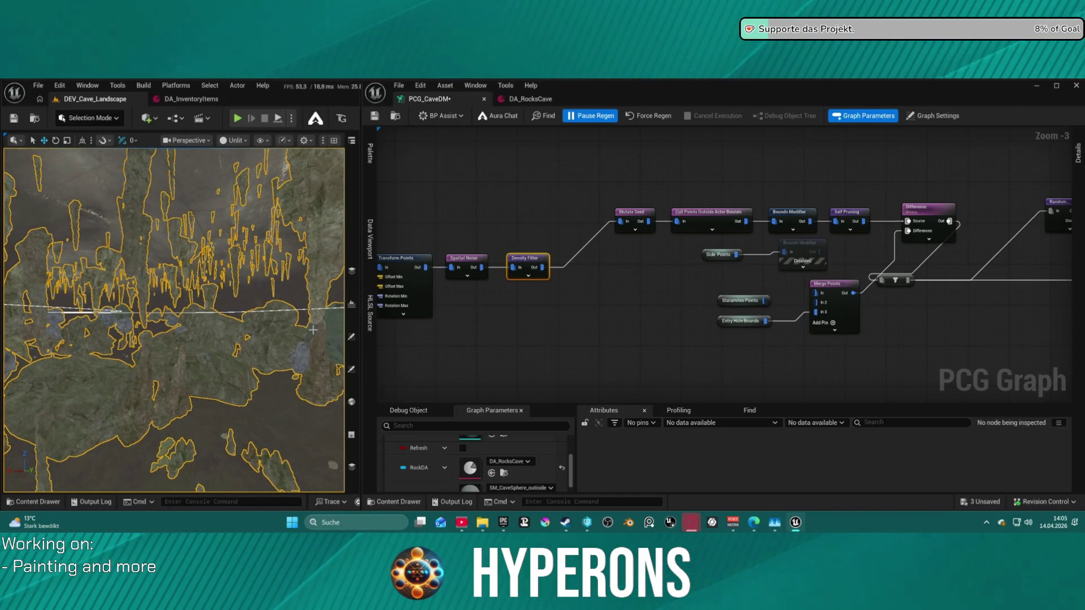
{"action": "mouse_move", "coordinate": [951, 315]}
{"action": "left_mouse_down"}
{"action": "mouse_move", "coordinate": [854, 280]}
{"action": "mouse_move", "coordinate": [663, 254]}
{"action": "mouse_move", "coordinate": [419, 170]}
{"action": "left_mouse_up"}
{"action": "left_click_drag", "start_coordinate": [717, 243], "coordinate": [590, 223]}
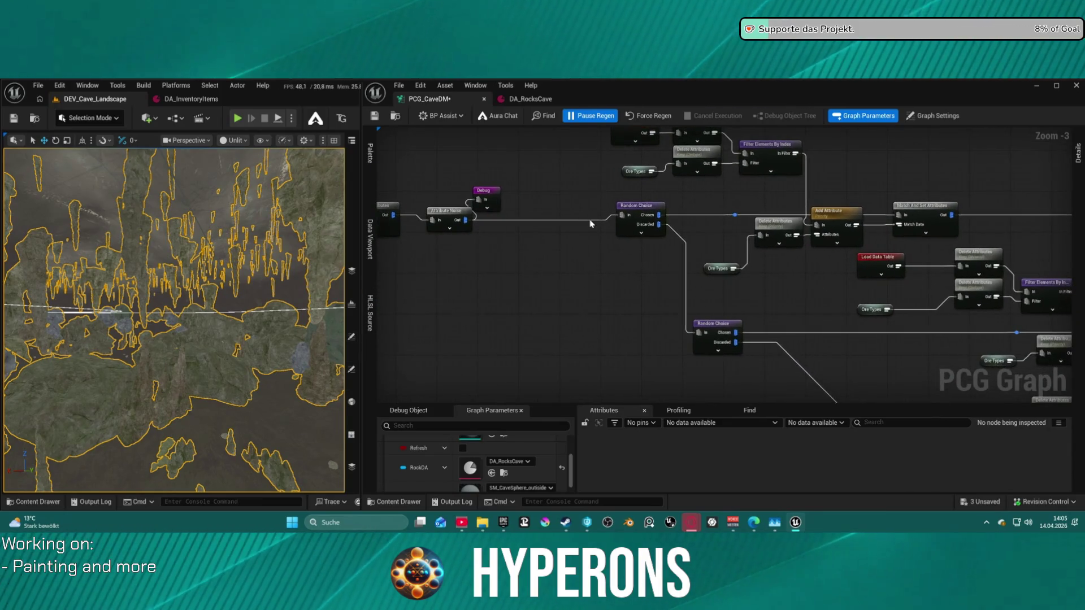
{"action": "left_click_drag", "start_coordinate": [766, 258], "coordinate": [451, 322]}
{"action": "left_click_drag", "start_coordinate": [398, 200], "coordinate": [834, 192]}
{"action": "left_click", "coordinate": [546, 100]}
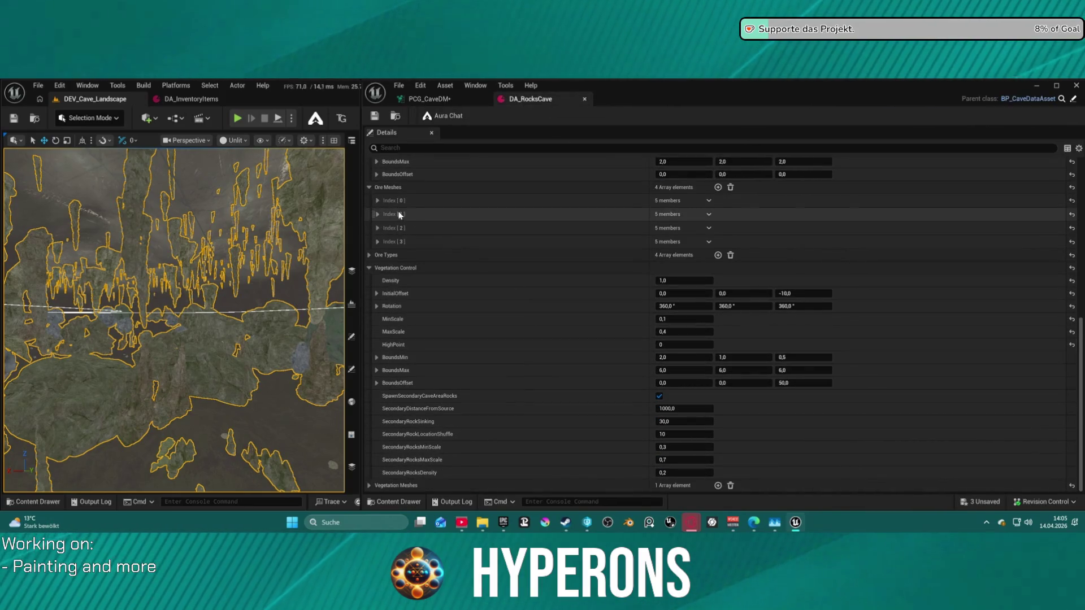
{"action": "left_click", "coordinate": [377, 201]}
{"action": "left_click", "coordinate": [377, 200]}
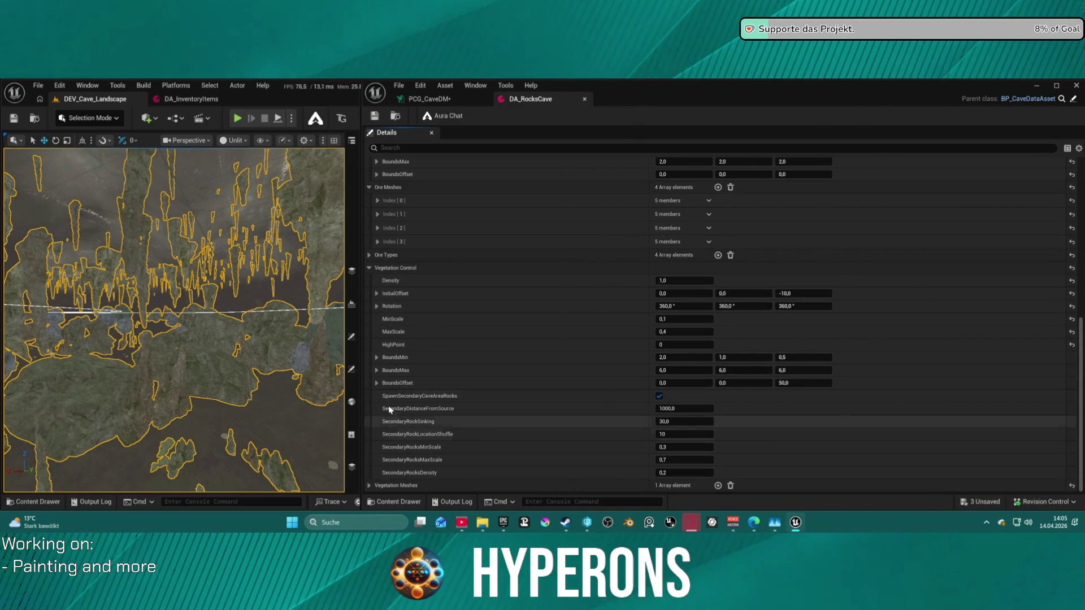
{"action": "left_click", "coordinate": [370, 255]}
{"action": "left_click", "coordinate": [377, 268]}
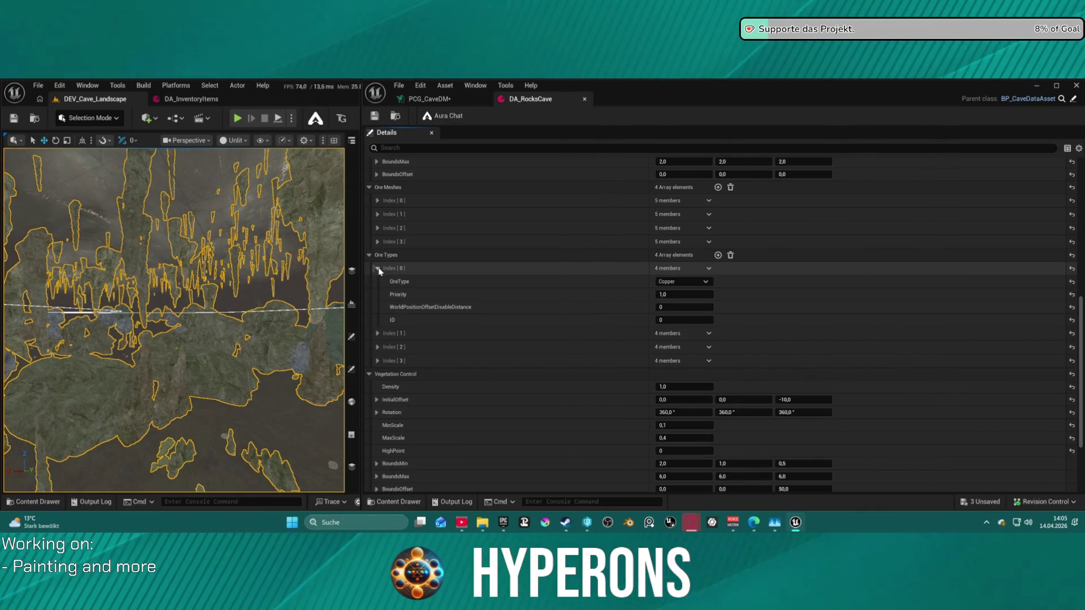
{"action": "left_click", "coordinate": [440, 101]}
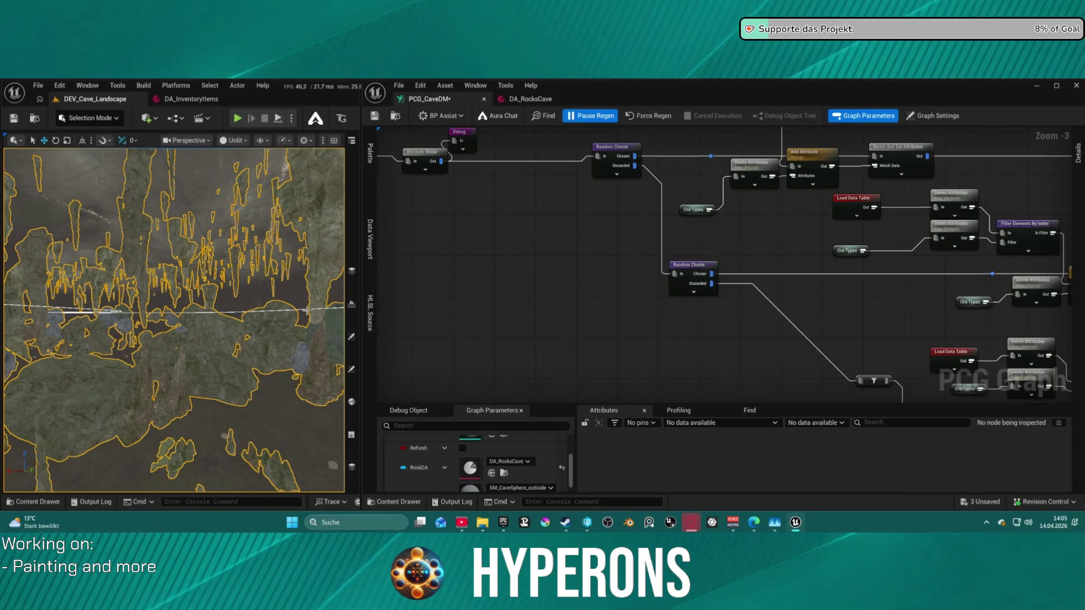
In DA_RocksCave, expand the Coal, Uran and Granit ore type entries
{"action": "scroll", "coordinate": [260, 319], "scroll_direction": "up", "scroll_amount": 10}
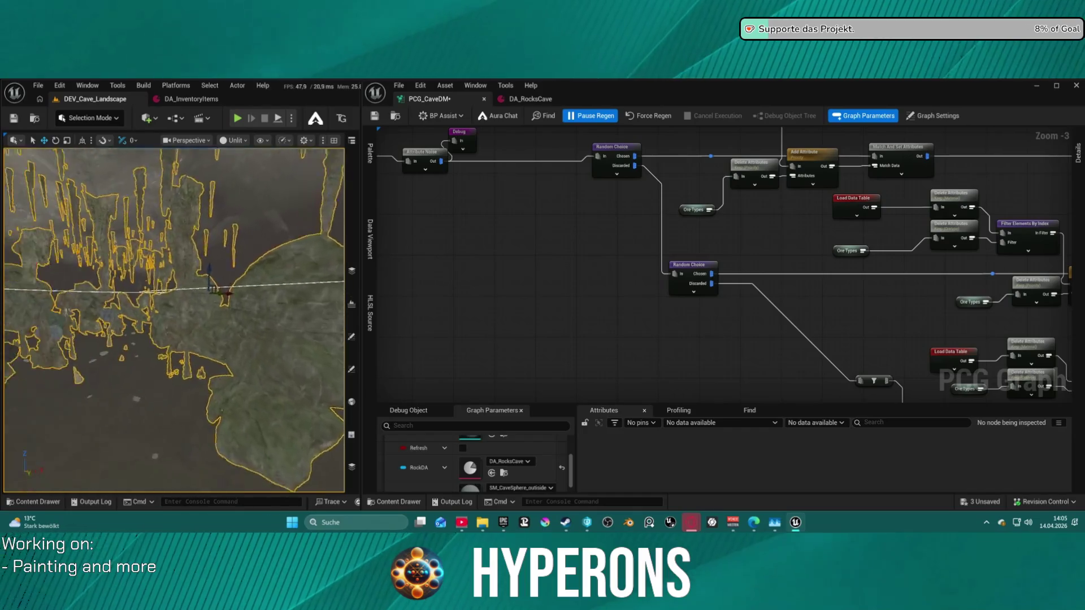
{"action": "scroll", "coordinate": [298, 269], "scroll_direction": "up", "scroll_amount": 5}
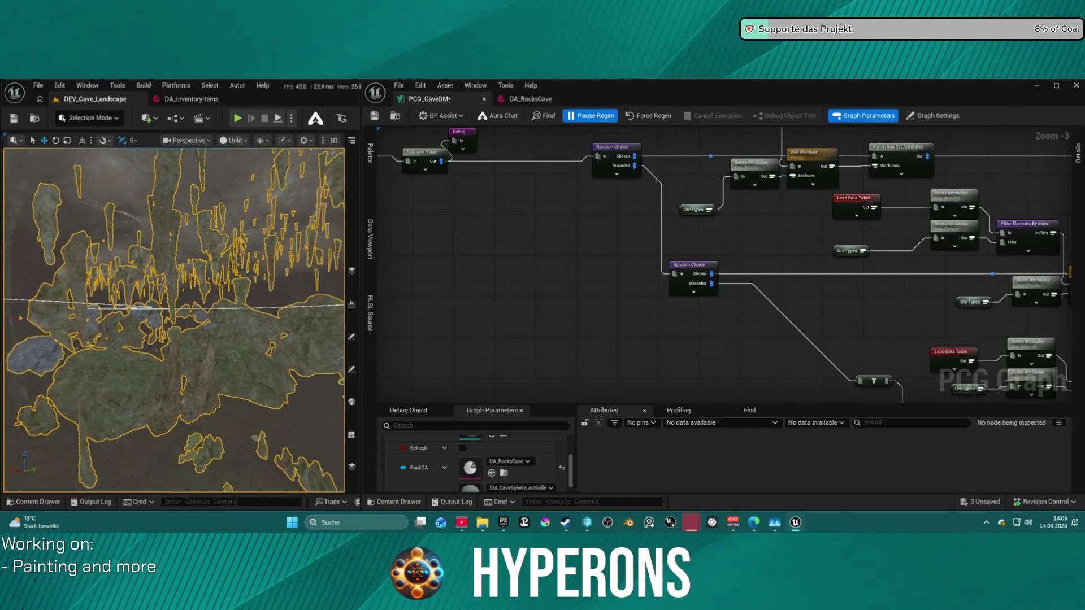
{"action": "left_click", "coordinate": [531, 99]}
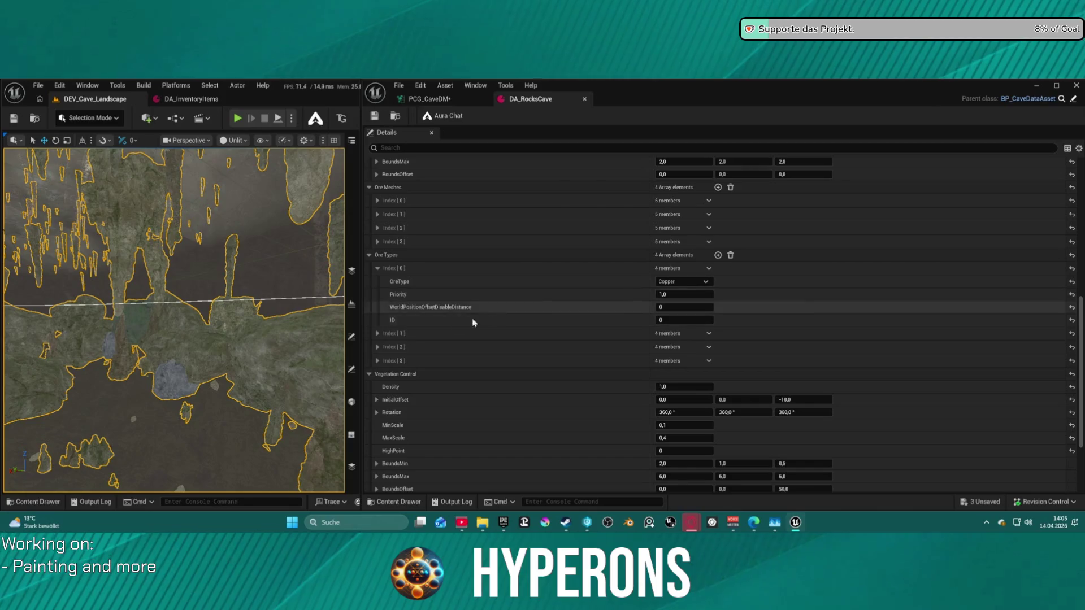
{"action": "left_click", "coordinate": [378, 333]}
{"action": "left_click", "coordinate": [377, 398]}
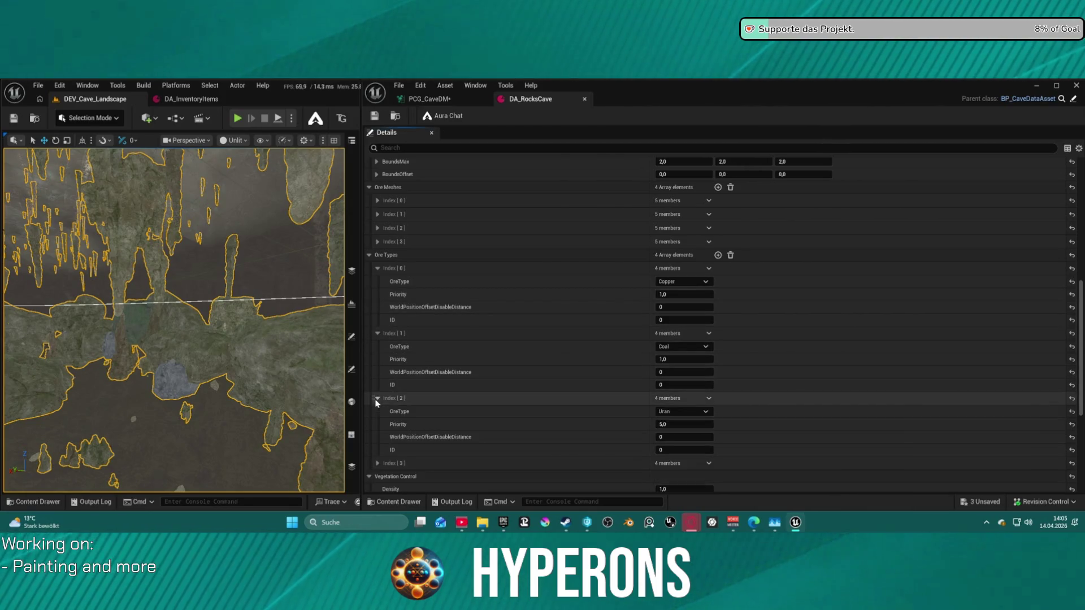
{"action": "left_click", "coordinate": [377, 463]}
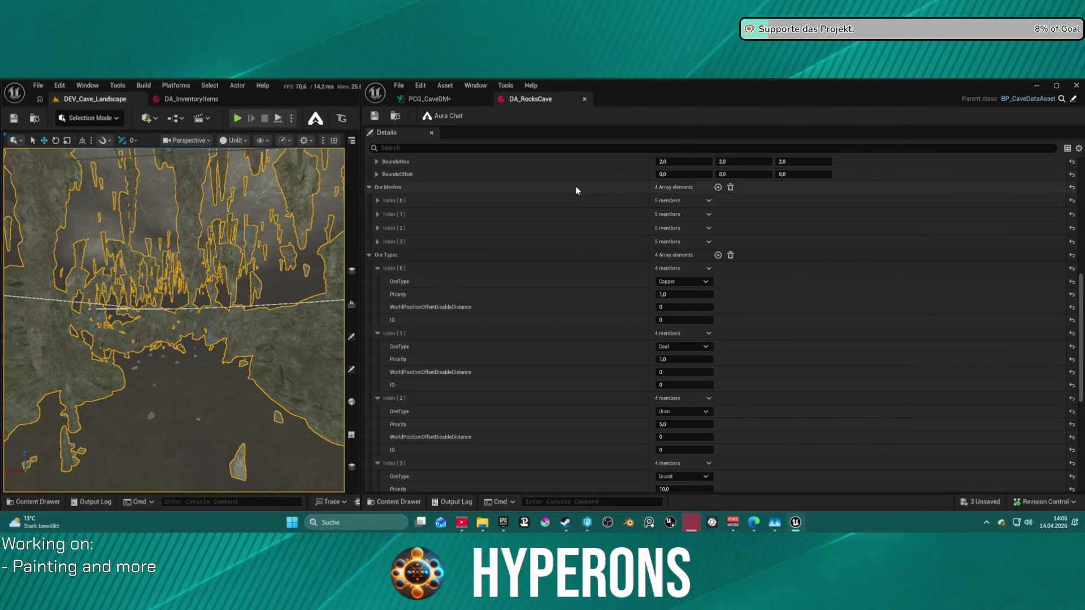
Collapse Ore Meshes and change DA_RocksCave's Ore Control Density from 1,0 to 0,1
{"action": "scroll", "coordinate": [576, 191], "scroll_direction": "up", "scroll_amount": 4}
{"action": "left_click", "coordinate": [369, 293]}
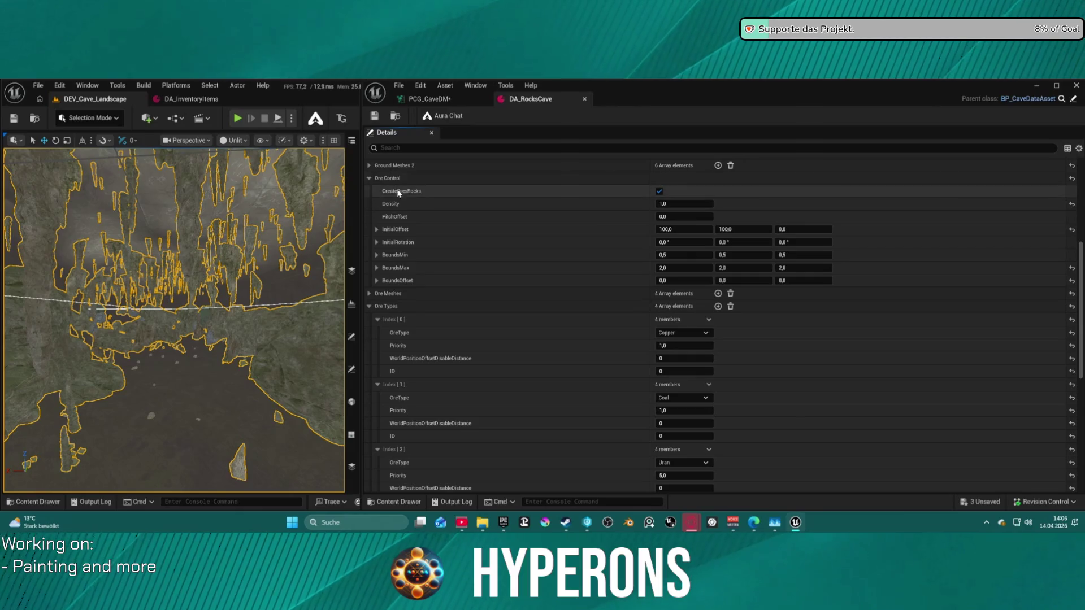
{"action": "left_click", "coordinate": [684, 204]}
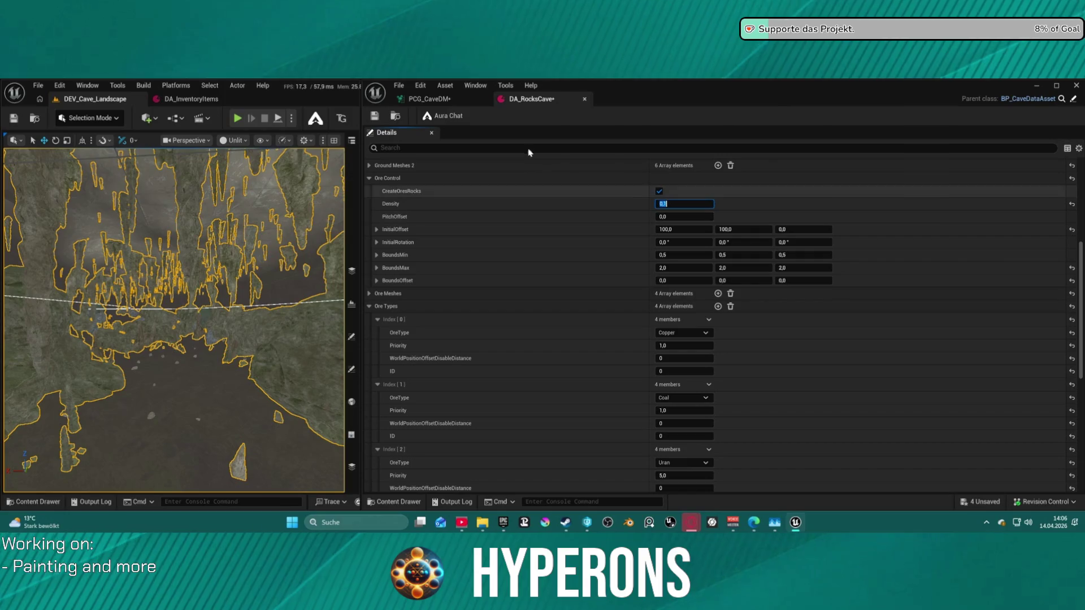
{"action": "left_click_drag", "start_coordinate": [362, 106], "coordinate": [421, 106]}
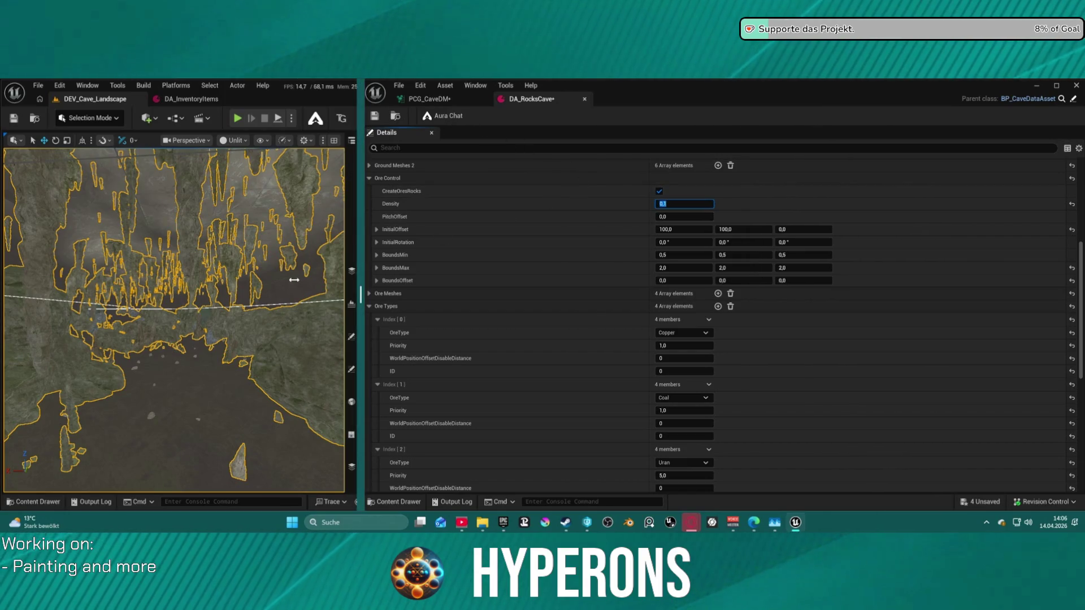
{"action": "left_click", "coordinate": [194, 355]}
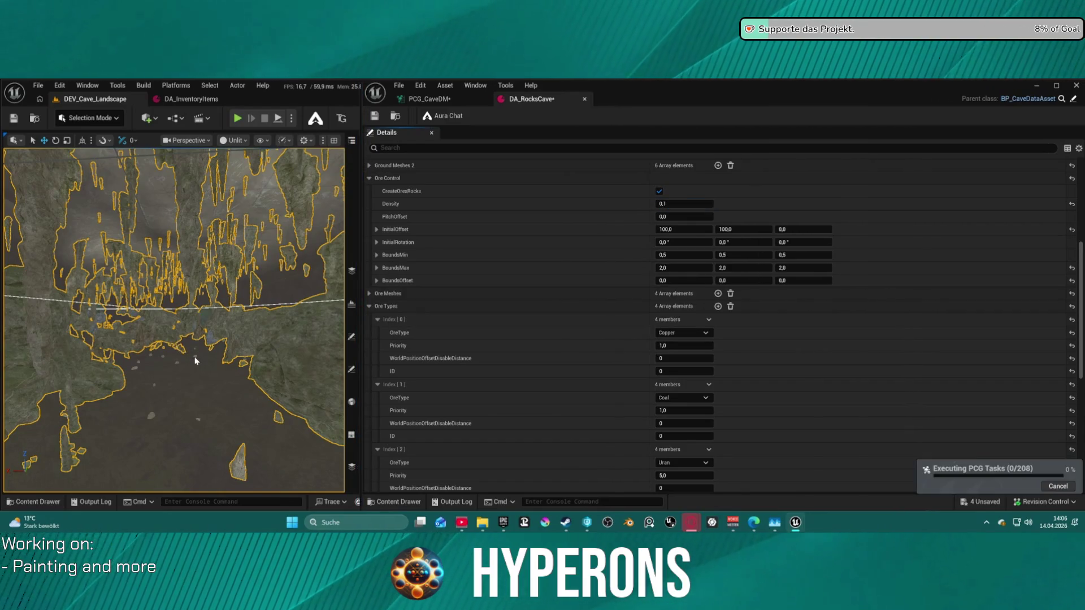
{"action": "scroll", "coordinate": [195, 352], "scroll_direction": "up", "scroll_amount": 5}
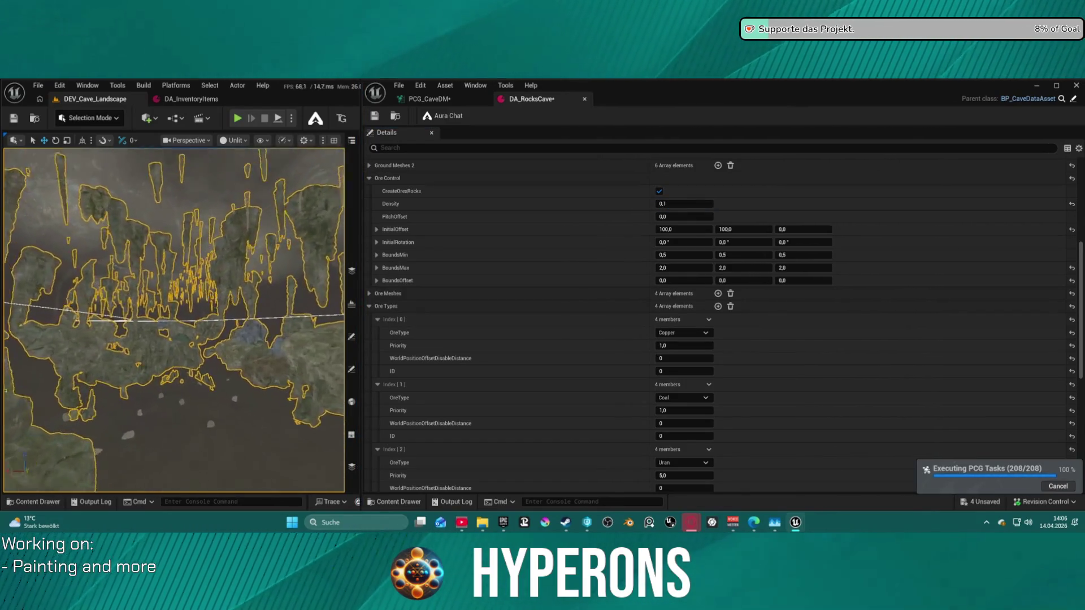
{"action": "scroll", "coordinate": [195, 352], "scroll_direction": "up", "scroll_amount": 10}
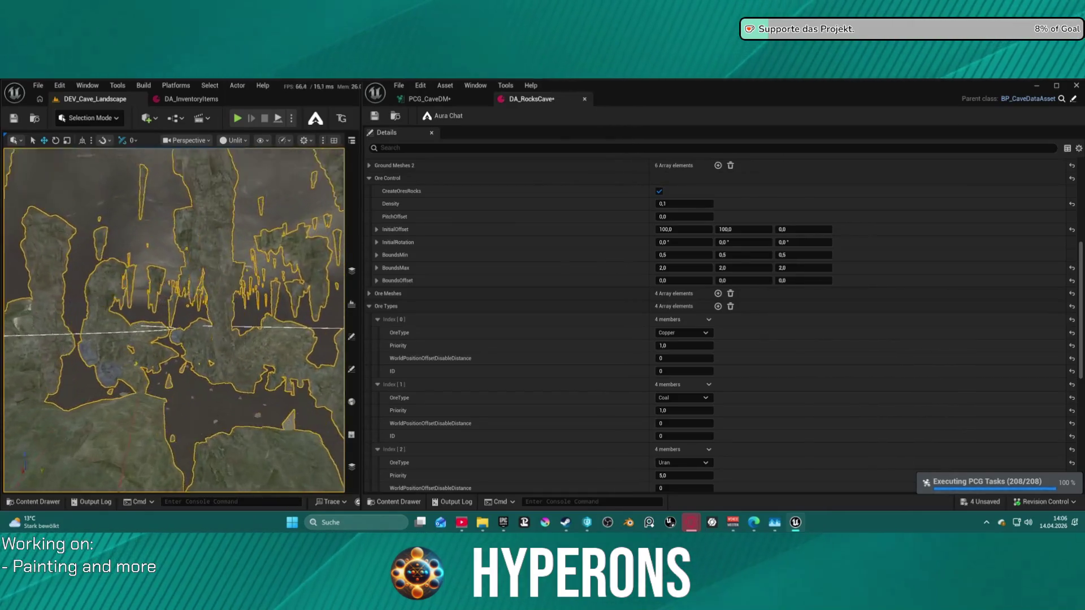
{"action": "scroll", "coordinate": [195, 352], "scroll_direction": "up", "scroll_amount": 10}
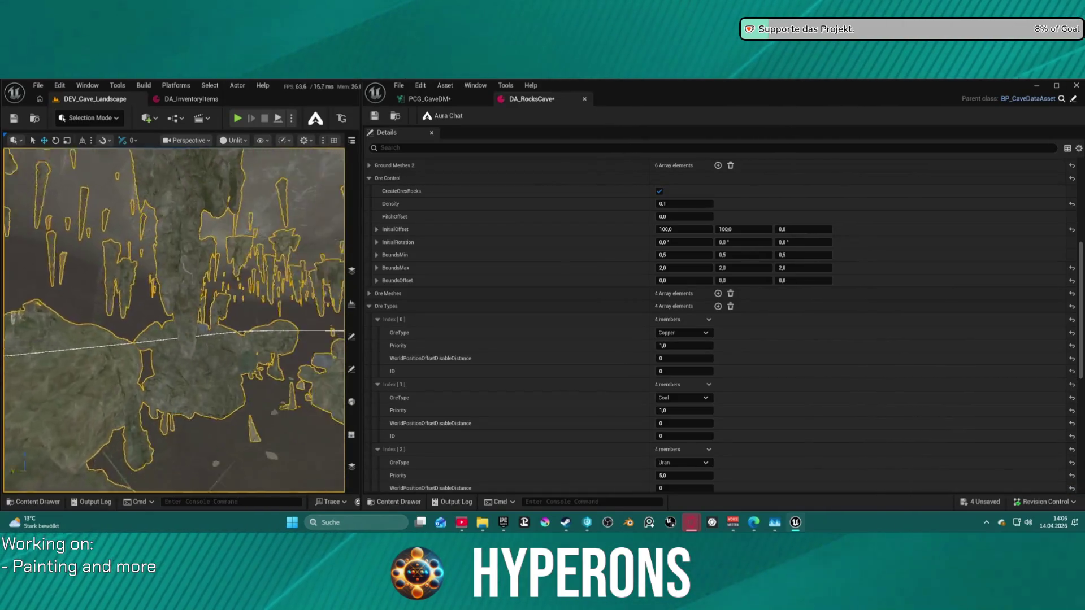
{"action": "scroll", "coordinate": [195, 352], "scroll_direction": "up", "scroll_amount": 10}
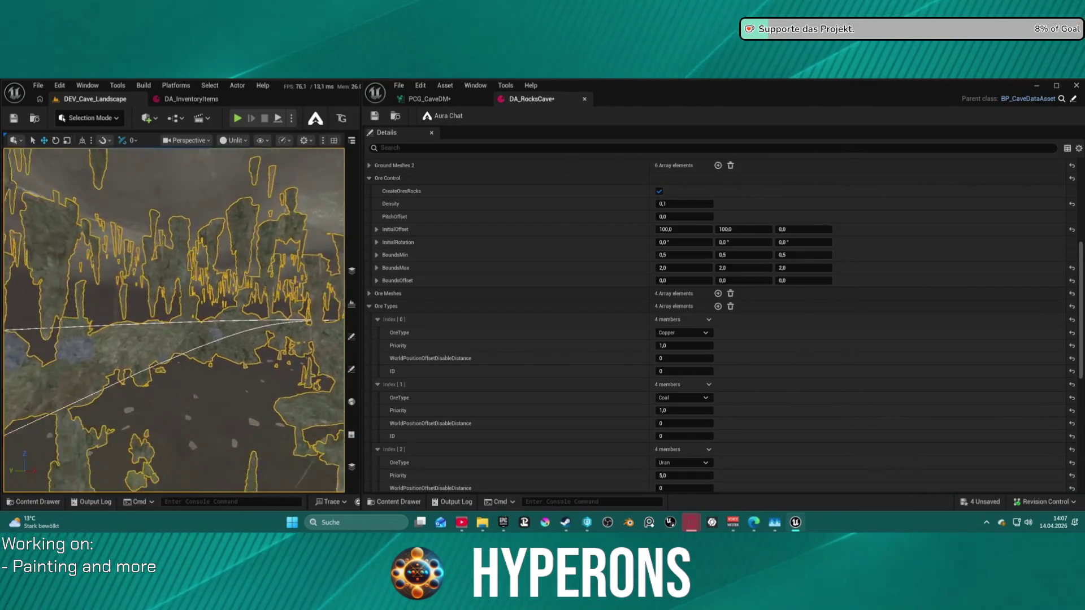
{"action": "scroll", "coordinate": [195, 353], "scroll_direction": "up", "scroll_amount": 10}
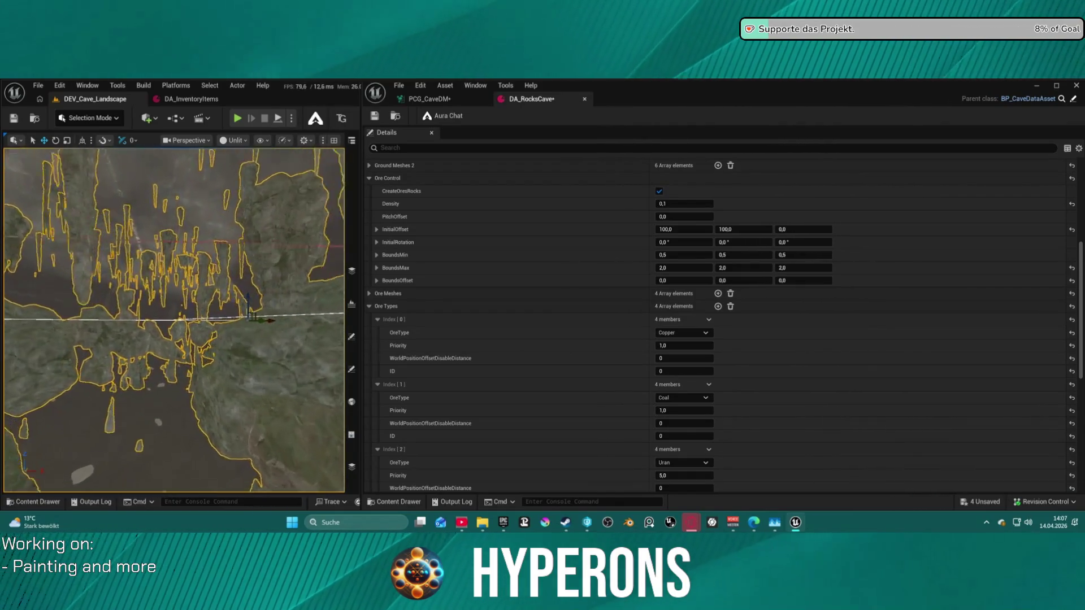
{"action": "scroll", "coordinate": [195, 352], "scroll_direction": "up", "scroll_amount": 10}
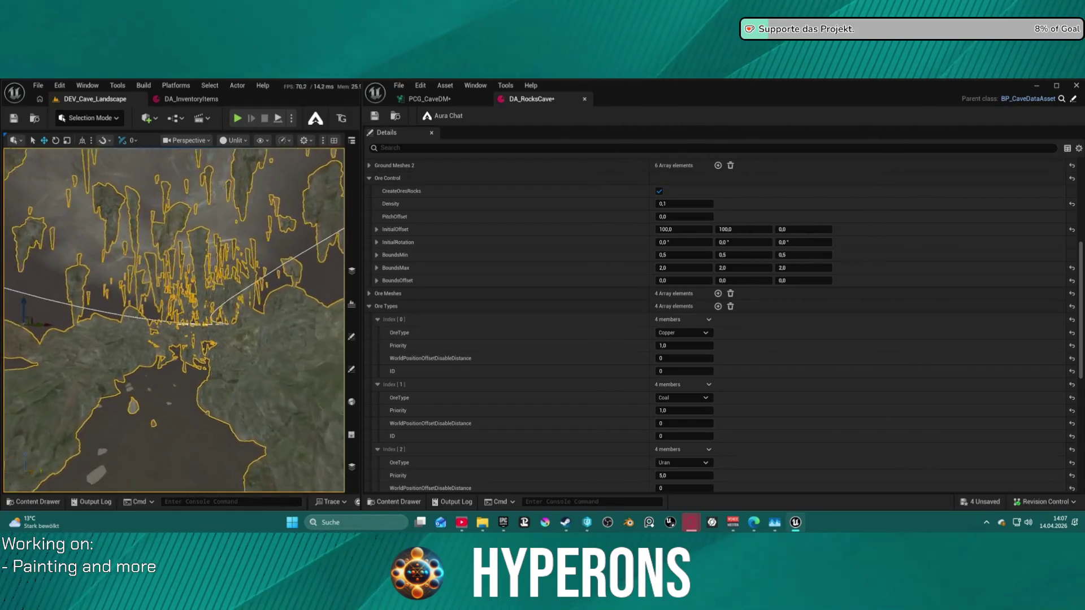
{"action": "scroll", "coordinate": [195, 352], "scroll_direction": "up", "scroll_amount": 8}
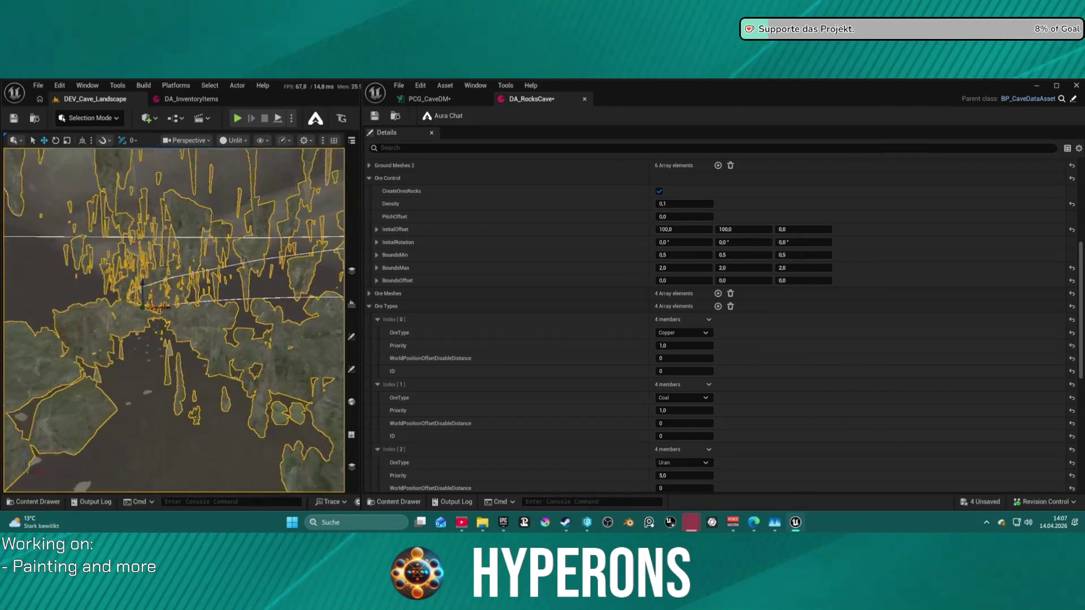
{"action": "scroll", "coordinate": [195, 352], "scroll_direction": "up", "scroll_amount": 10}
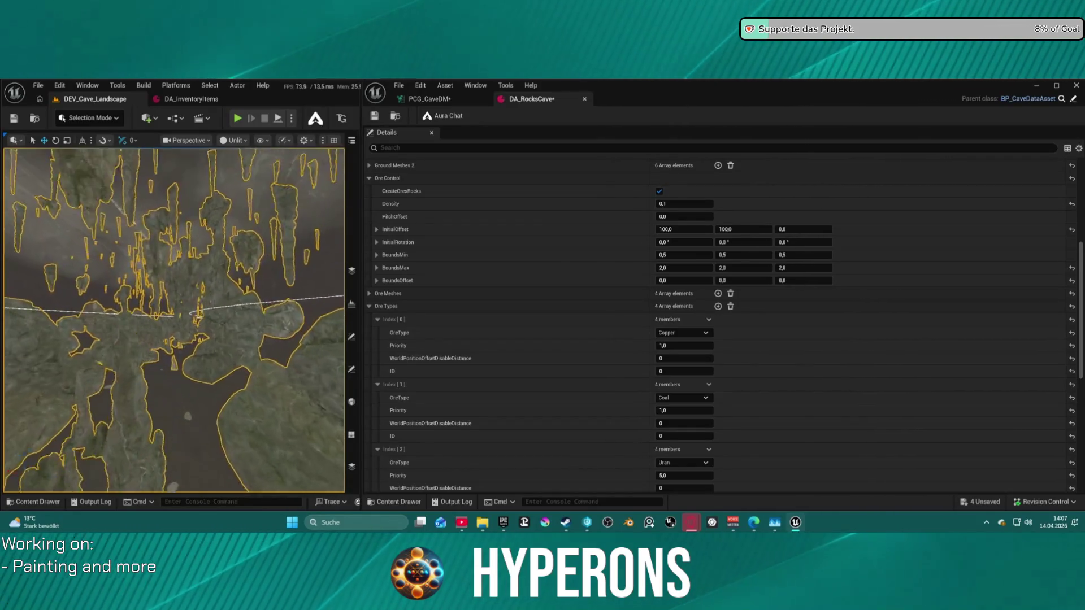
{"action": "scroll", "coordinate": [195, 352], "scroll_direction": "up", "scroll_amount": 8}
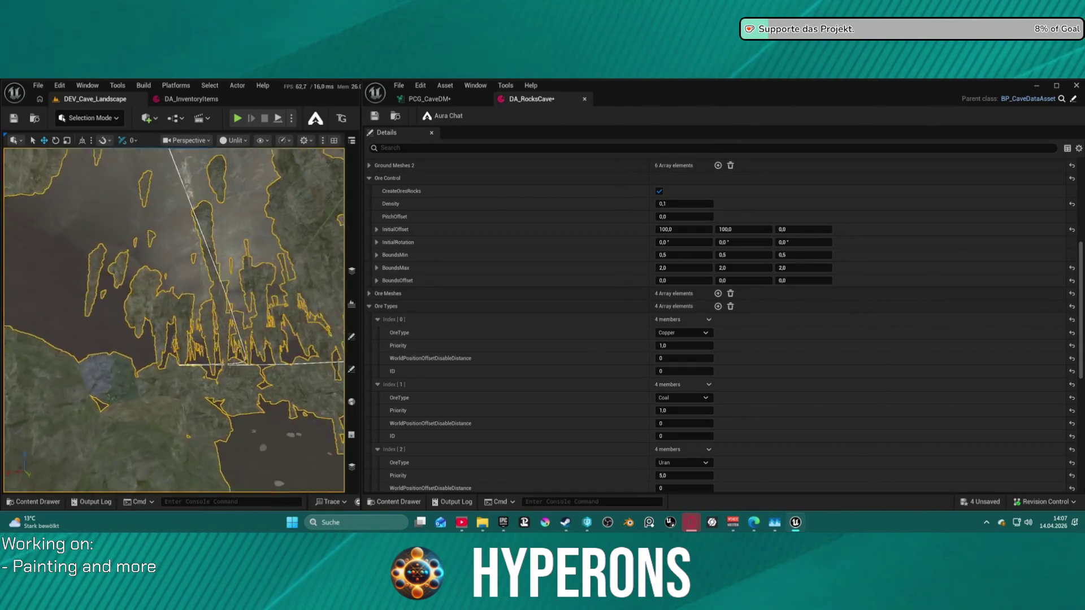
{"action": "scroll", "coordinate": [195, 352], "scroll_direction": "up", "scroll_amount": 10}
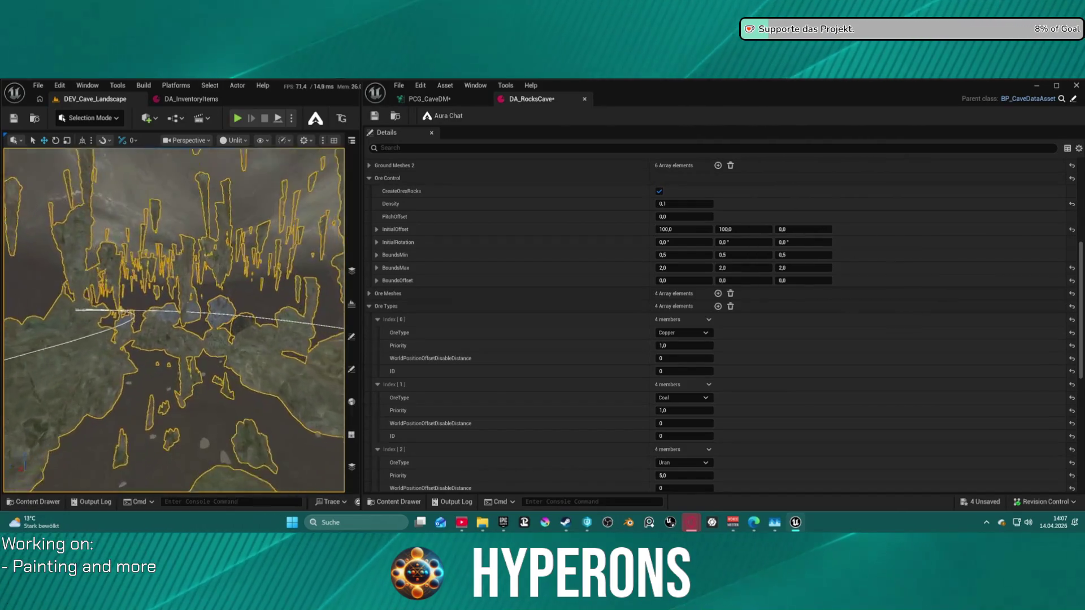
{"action": "scroll", "coordinate": [173, 320], "scroll_direction": "up", "scroll_amount": 5}
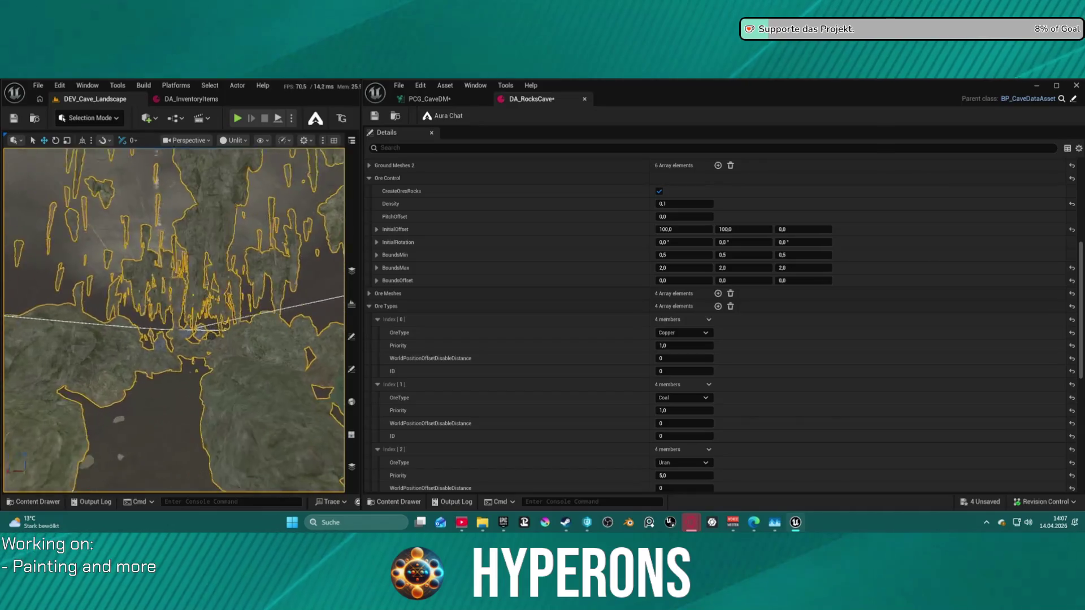
{"action": "scroll", "coordinate": [174, 320], "scroll_direction": "up", "scroll_amount": 8}
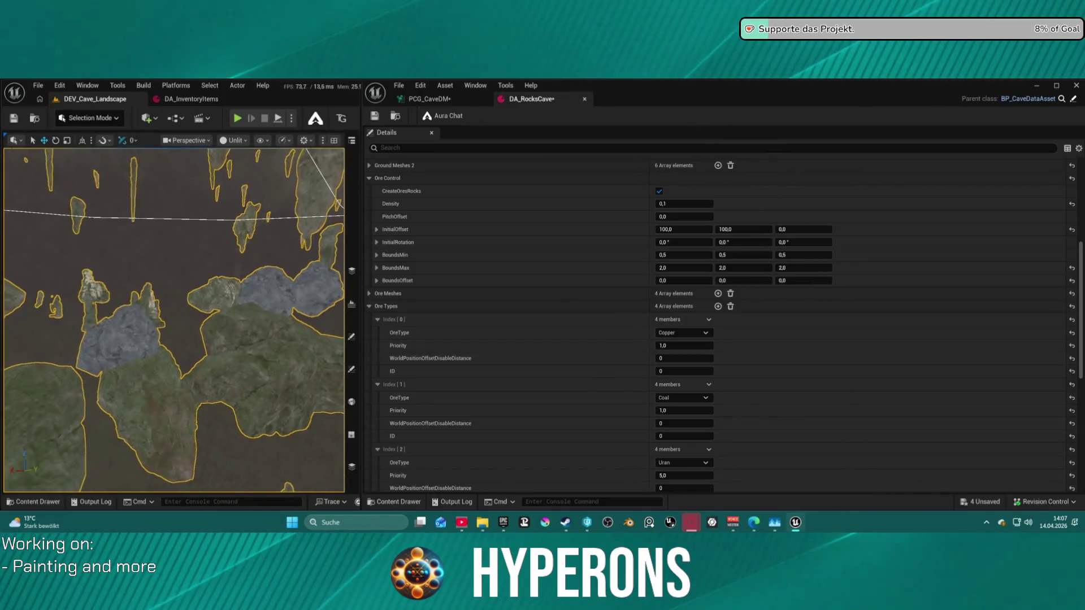
{"action": "left_click_drag", "start_coordinate": [173, 321], "coordinate": [255, 316]}
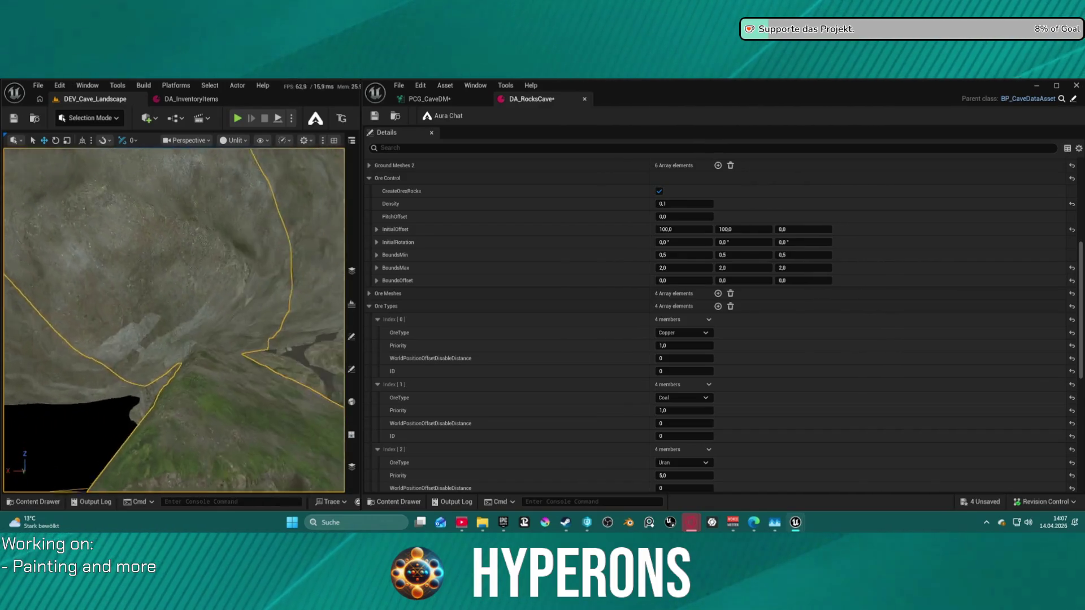
{"action": "scroll", "coordinate": [173, 320], "scroll_direction": "down", "scroll_amount": 10}
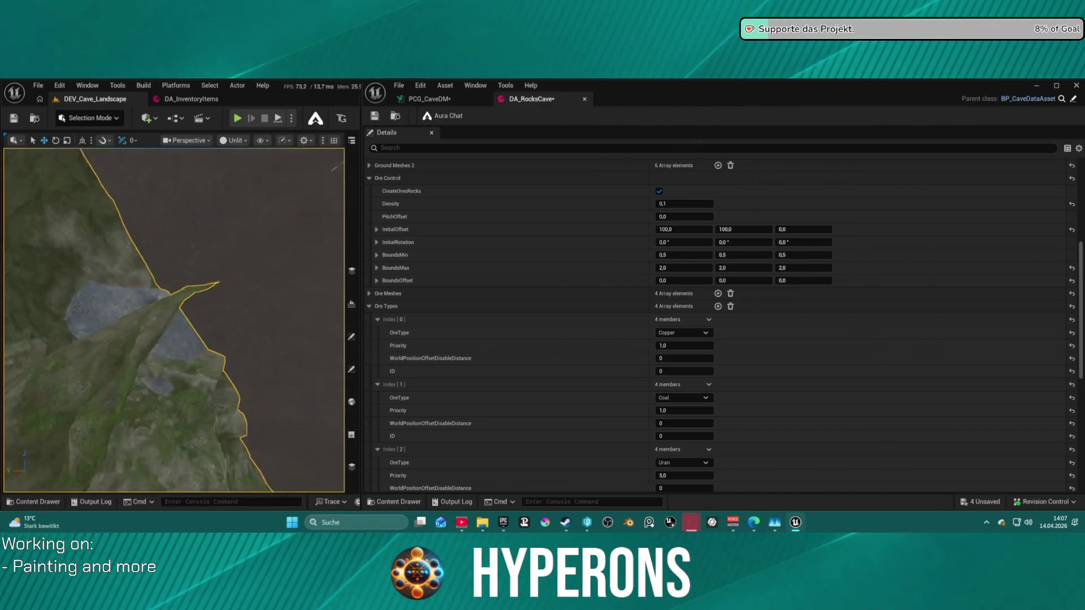
{"action": "scroll", "coordinate": [174, 320], "scroll_direction": "down", "scroll_amount": 5}
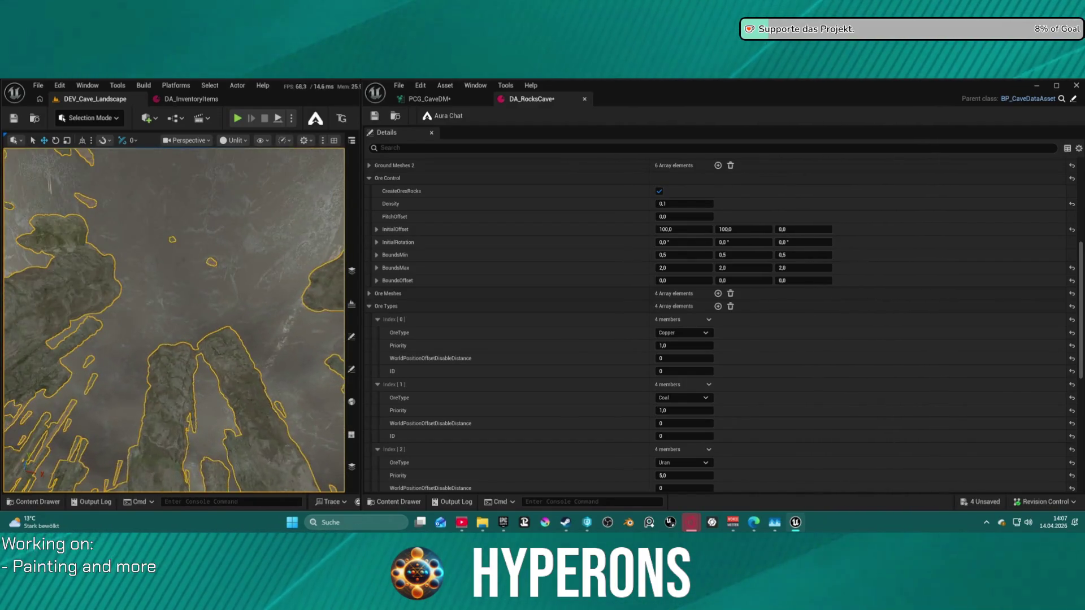
{"action": "key", "text": "f"}
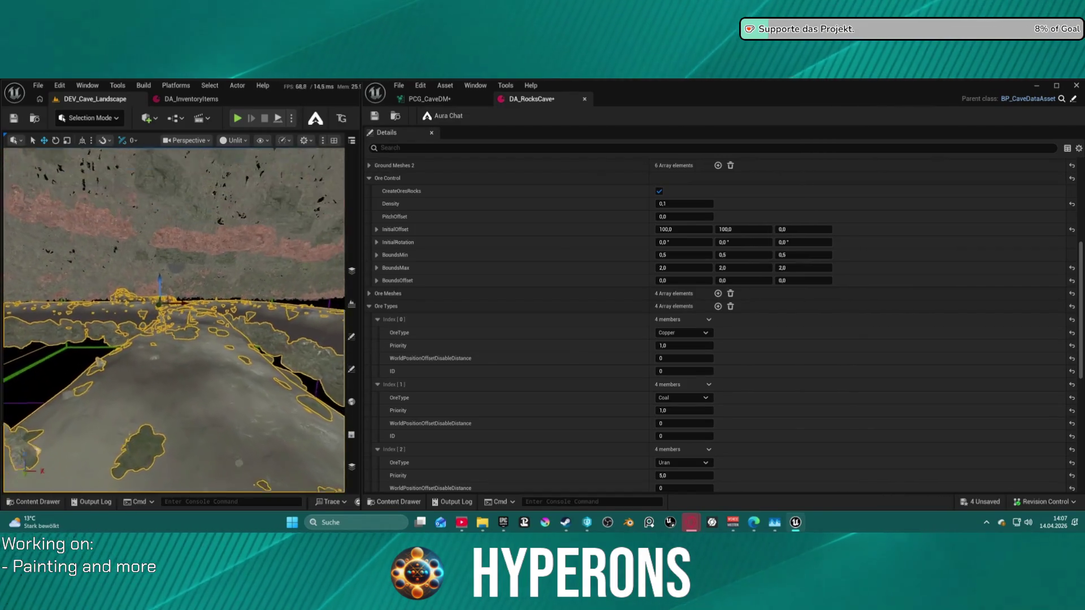
Frame the selected actor, orbit around the cave arches, and reveal the 221-actor Outliner
{"action": "key", "text": "f"}
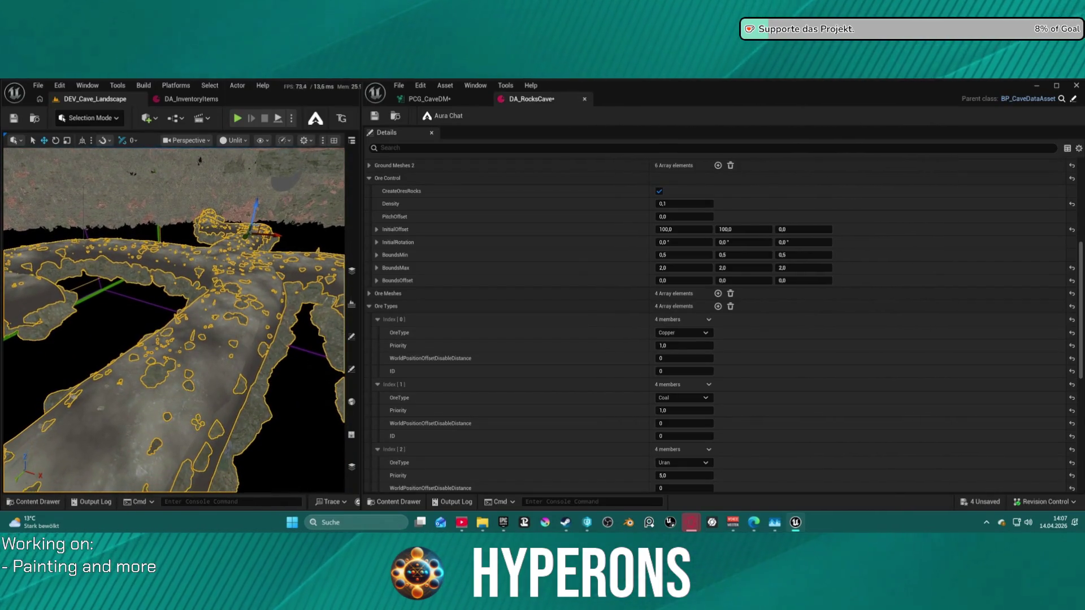
{"action": "left_click_drag", "start_coordinate": [339, 192], "coordinate": [348, 192]}
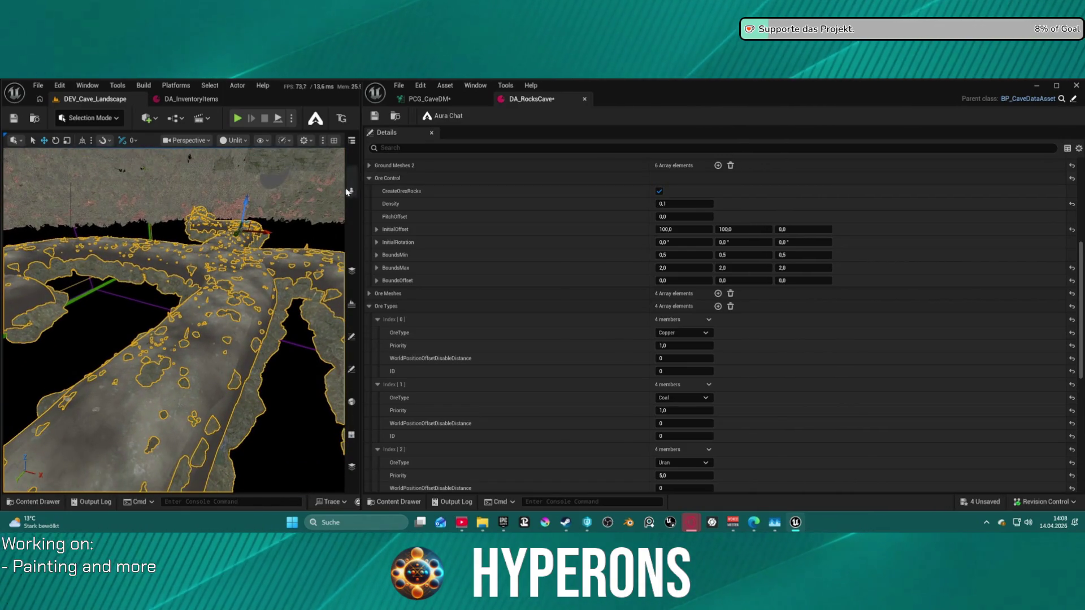
{"action": "mouse_move", "coordinate": [350, 153]}
{"action": "left_mouse_down"}
{"action": "mouse_move", "coordinate": [296, 226]}
{"action": "mouse_move", "coordinate": [217, 243]}
{"action": "left_mouse_up"}
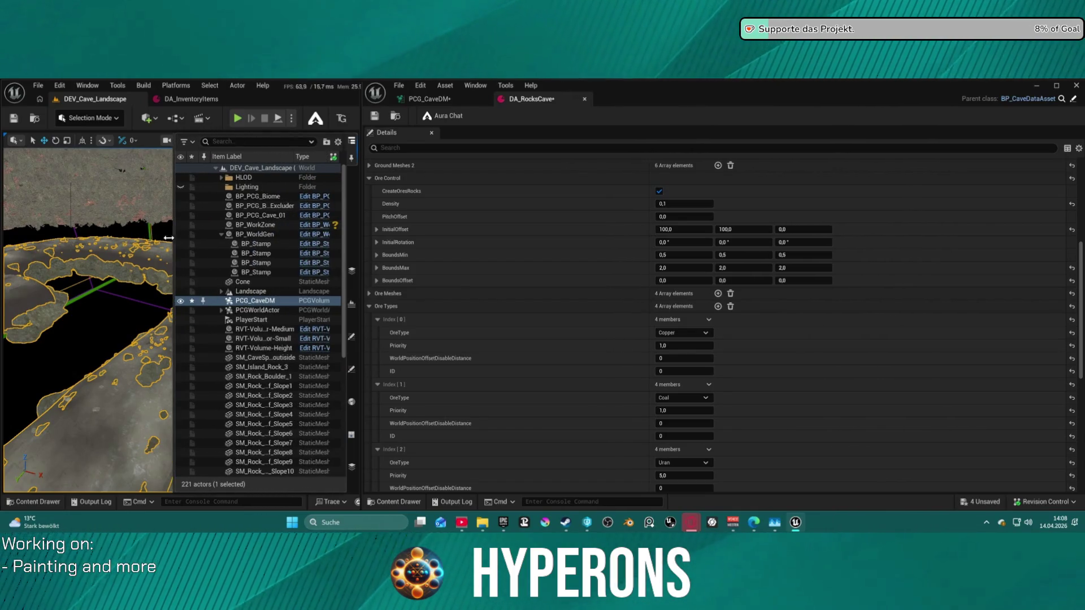
Select and focus the PlayerStart, then move it down and to the left
{"action": "double_click", "coordinate": [291, 322]}
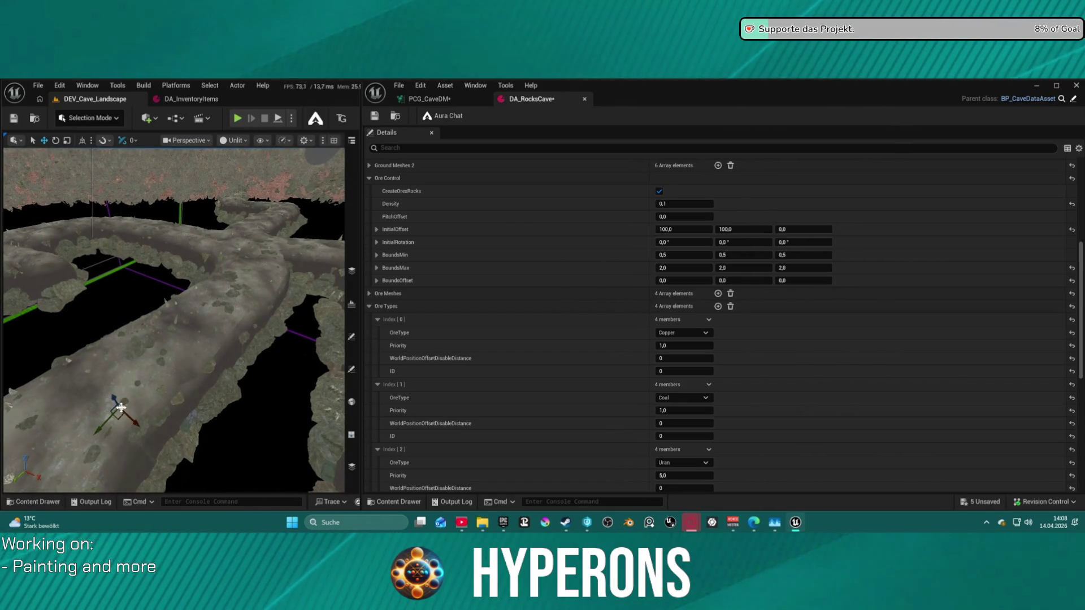
{"action": "key", "text": "f"}
{"action": "left_click_drag", "start_coordinate": [203, 318], "coordinate": [189, 342]}
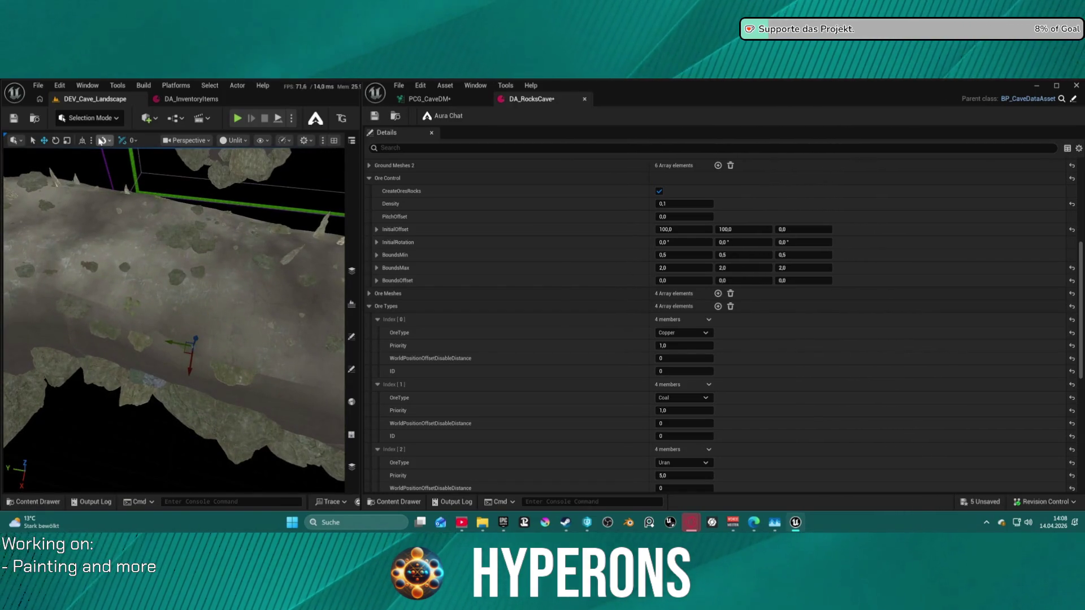
Turn on location snapping and surface snapping in the viewport
{"action": "left_click", "coordinate": [103, 141]}
{"action": "left_click", "coordinate": [107, 179]}
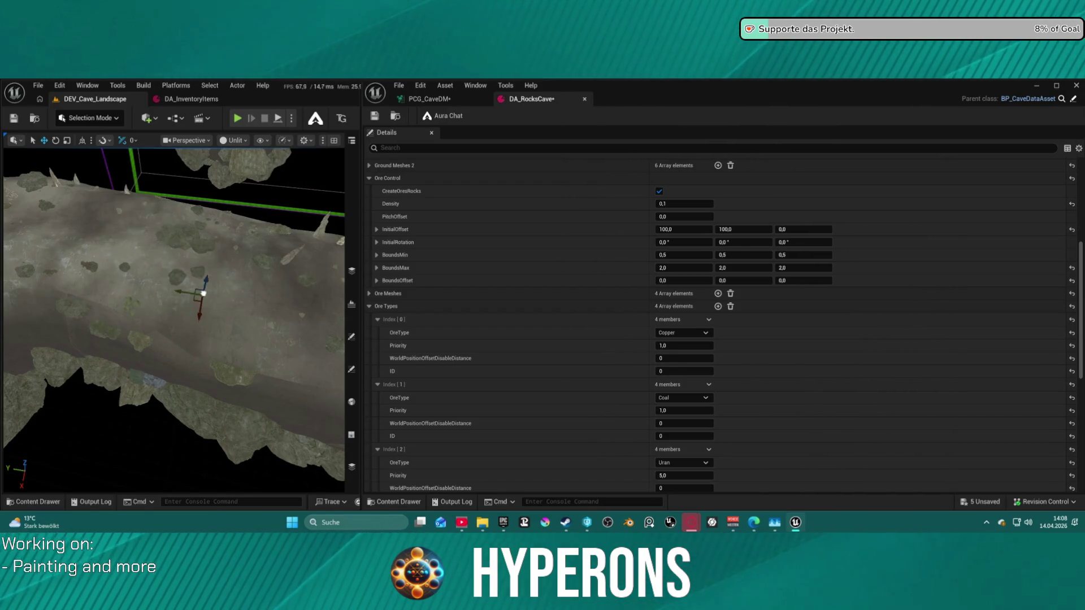
{"action": "mouse_move", "coordinate": [199, 288]}
{"action": "left_mouse_down"}
{"action": "mouse_move", "coordinate": [197, 333]}
{"action": "mouse_move", "coordinate": [181, 312]}
{"action": "left_mouse_up"}
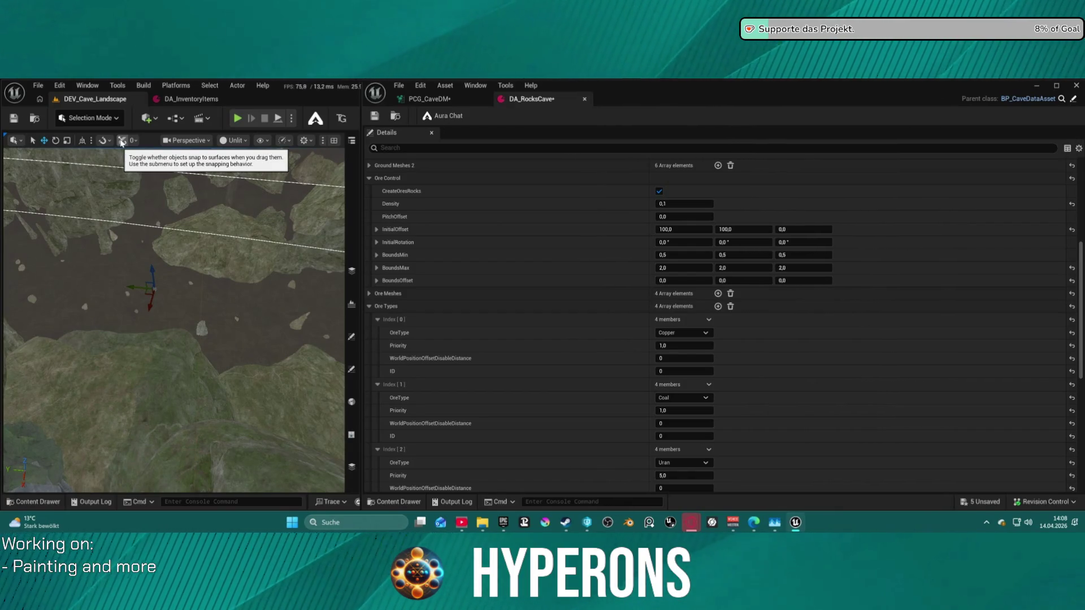
{"action": "left_click", "coordinate": [122, 141]}
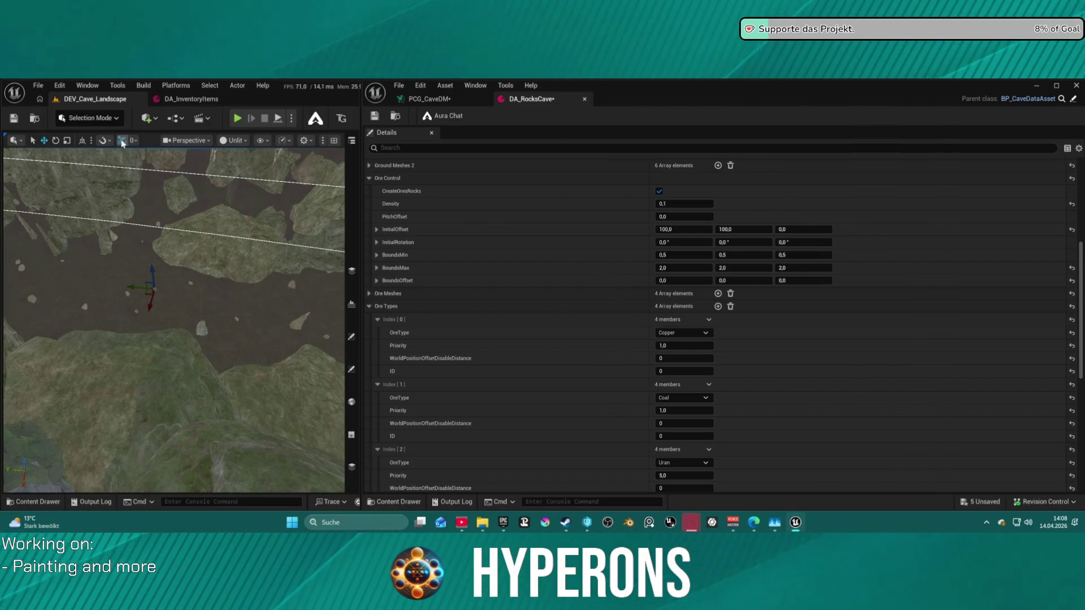
Enable actor snapping and scale snapping from the viewport snapping options
{"action": "left_click", "coordinate": [111, 142]}
{"action": "mouse_move", "coordinate": [157, 168]}
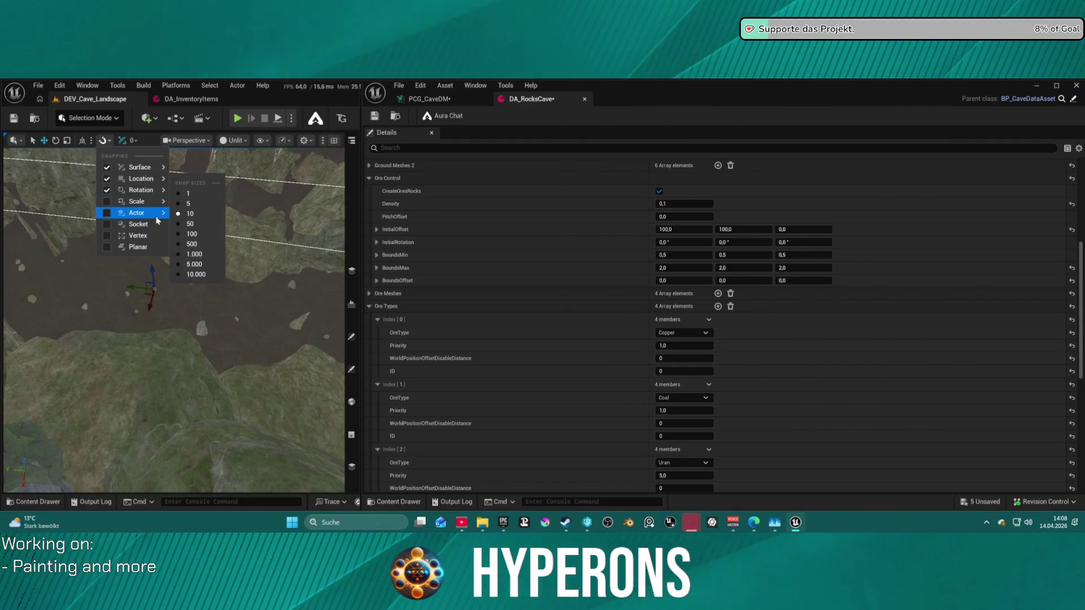
{"action": "mouse_move", "coordinate": [157, 220]}
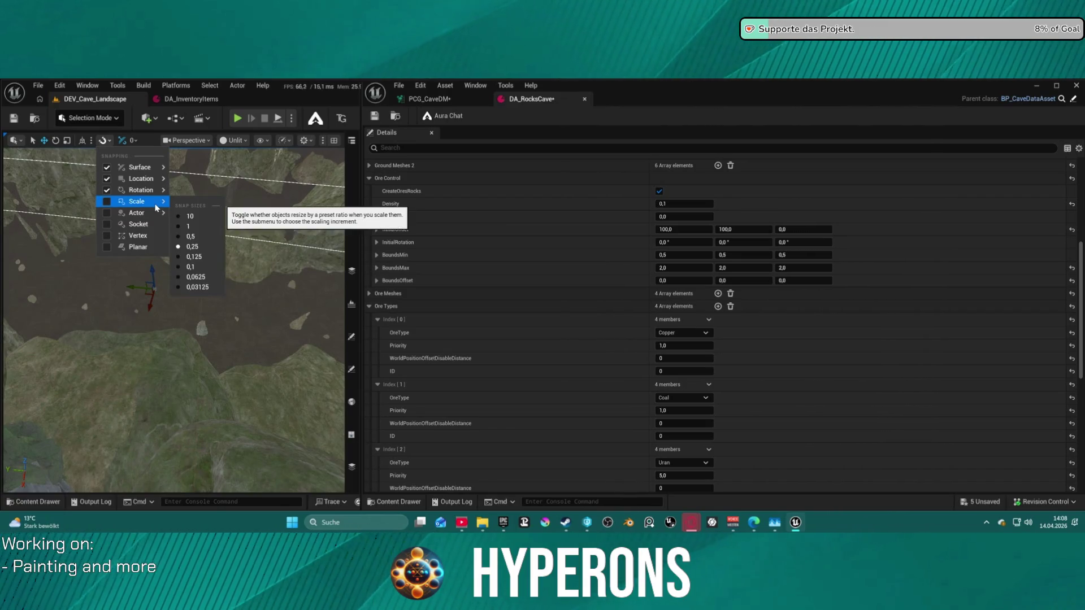
{"action": "left_click", "coordinate": [107, 214]}
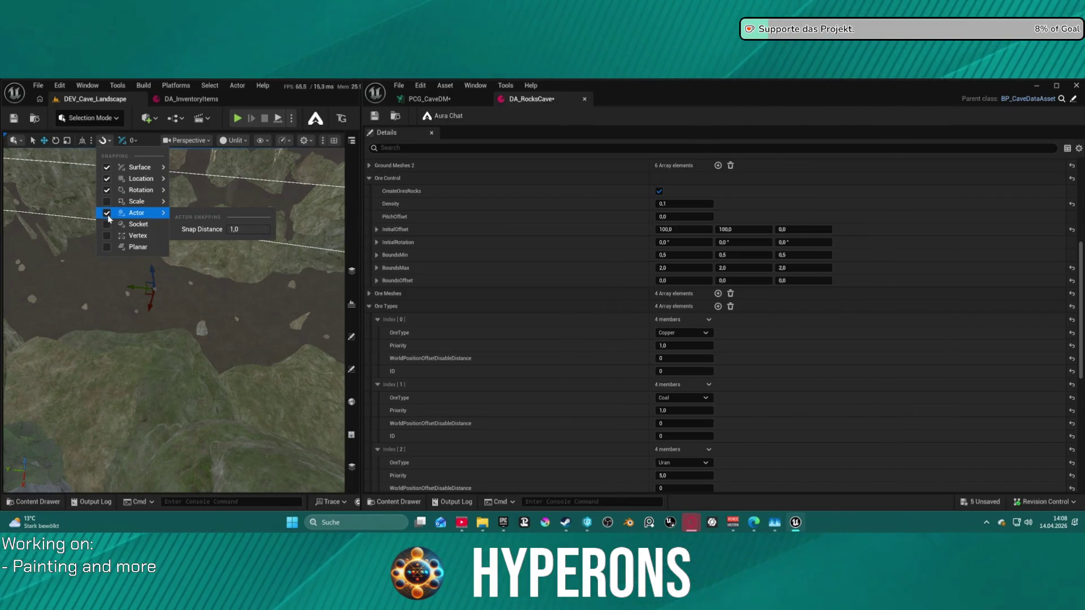
{"action": "left_click", "coordinate": [161, 287]}
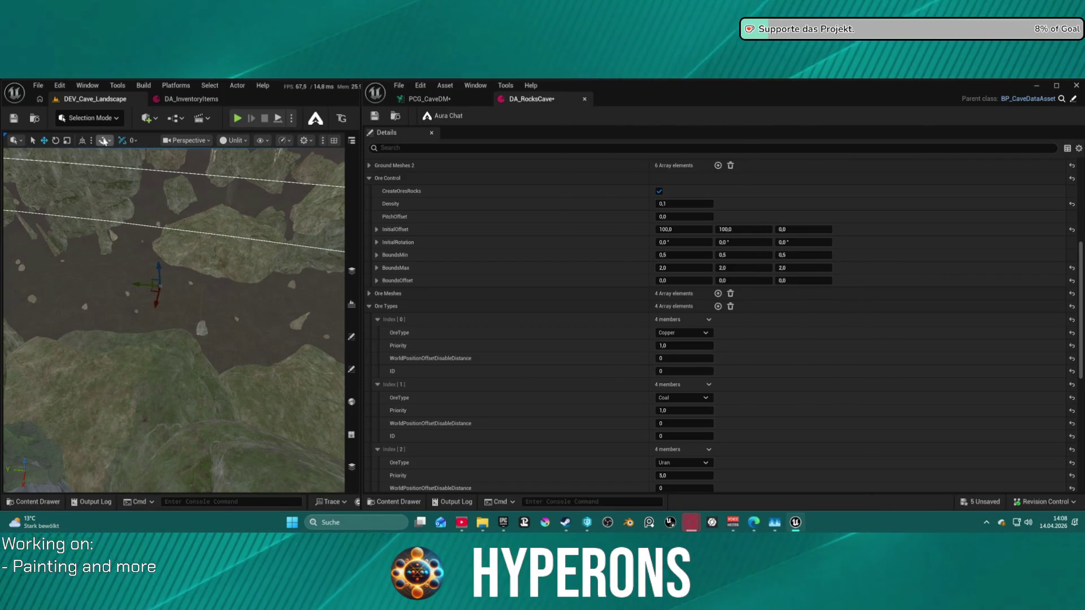
{"action": "left_click", "coordinate": [106, 141]}
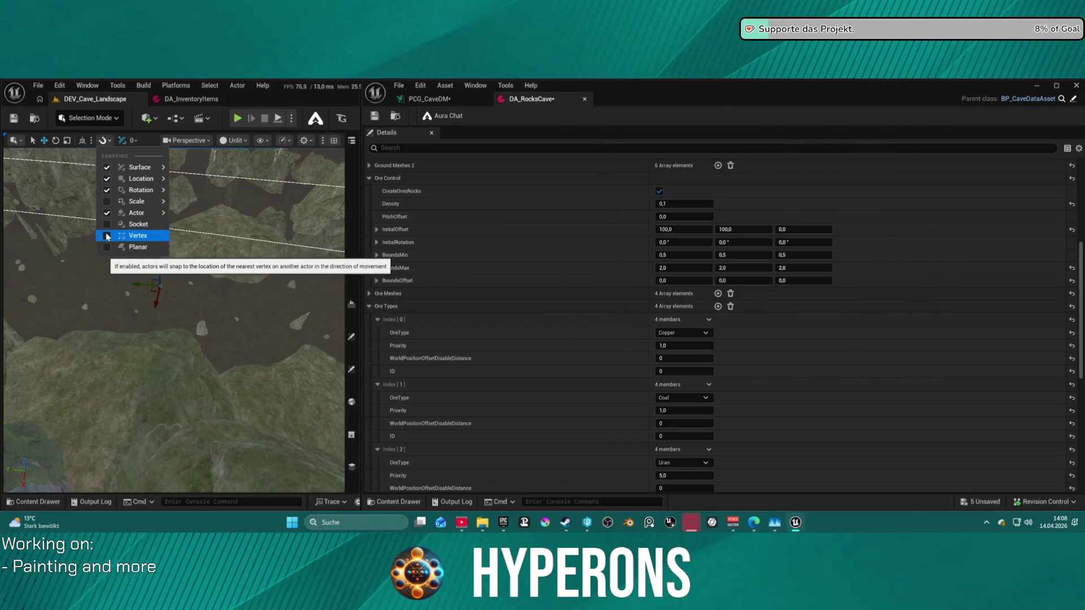
{"action": "left_click", "coordinate": [107, 201]}
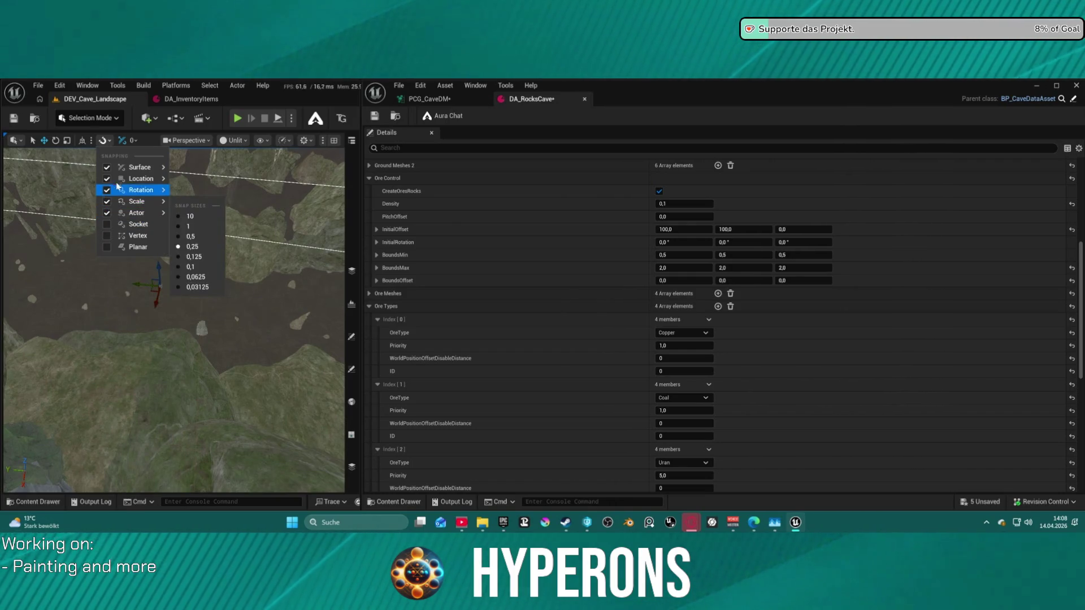
{"action": "left_click", "coordinate": [121, 141]}
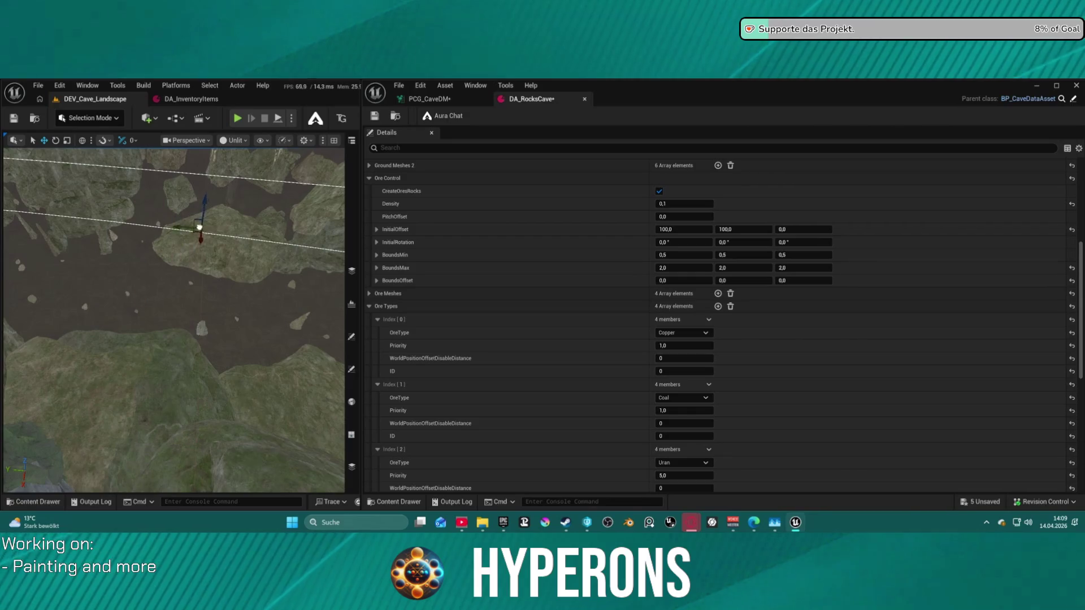
Move the PlayerStart down onto the open cave floor
{"action": "left_click_drag", "start_coordinate": [199, 228], "coordinate": [145, 305]}
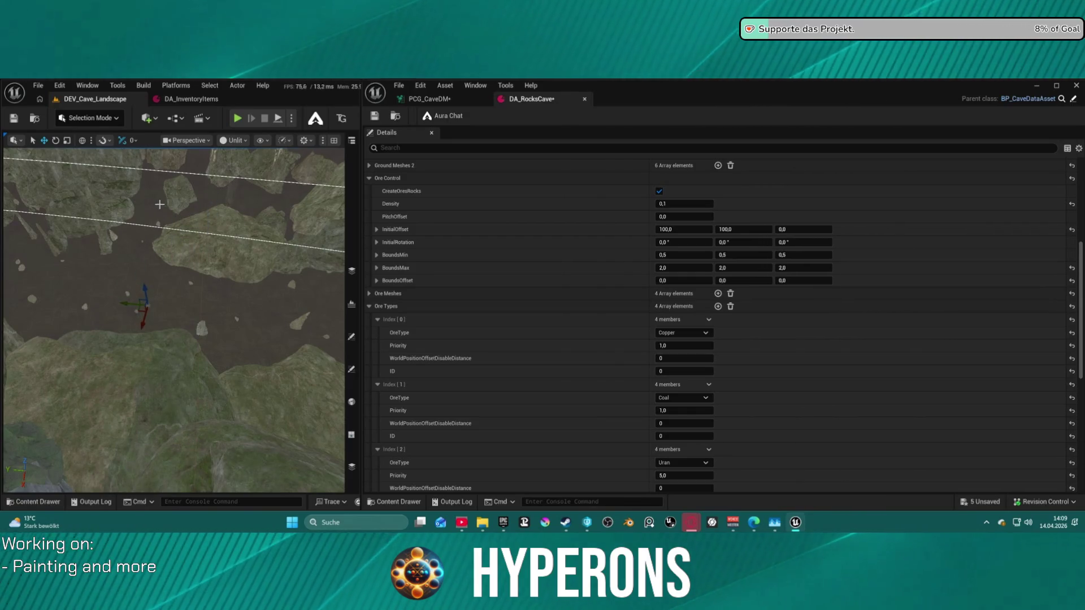
{"action": "left_click_drag", "start_coordinate": [242, 174], "coordinate": [242, 174]}
{"action": "left_click_drag", "start_coordinate": [230, 266], "coordinate": [231, 265]}
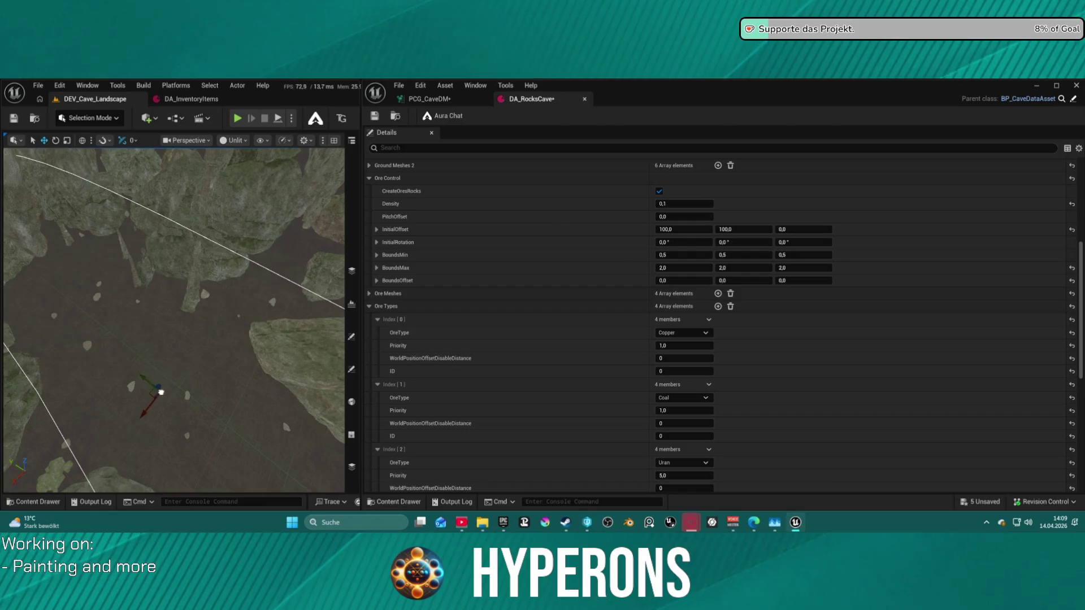
Turn off surface snapping and widen the level viewport
{"action": "left_click", "coordinate": [135, 142]}
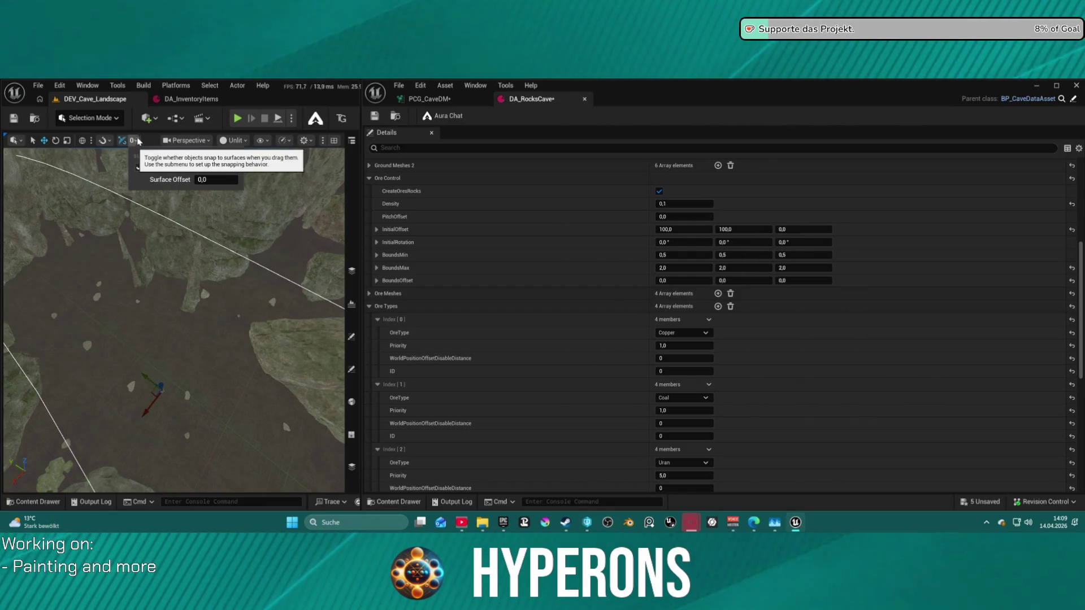
{"action": "left_click", "coordinate": [127, 142]}
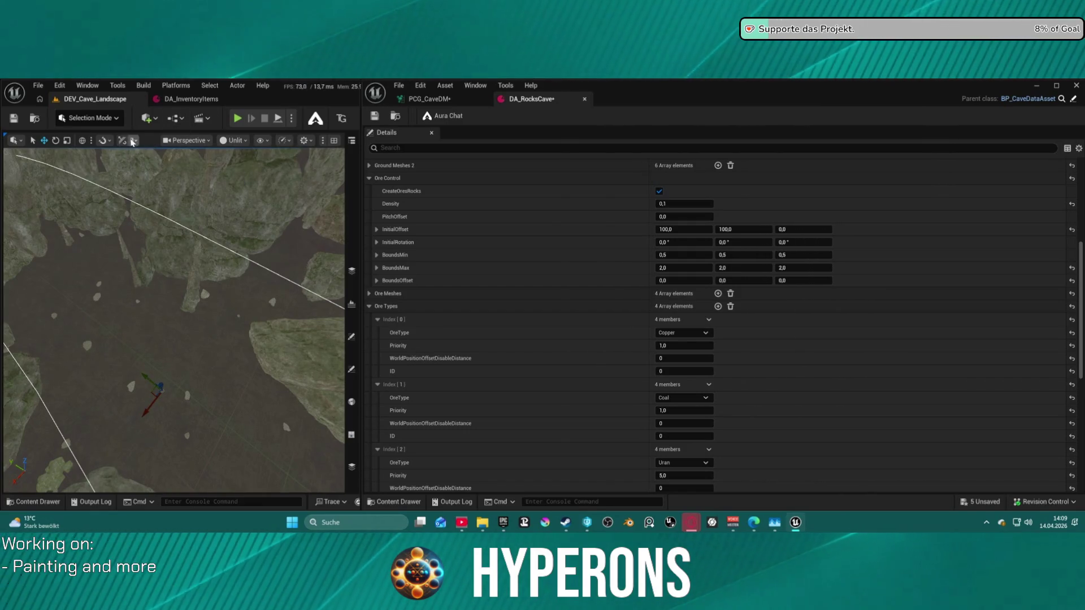
{"action": "mouse_move", "coordinate": [358, 95]}
{"action": "left_mouse_down"}
{"action": "mouse_move", "coordinate": [610, 95]}
{"action": "mouse_move", "coordinate": [575, 95]}
{"action": "left_mouse_up"}
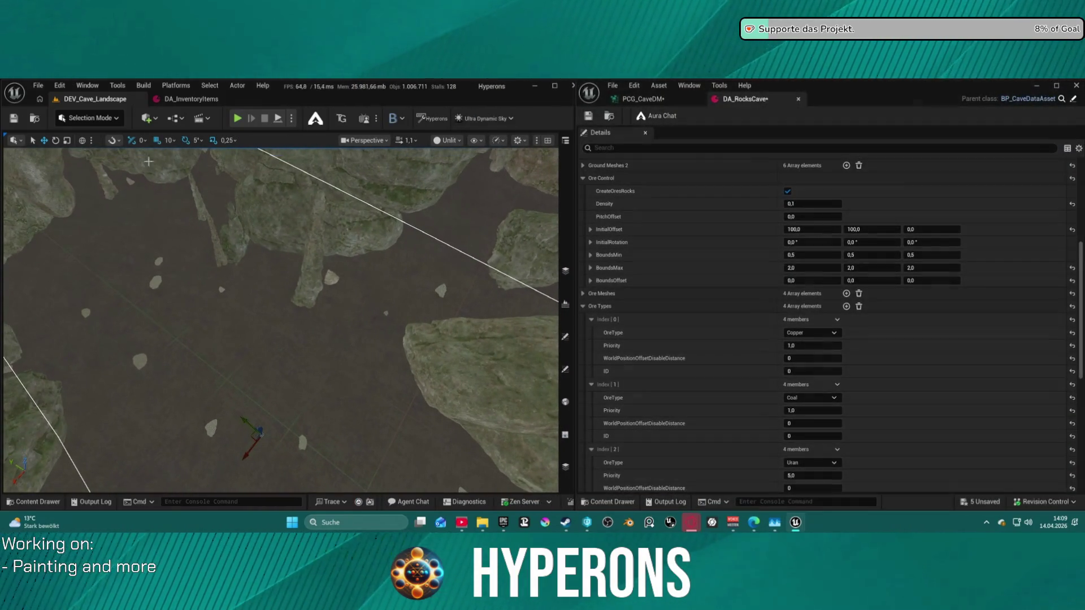
Review the grid snap size and surface snapping options
{"action": "left_click", "coordinate": [174, 141]}
{"action": "left_click", "coordinate": [113, 141]}
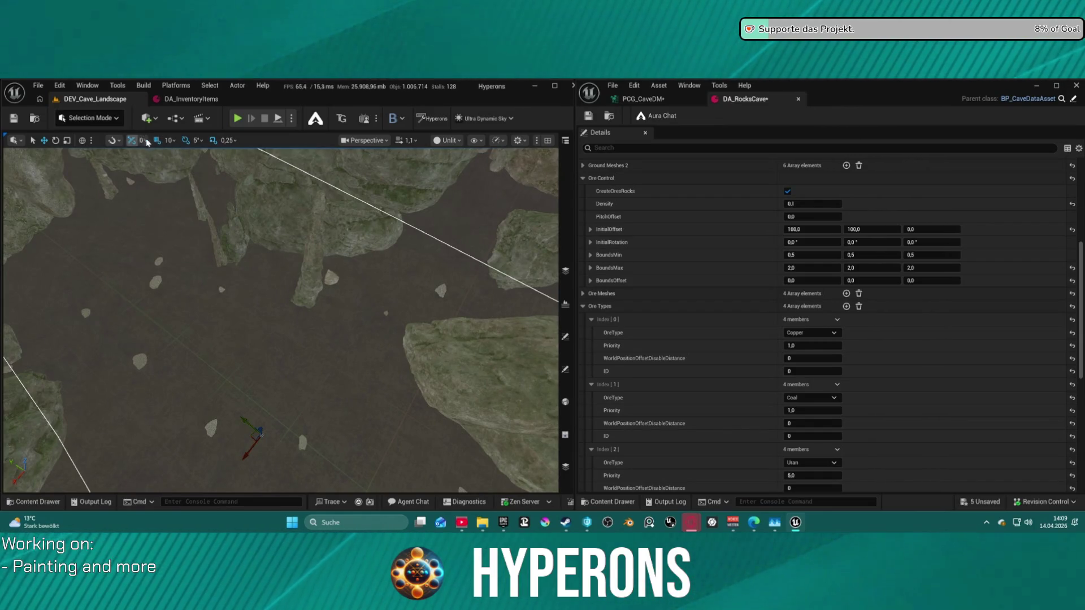
{"action": "left_click", "coordinate": [113, 141]}
{"action": "mouse_move", "coordinate": [117, 168]}
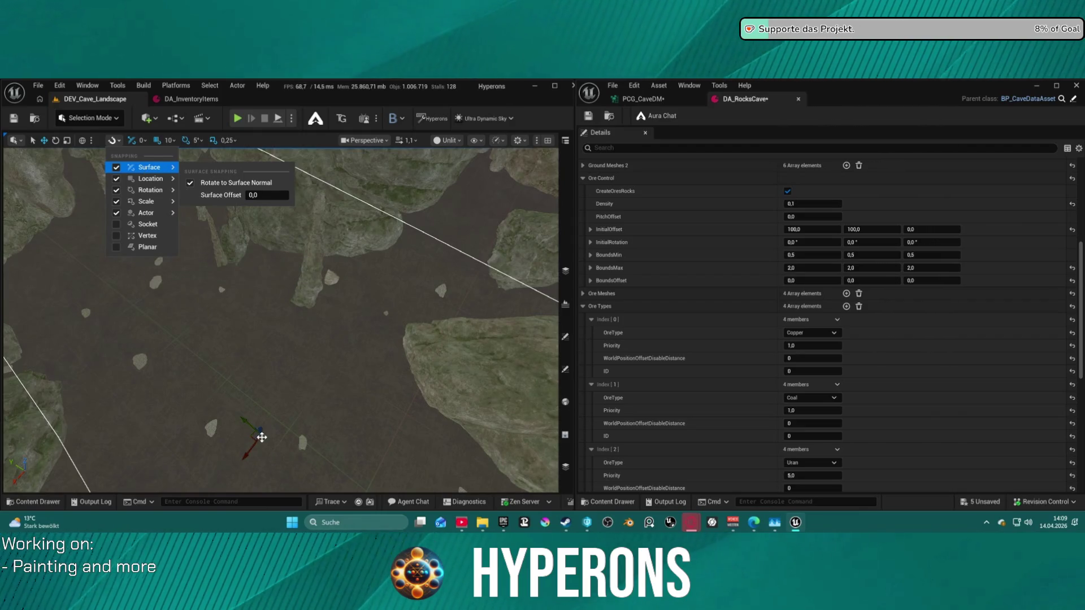
Reposition the actor among the cave rocks, then start a Play-In-Editor session
{"action": "left_click_drag", "start_coordinate": [262, 437], "coordinate": [275, 422]}
{"action": "left_click_drag", "start_coordinate": [261, 373], "coordinate": [261, 374]}
{"action": "left_click_drag", "start_coordinate": [310, 451], "coordinate": [310, 451]}
{"action": "left_click_drag", "start_coordinate": [317, 394], "coordinate": [321, 441]}
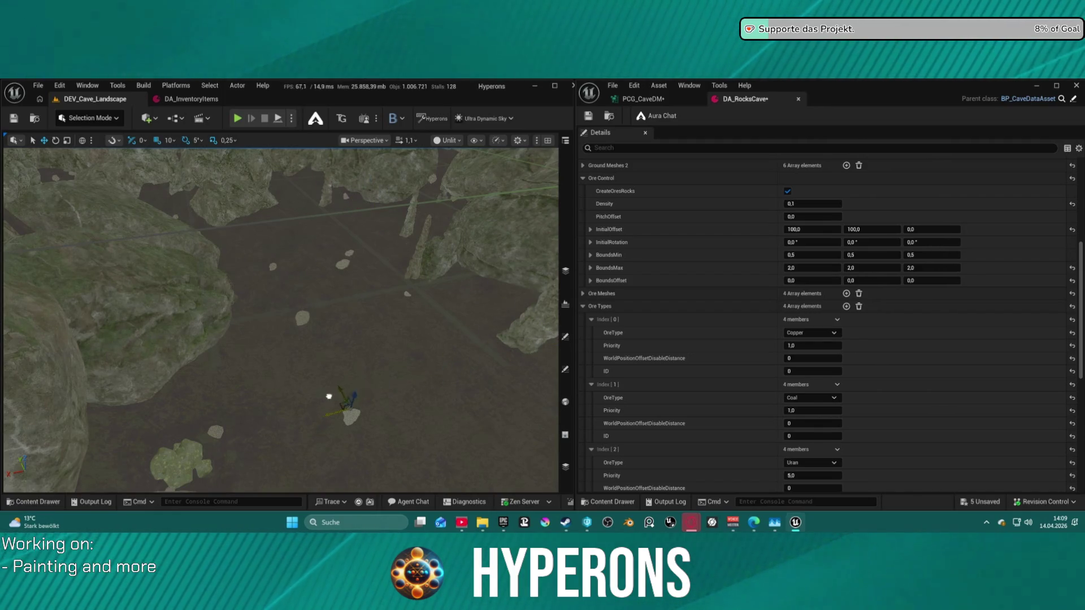
{"action": "mouse_move", "coordinate": [323, 413]}
{"action": "left_mouse_down"}
{"action": "mouse_move", "coordinate": [339, 213]}
{"action": "mouse_move", "coordinate": [345, 221]}
{"action": "left_mouse_up"}
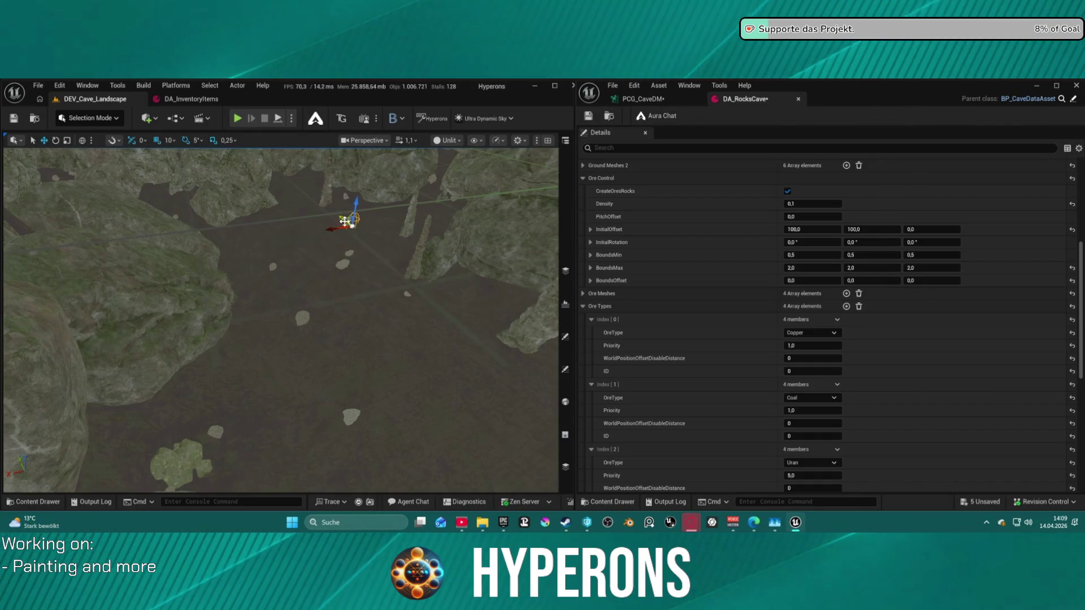
{"action": "left_click_drag", "start_coordinate": [439, 318], "coordinate": [380, 340]}
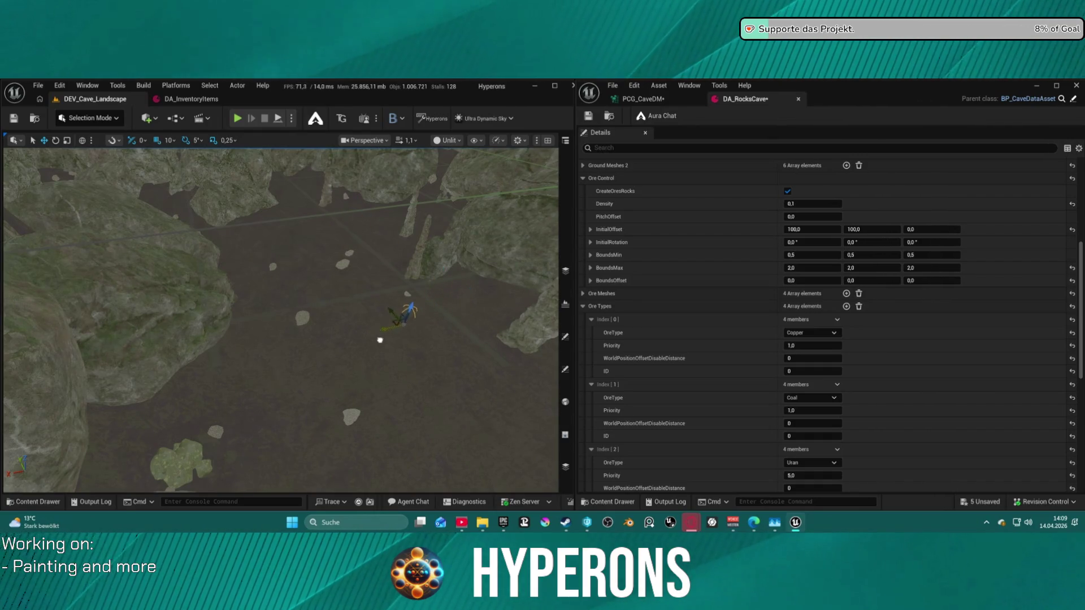
{"action": "mouse_move", "coordinate": [393, 277]}
{"action": "left_mouse_down"}
{"action": "mouse_move", "coordinate": [390, 248]}
{"action": "mouse_move", "coordinate": [392, 293]}
{"action": "mouse_move", "coordinate": [407, 274]}
{"action": "mouse_move", "coordinate": [398, 293]}
{"action": "left_mouse_up"}
{"action": "mouse_move", "coordinate": [463, 411]}
{"action": "left_mouse_down"}
{"action": "mouse_move", "coordinate": [34, 390]}
{"action": "mouse_move", "coordinate": [189, 312]}
{"action": "mouse_move", "coordinate": [130, 357]}
{"action": "left_mouse_up"}
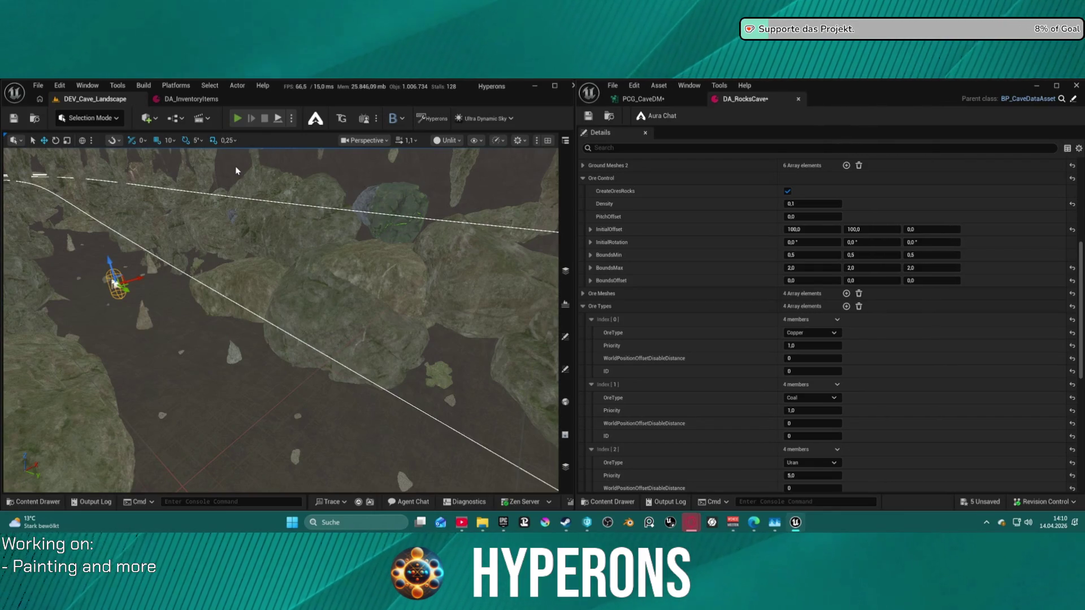
{"action": "key", "text": "alt+p"}
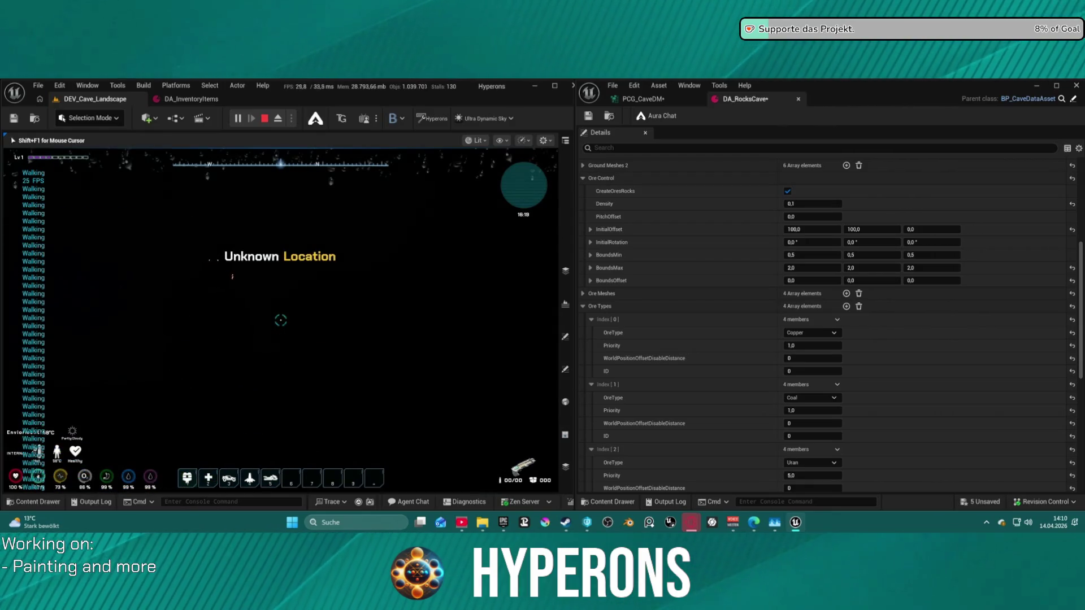
Open the in-game inventory, equip the Harvester, and load an E-Cell
{"action": "key", "text": "i"}
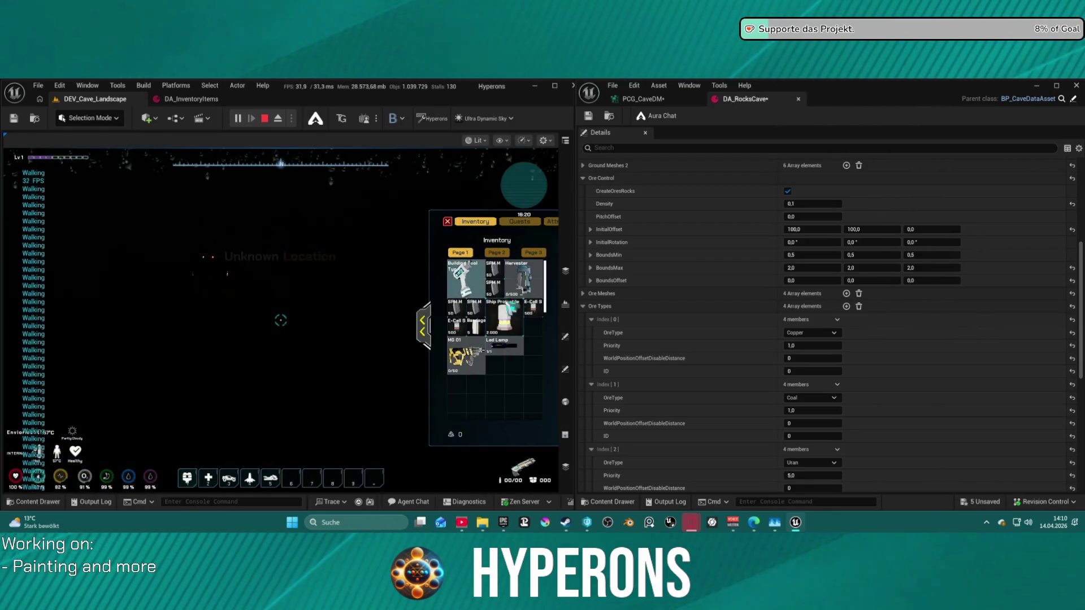
{"action": "left_click", "coordinate": [521, 354]}
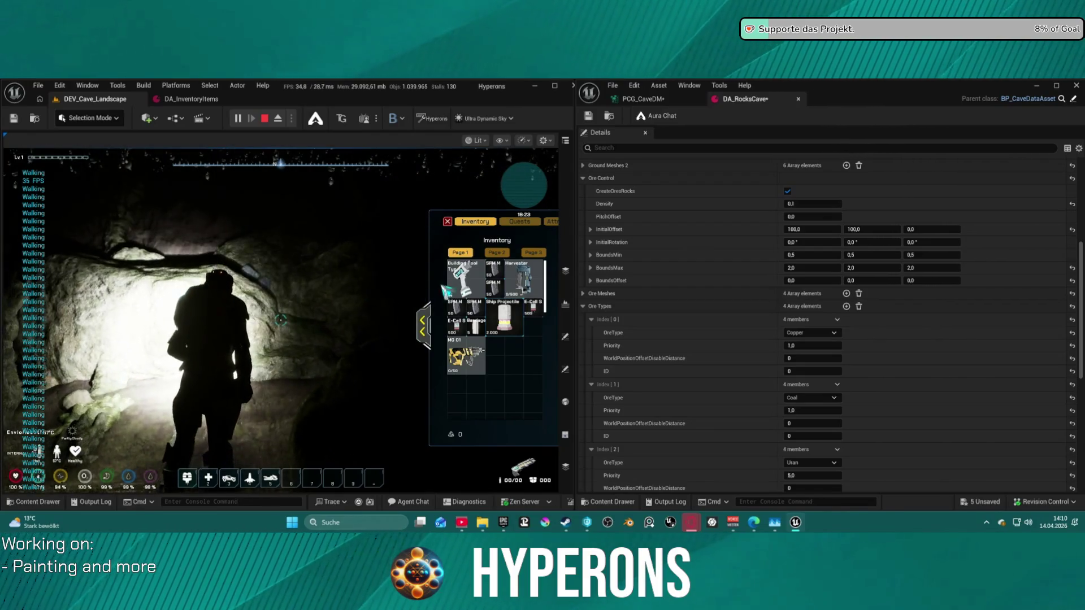
{"action": "left_click", "coordinate": [525, 280]}
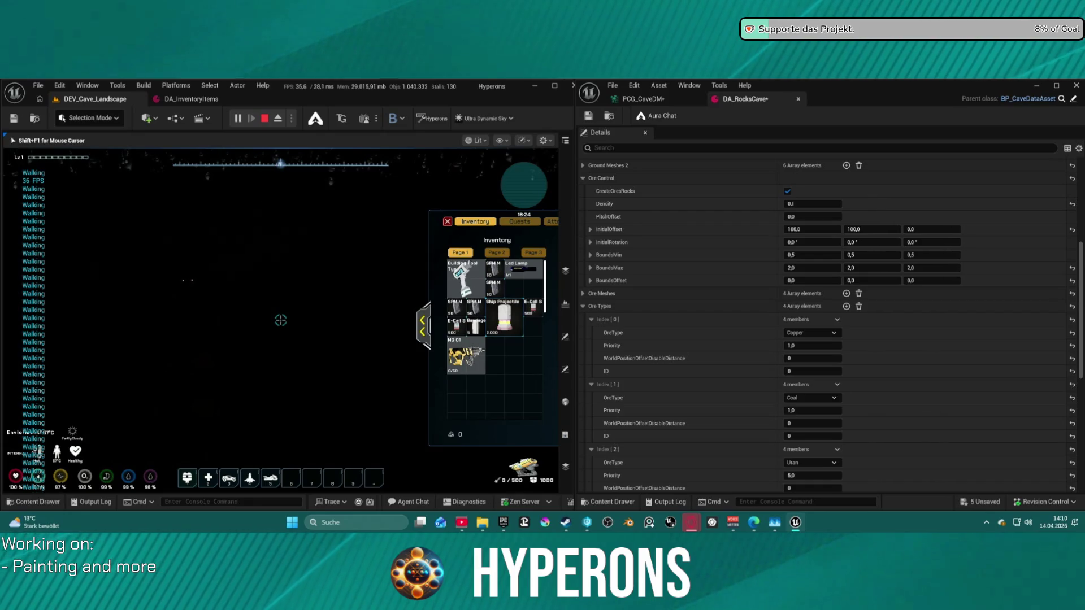
{"action": "key", "text": "r"}
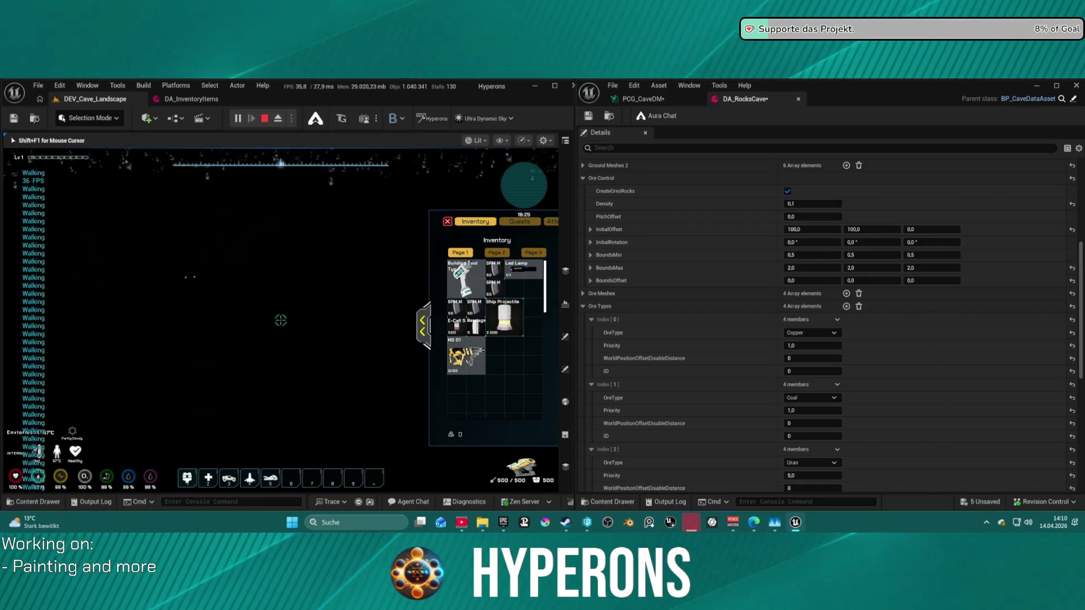
Mine rocks with the Harvester beam until energy drops to 354/500
{"action": "left_click", "coordinate": [281, 320]}
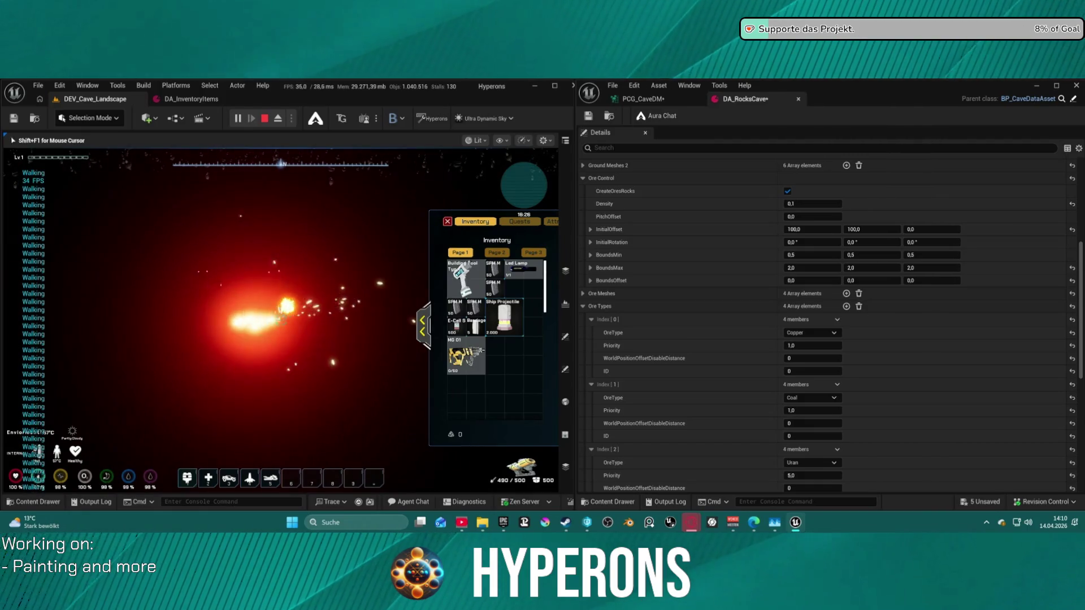
{"action": "left_click_drag", "start_coordinate": [281, 321], "coordinate": [281, 321]}
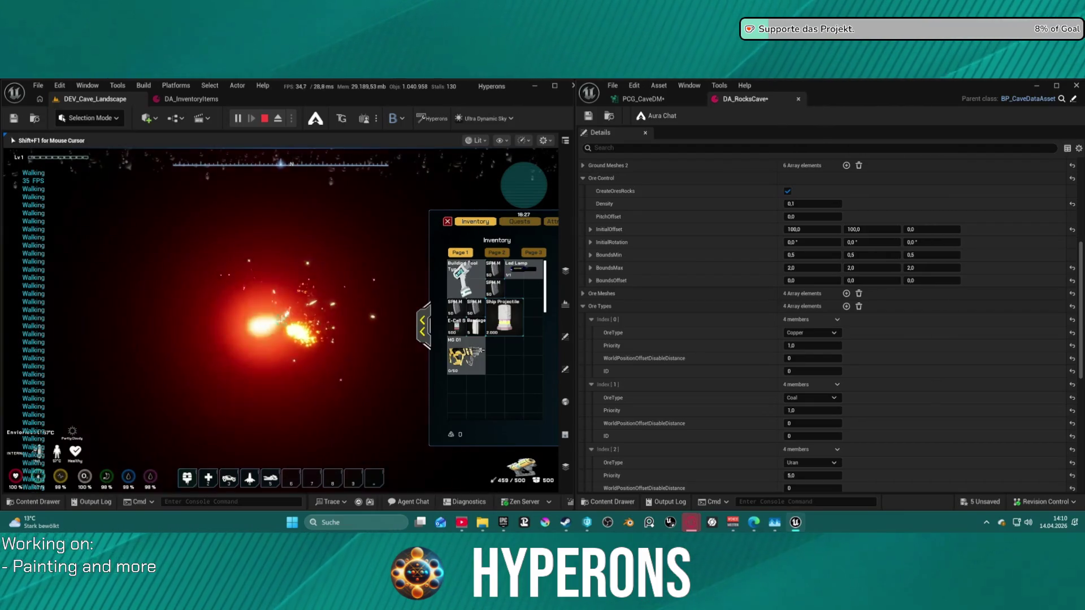
{"action": "left_click_drag", "start_coordinate": [281, 319], "coordinate": [281, 320]}
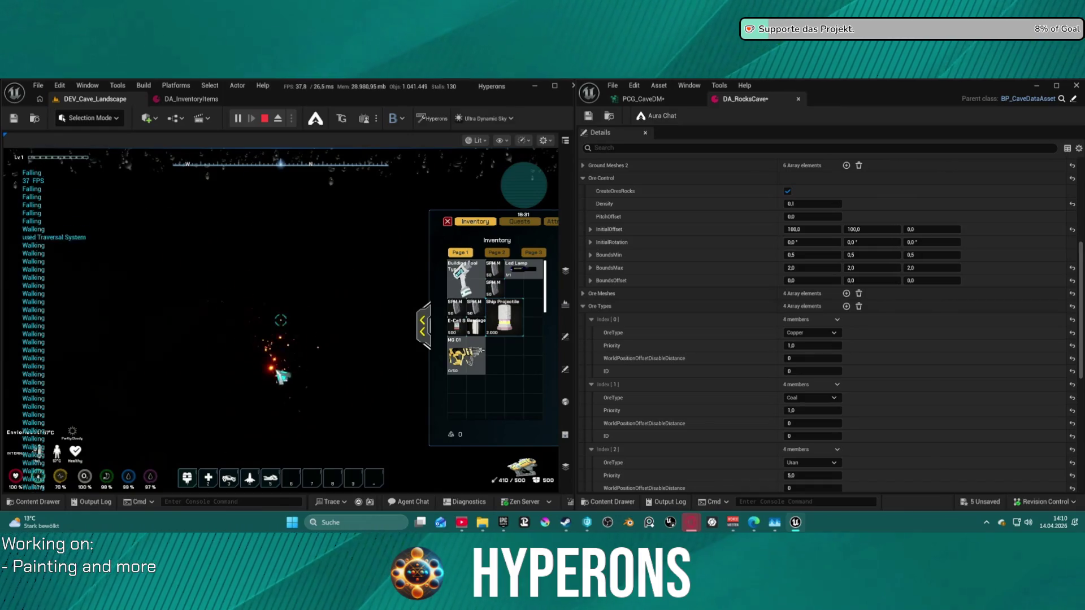
{"action": "left_click", "coordinate": [281, 321]}
{"action": "left_click_drag", "start_coordinate": [281, 320], "coordinate": [280, 320]}
{"action": "key", "text": "shift+F1"}
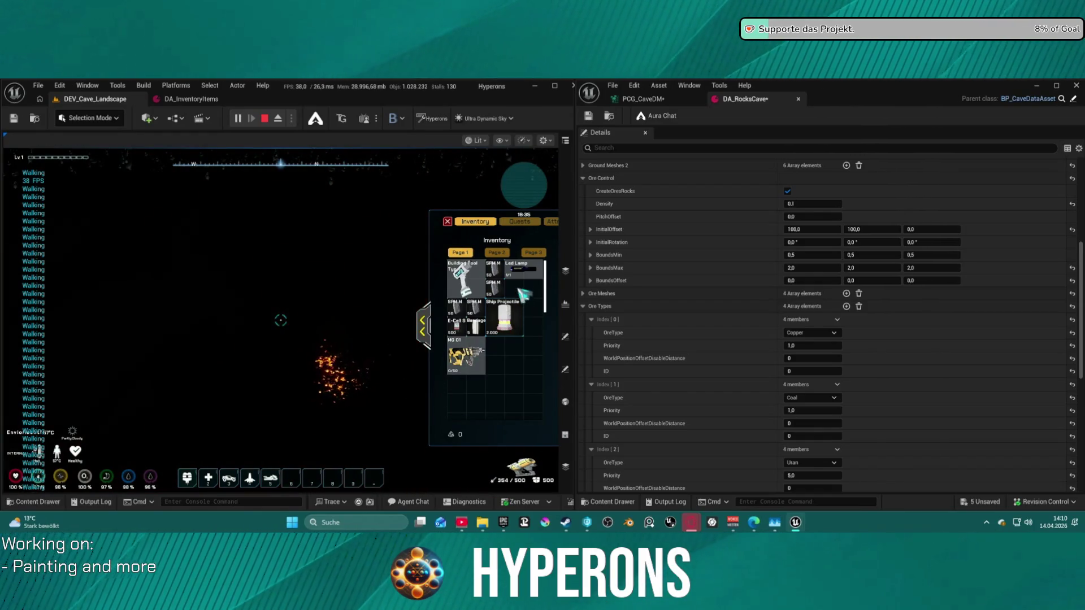
Equip the Led Lamp and climb the character over the rock
{"action": "left_click", "coordinate": [523, 278]}
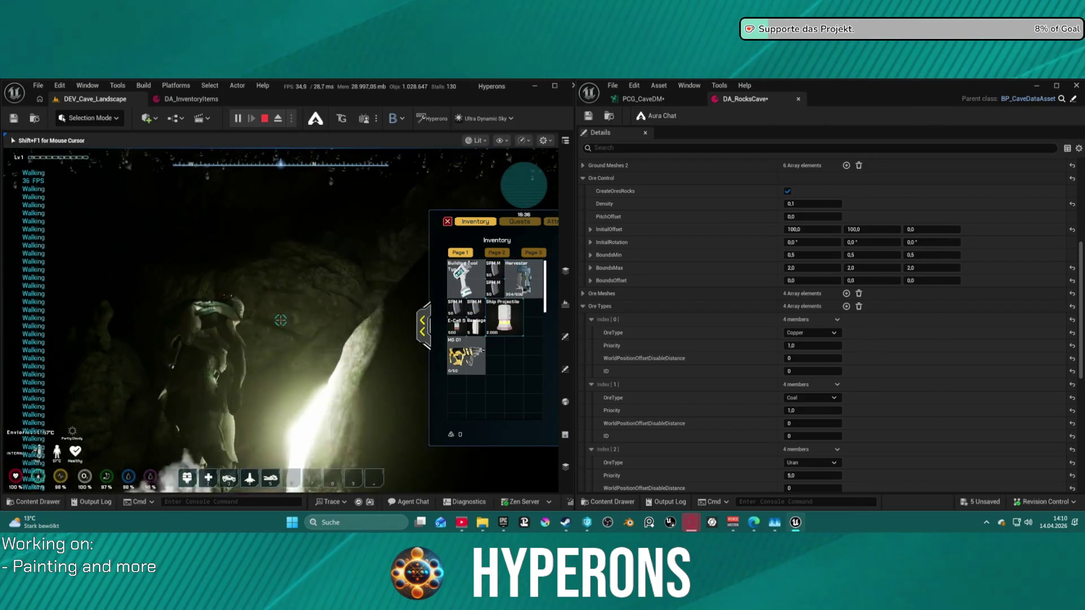
{"action": "key", "text": "w"}
{"action": "key", "text": "space"}
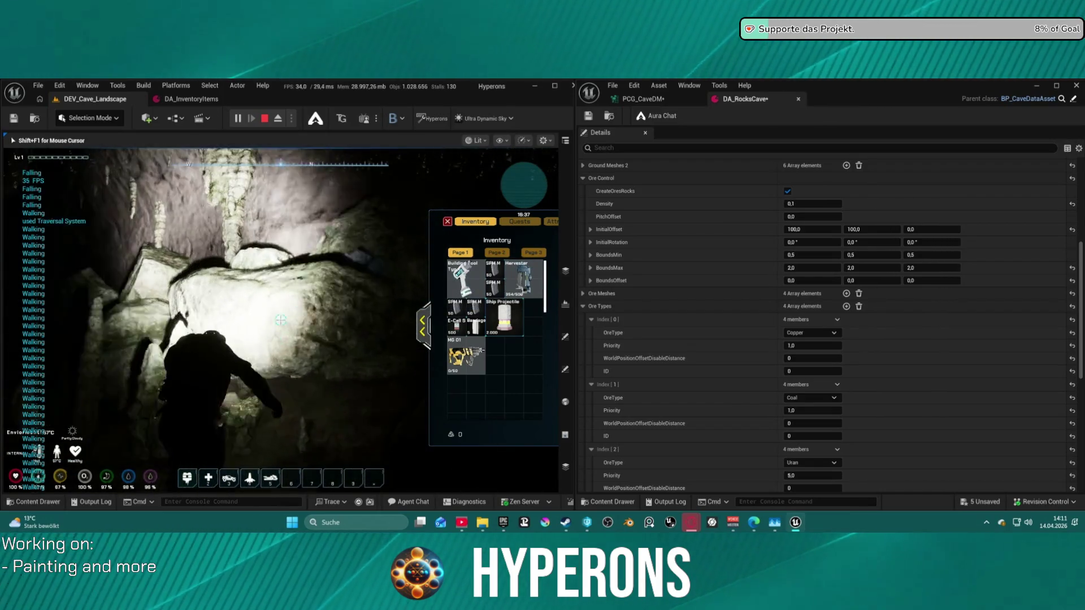
{"action": "key", "text": "space"}
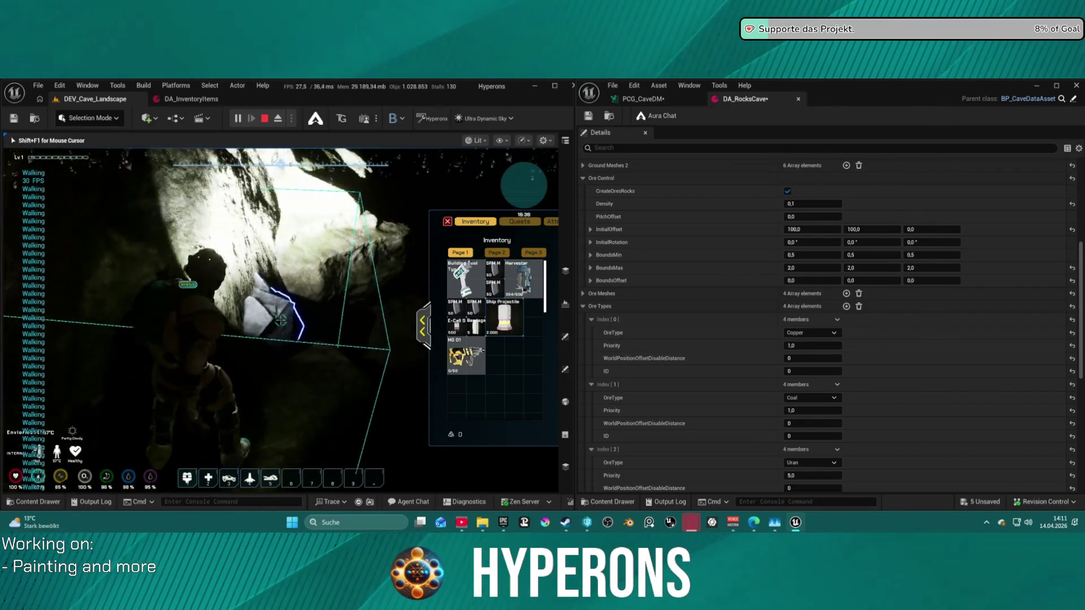
Switch back to the Harvester and mine an ore rock
{"action": "key", "text": "shift+F1"}
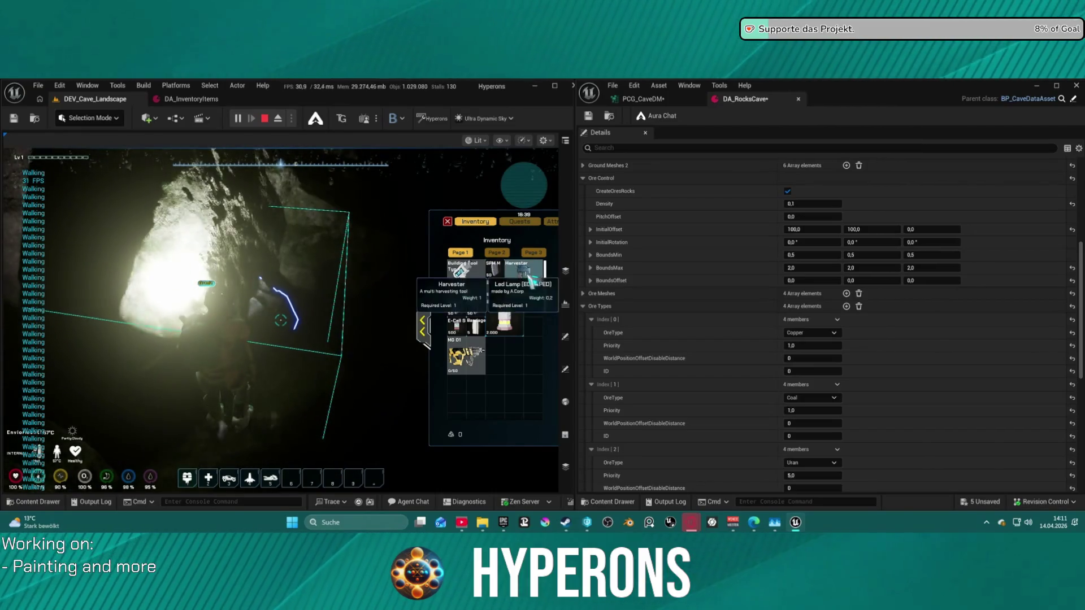
{"action": "left_click", "coordinate": [530, 278]}
{"action": "left_click", "coordinate": [281, 321]}
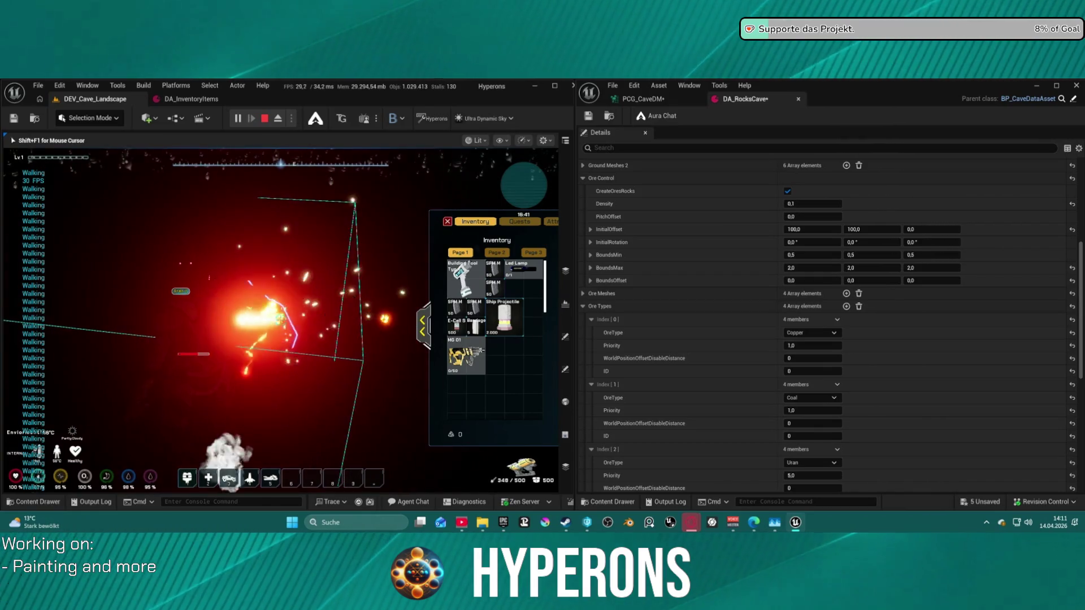
{"action": "left_click_drag", "start_coordinate": [281, 320], "coordinate": [281, 320]}
Re-equip the Led Lamp and pick up the mined Normal Stone
{"action": "key", "text": "shift+F1"}
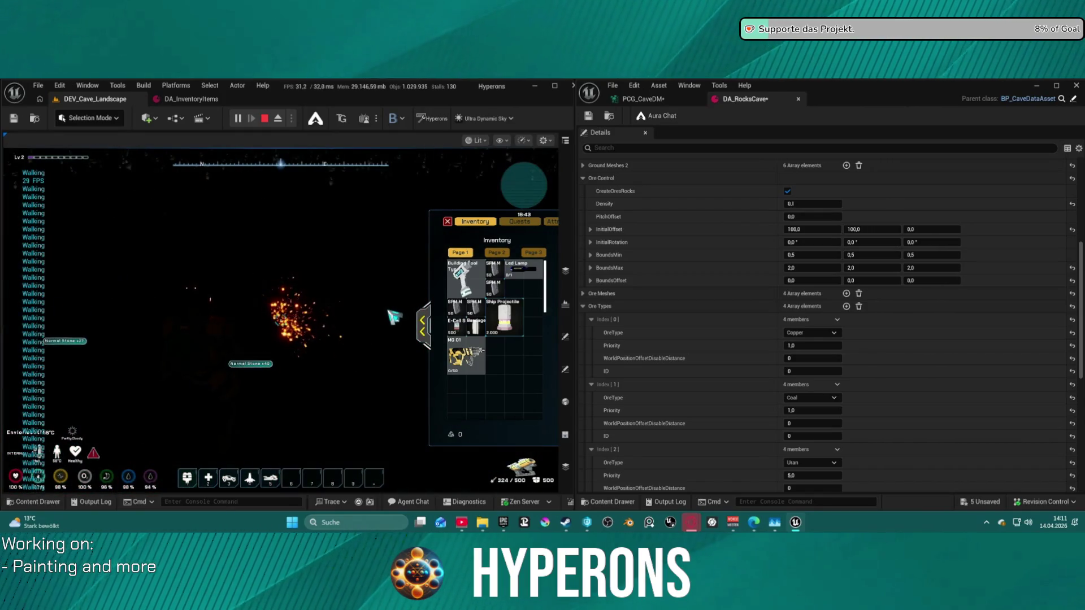
{"action": "left_click", "coordinate": [545, 266]}
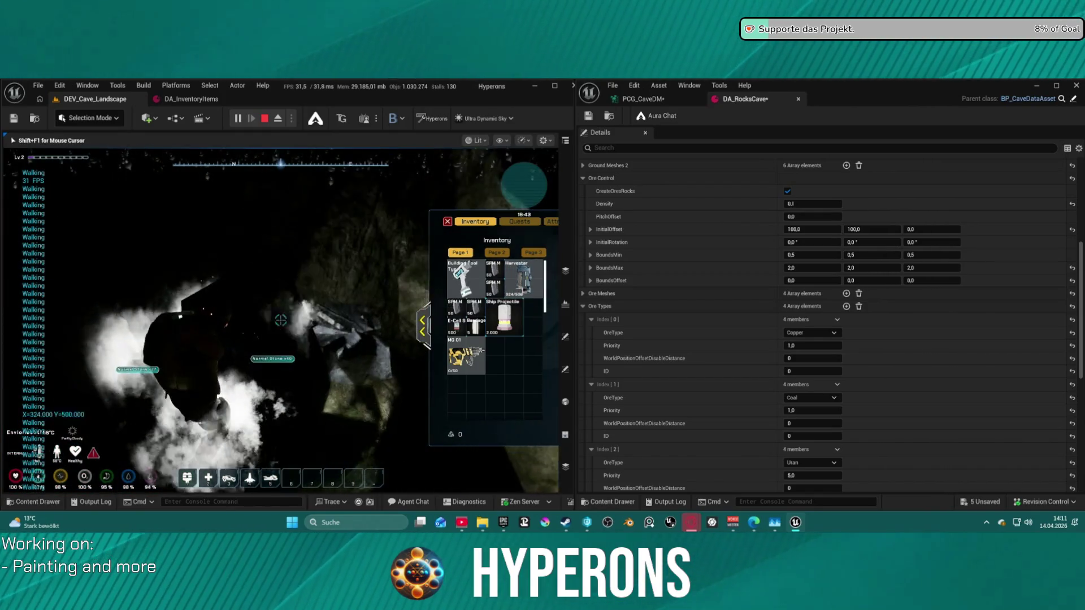
{"action": "key", "text": "e"}
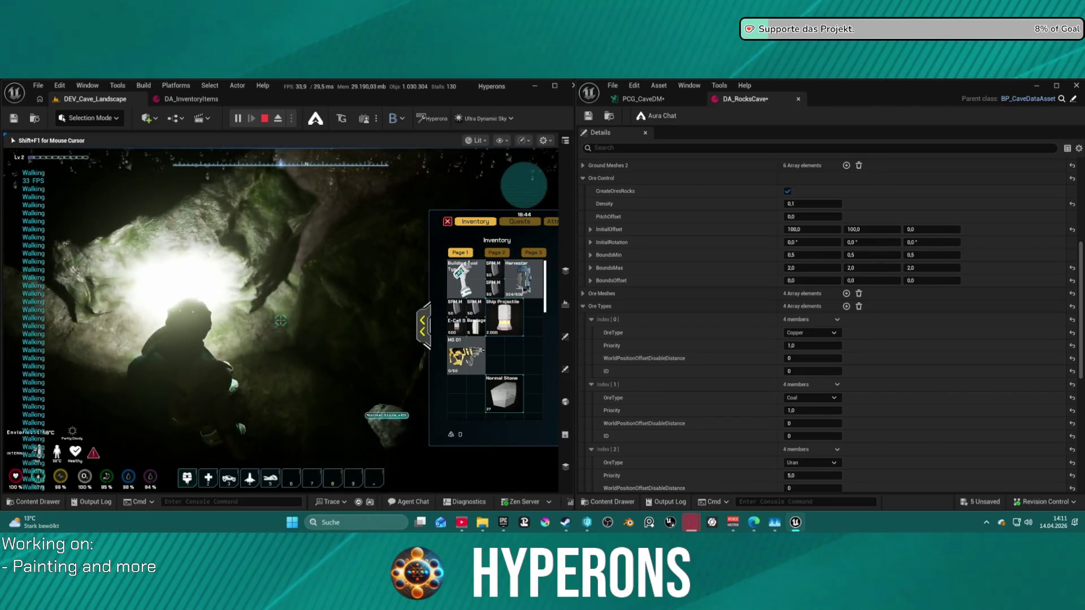
{"action": "key", "text": "e"}
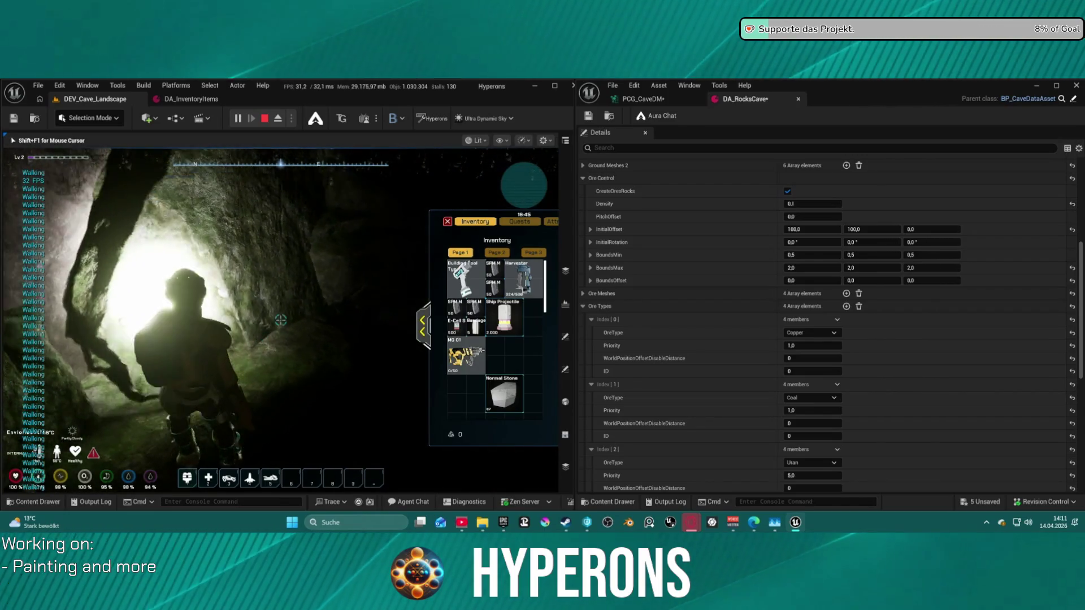
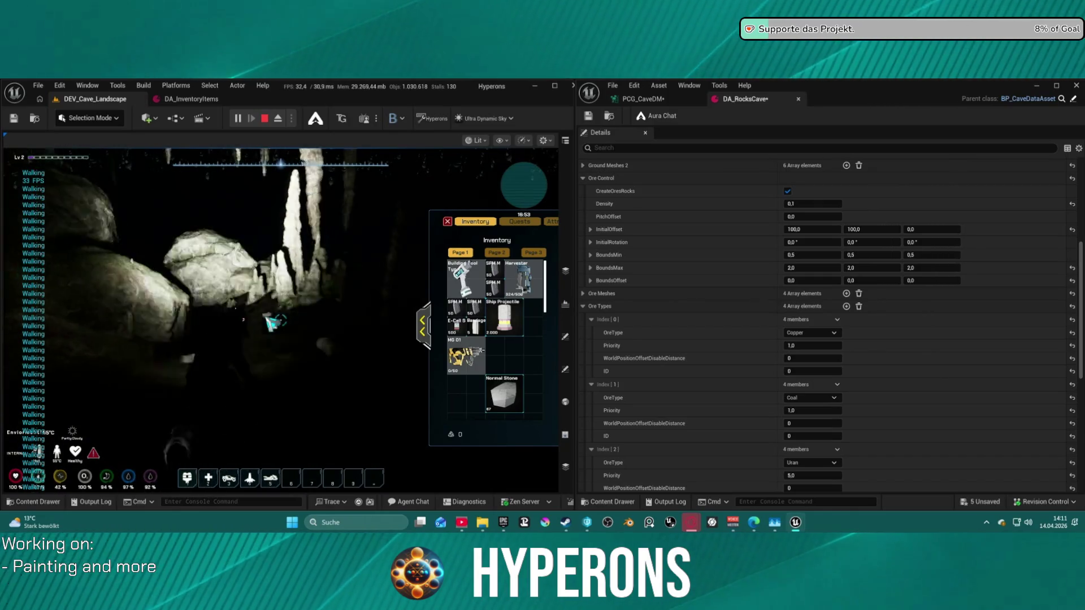
Run the character forward through the cave toward the lit rock and cave walls
{"action": "key", "text": "w"}
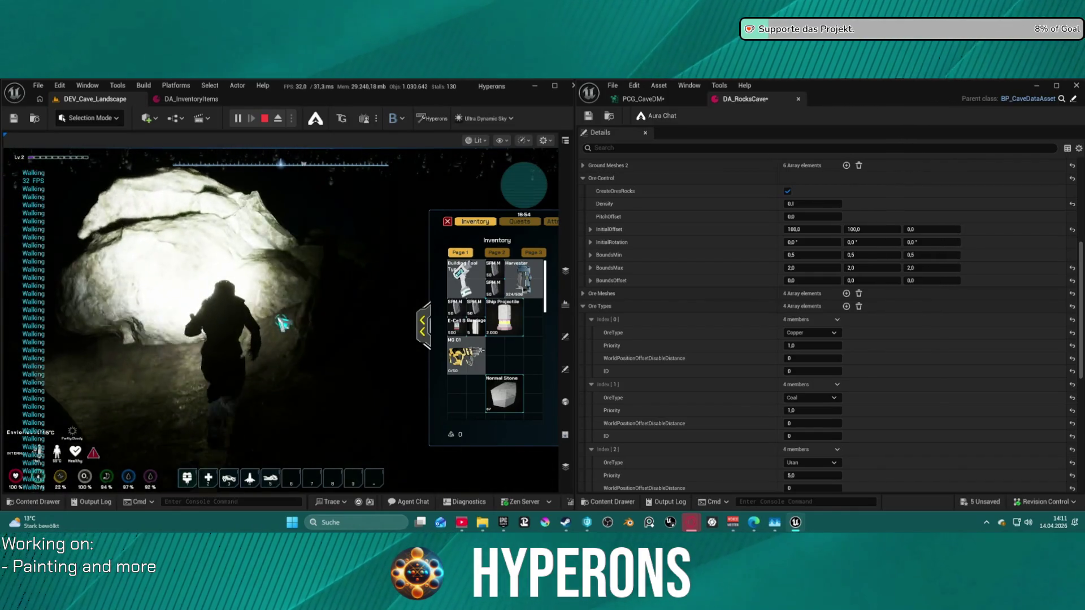
{"action": "key", "text": "w"}
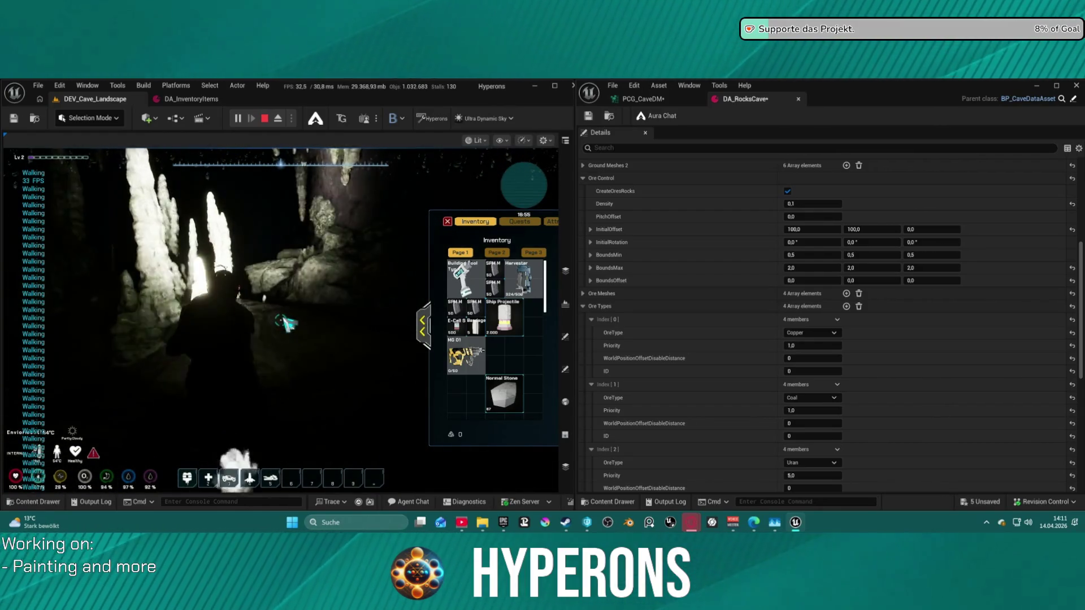
{"action": "key", "text": "w"}
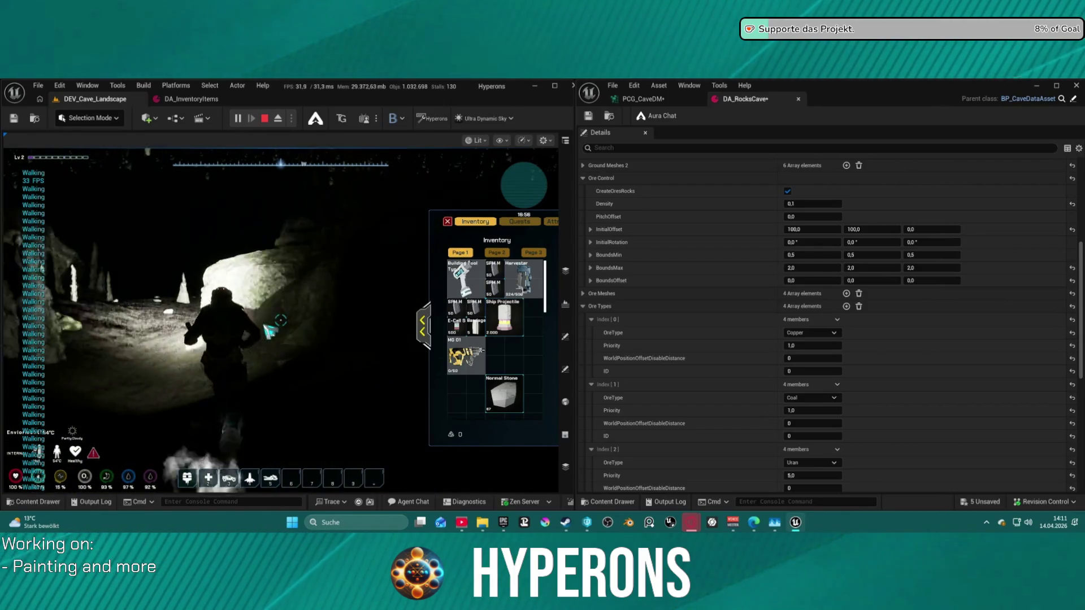
{"action": "key", "text": "w"}
{"action": "left_click", "coordinate": [269, 331]}
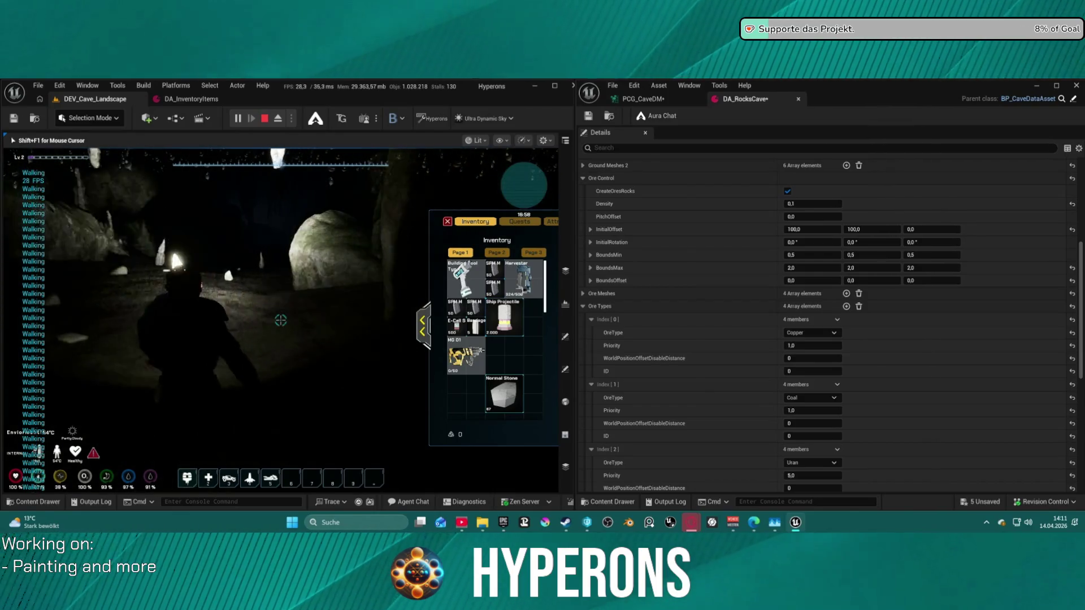
Release the mouse with Shift+F1 and switch on the character's light
{"action": "key", "text": "shift+F1"}
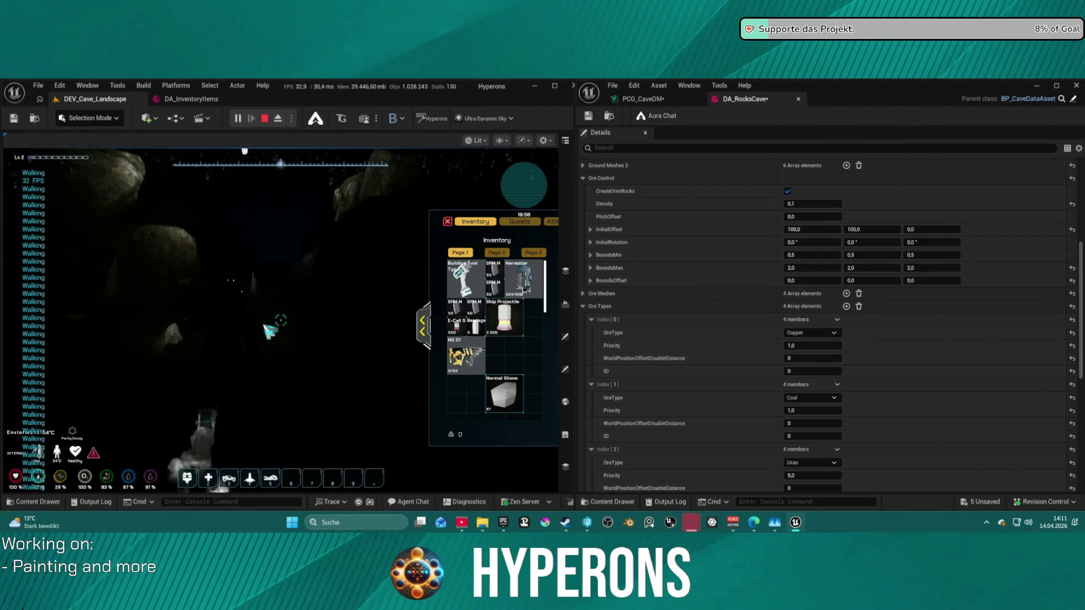
{"action": "key", "text": "f"}
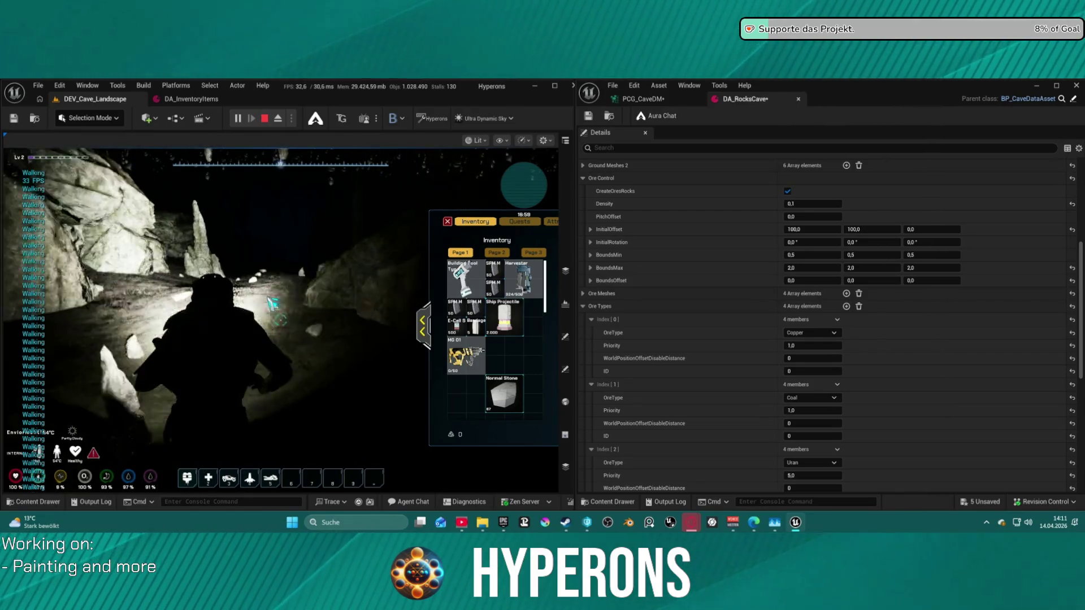
{"action": "left_click", "coordinate": [273, 304]}
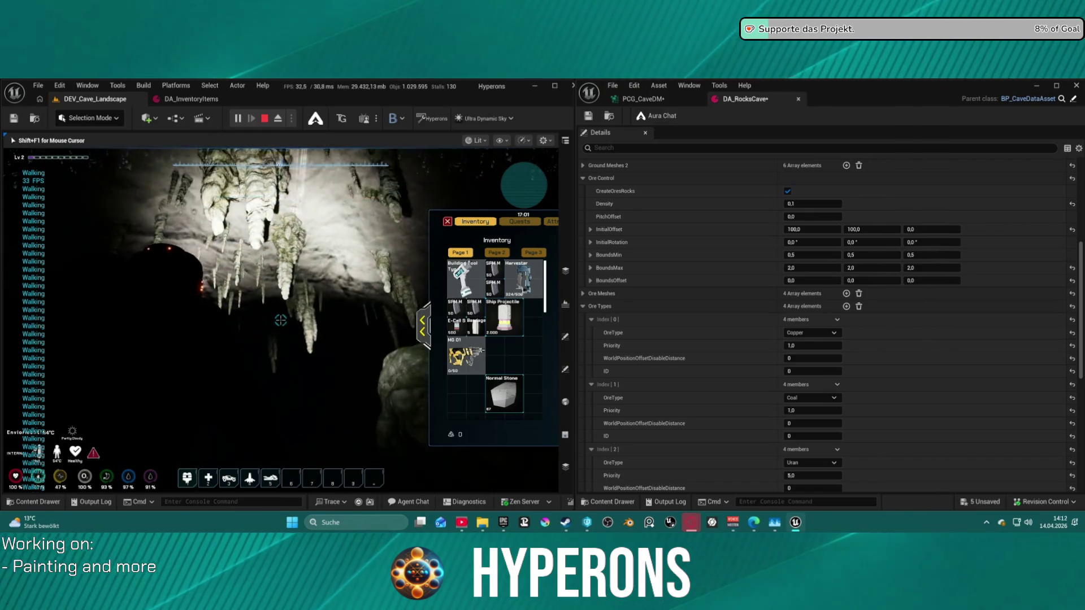
{"action": "key", "text": "shift+F1"}
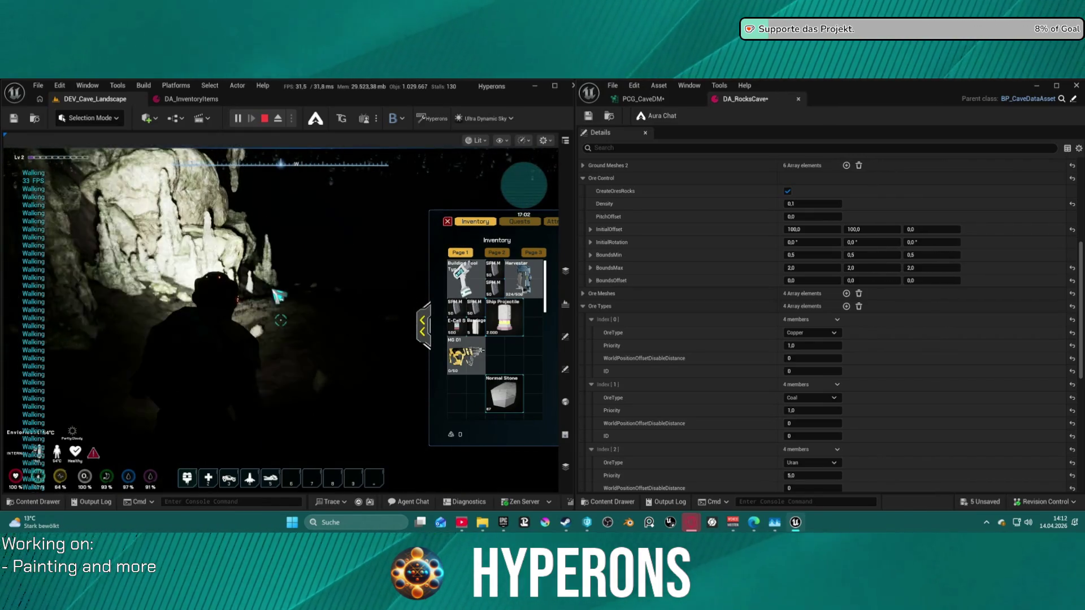
{"action": "left_click", "coordinate": [286, 286]}
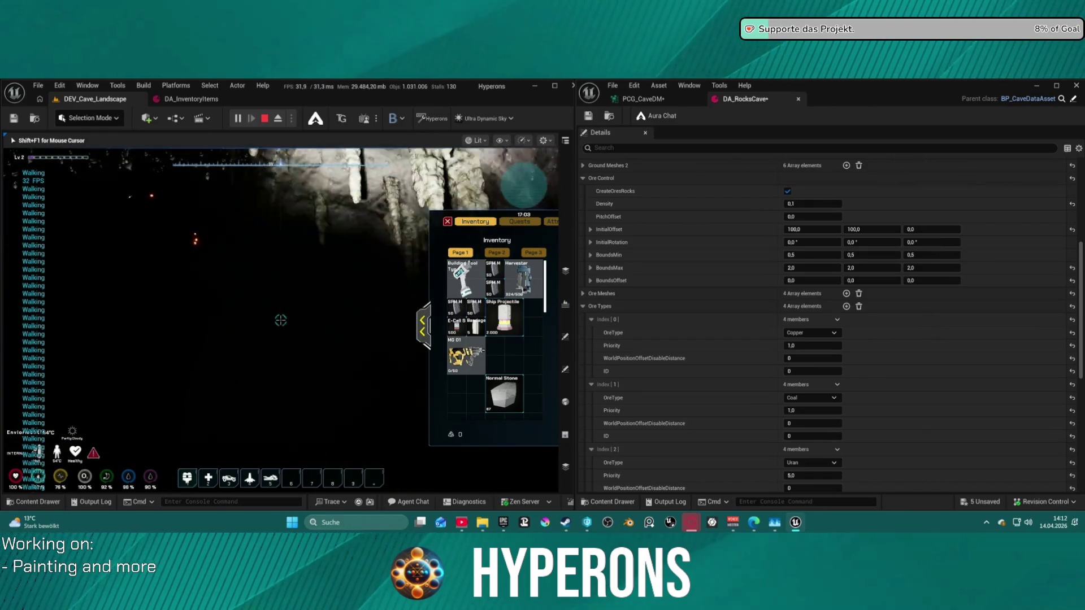
Run into the stalagmite passage and stop beside the boulder
{"action": "key", "text": "shift+w"}
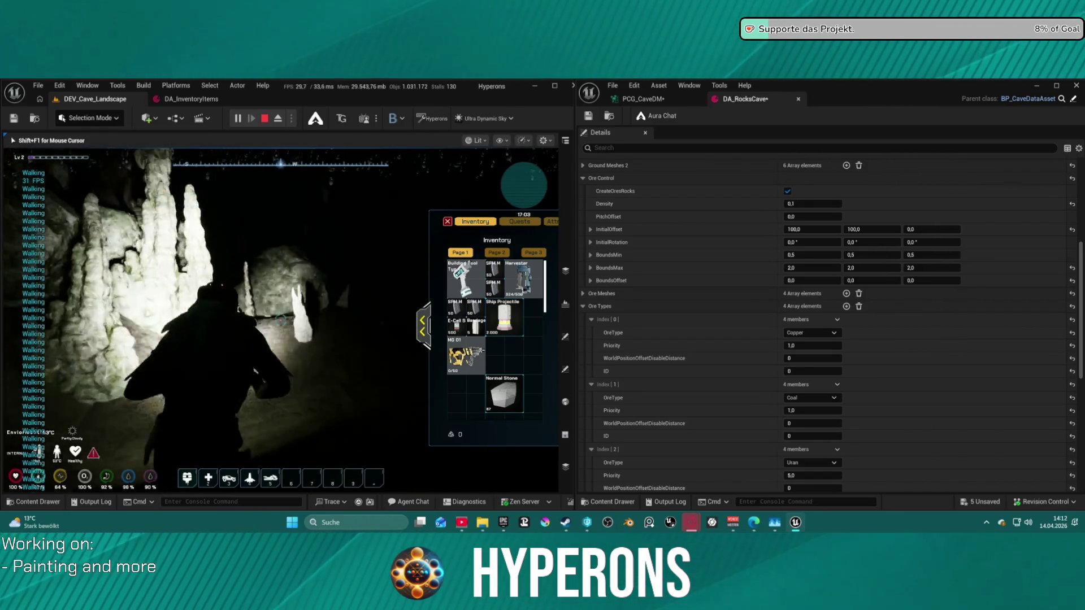
{"action": "key", "text": "w"}
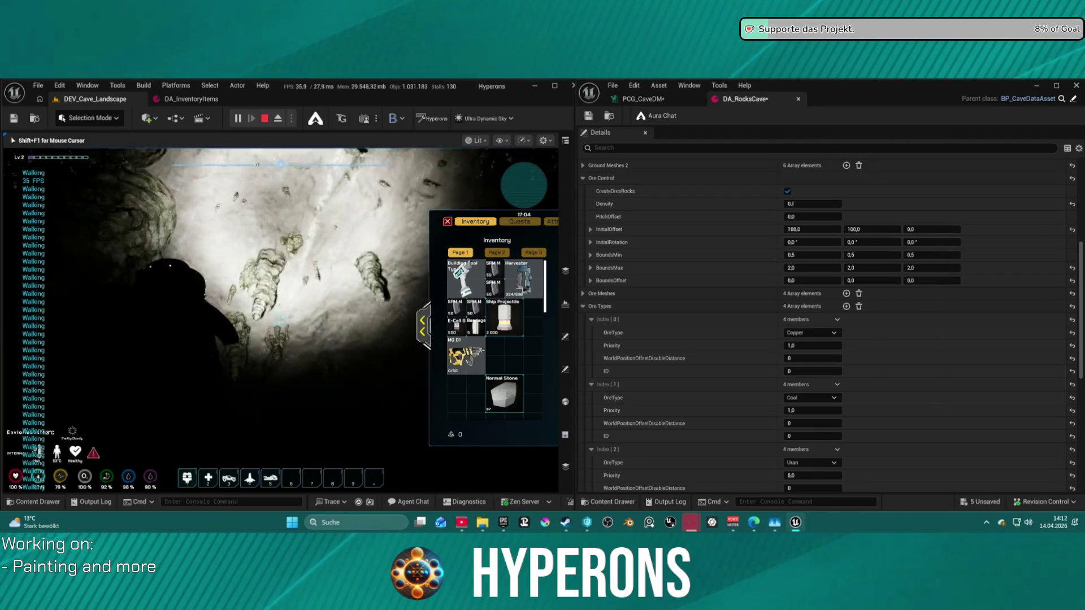
{"action": "key", "text": "w"}
{"action": "key", "text": "shift+w"}
{"action": "key", "text": "w"}
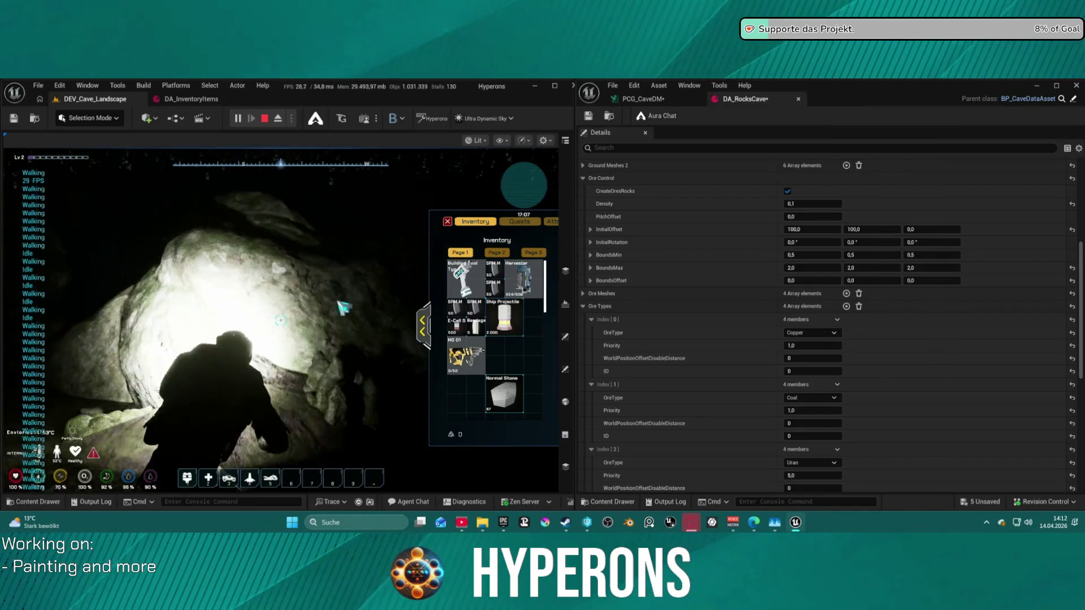
{"action": "left_click", "coordinate": [343, 308]}
Sprint past the boulder into the stalactite passage, then free the mouse and close the inventory
{"action": "key", "text": "shift+w"}
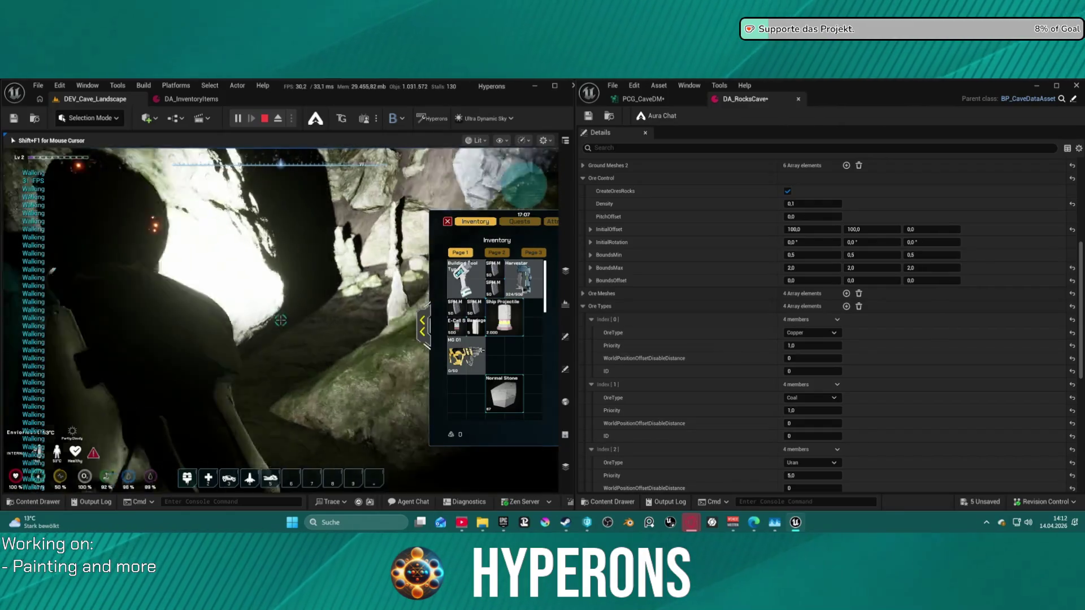
{"action": "key", "text": "shift+w"}
{"action": "key", "text": "w"}
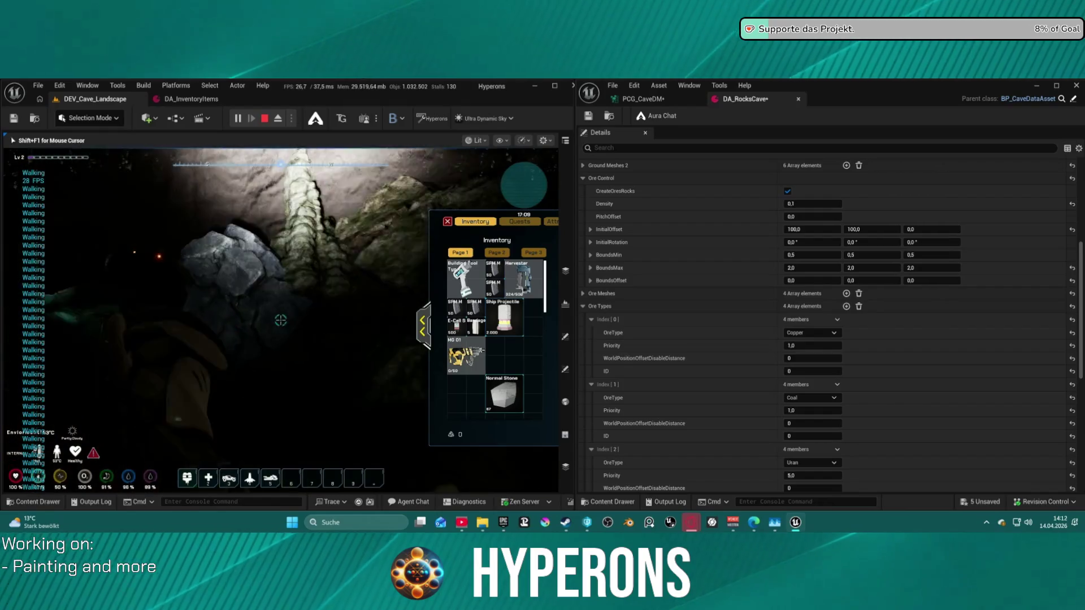
{"action": "key", "text": "w"}
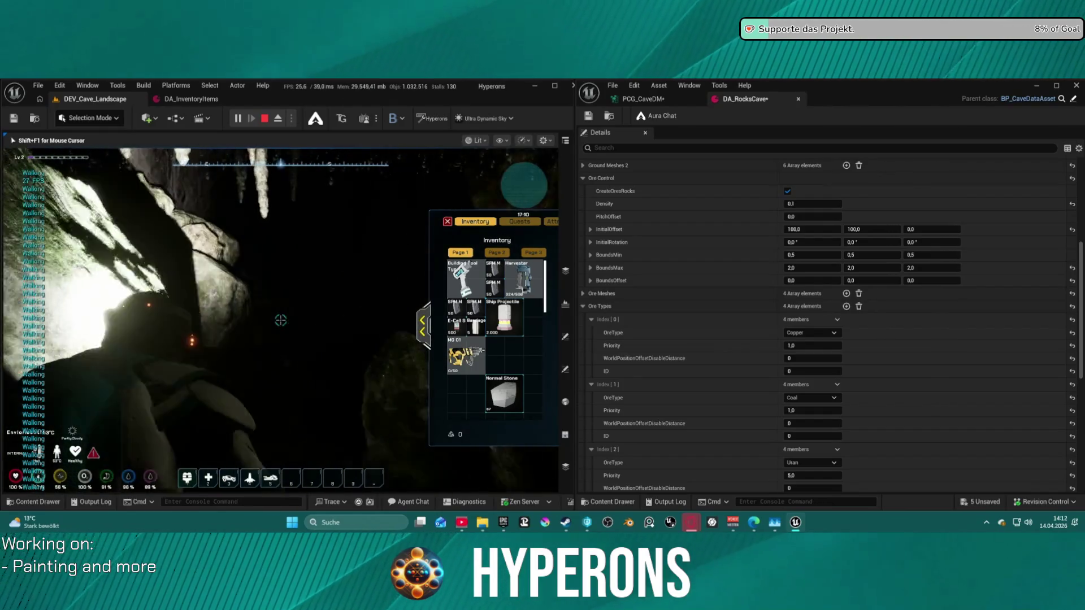
{"action": "key", "text": "shift+w"}
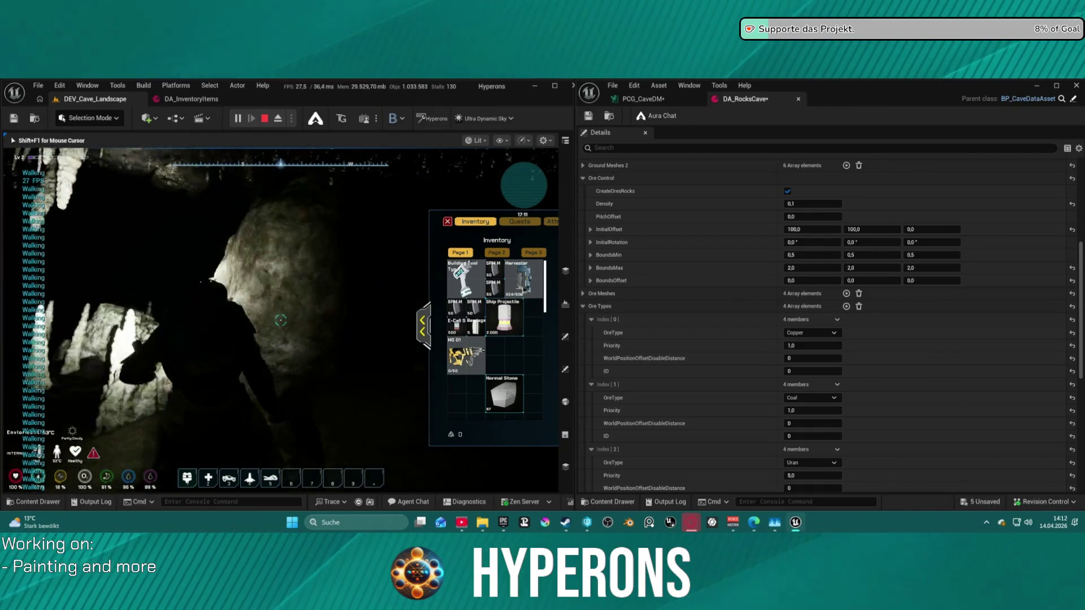
{"action": "key", "text": "w"}
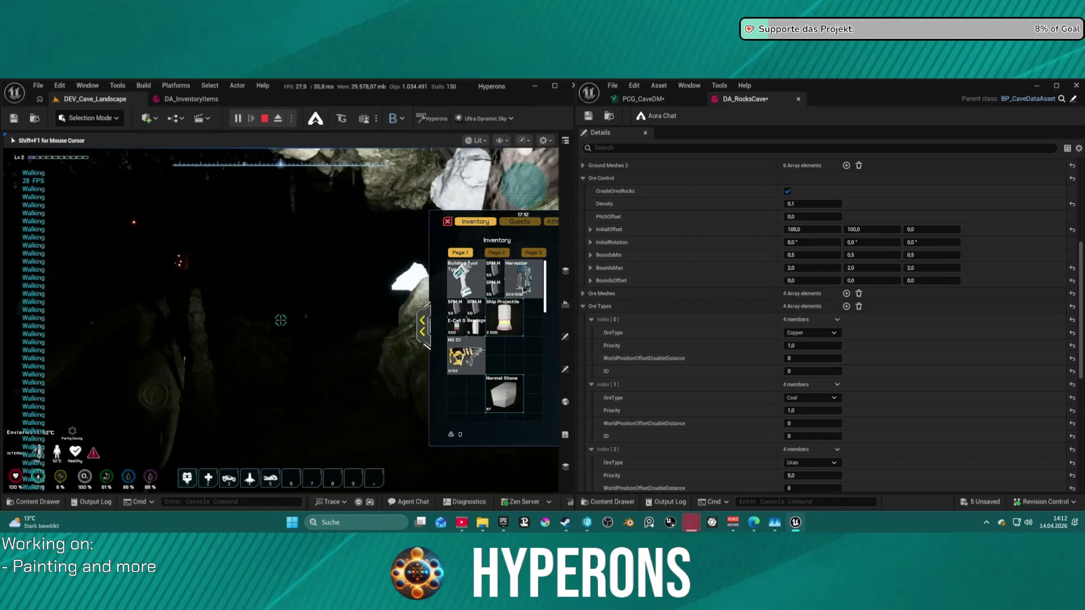
{"action": "key", "text": "shift+F1"}
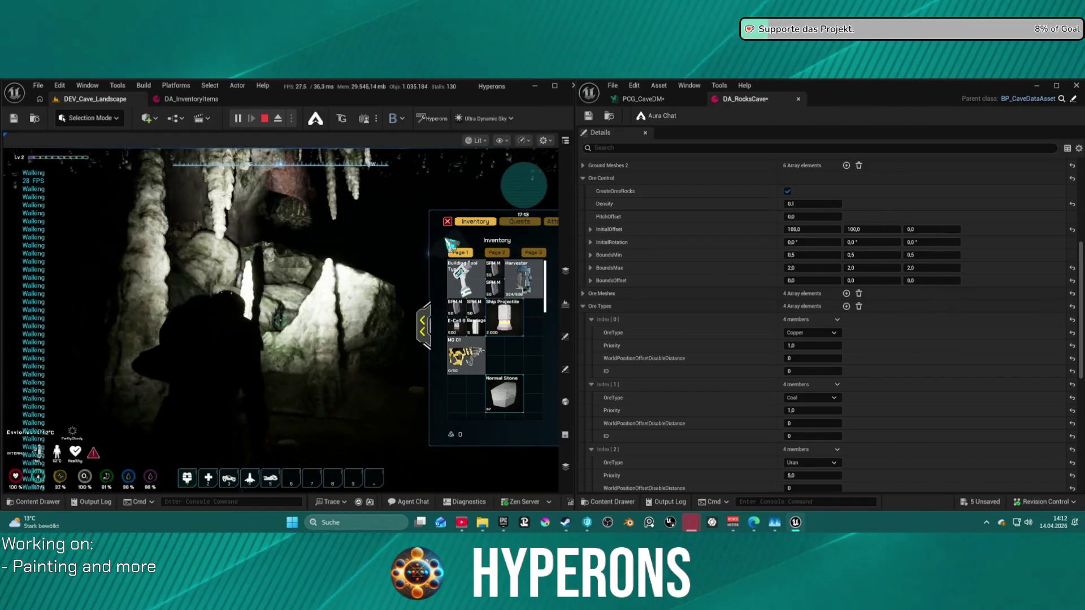
{"action": "key", "text": "i"}
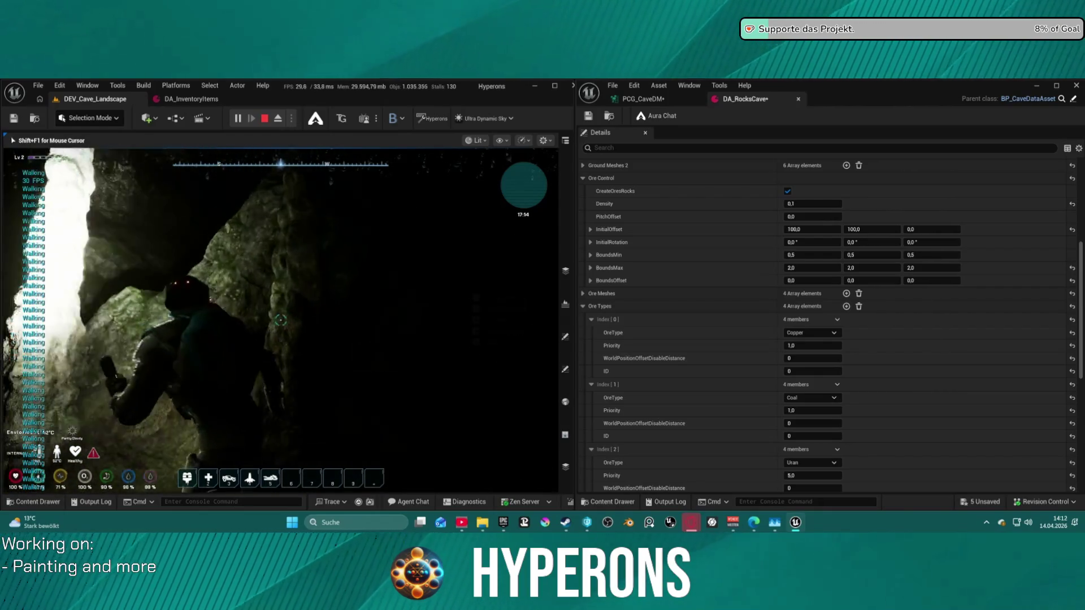
Walk to the rock arch, jump down into the lower cave and continue into the dark area
{"action": "key", "text": "w"}
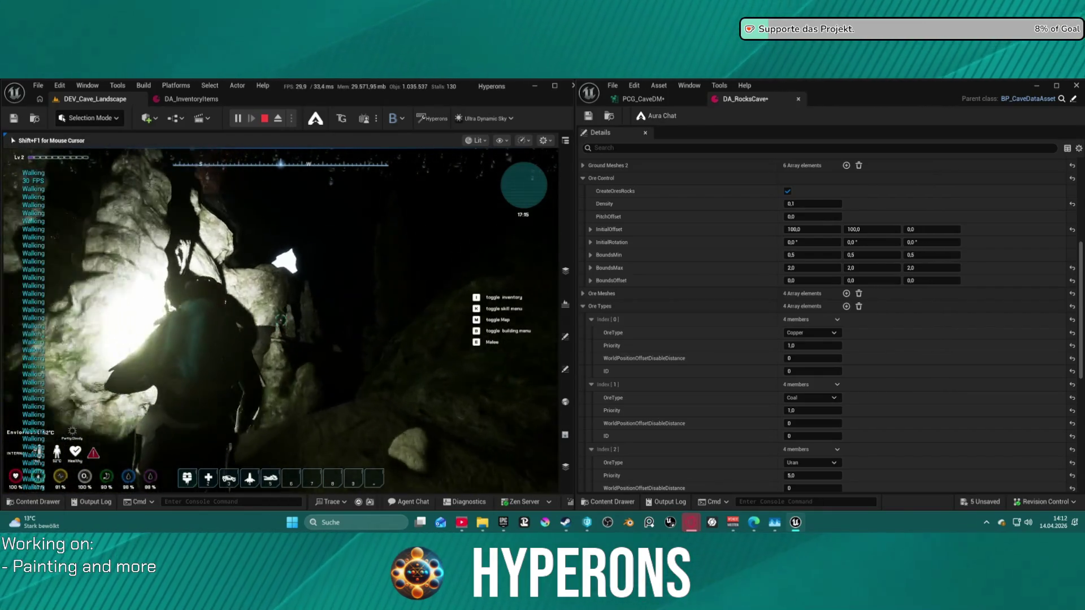
{"action": "key", "text": "space"}
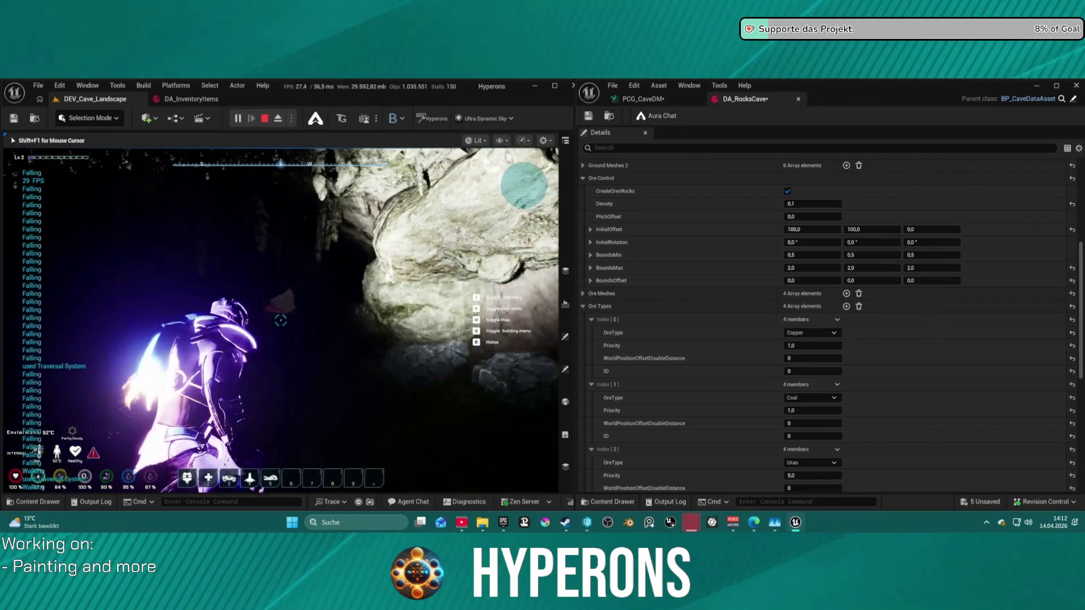
{"action": "key", "text": "w"}
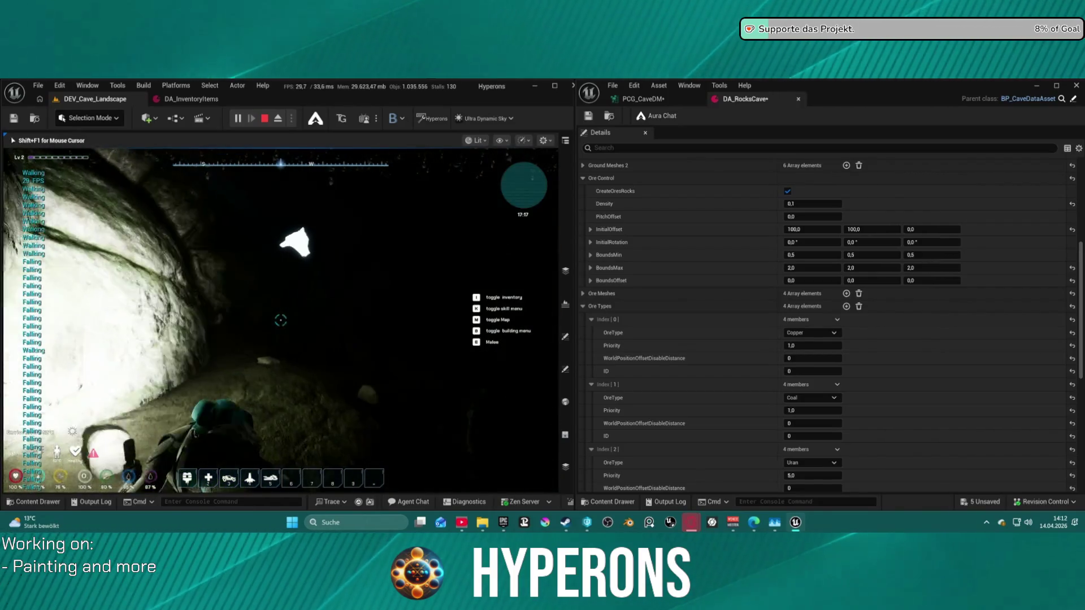
{"action": "key", "text": "w"}
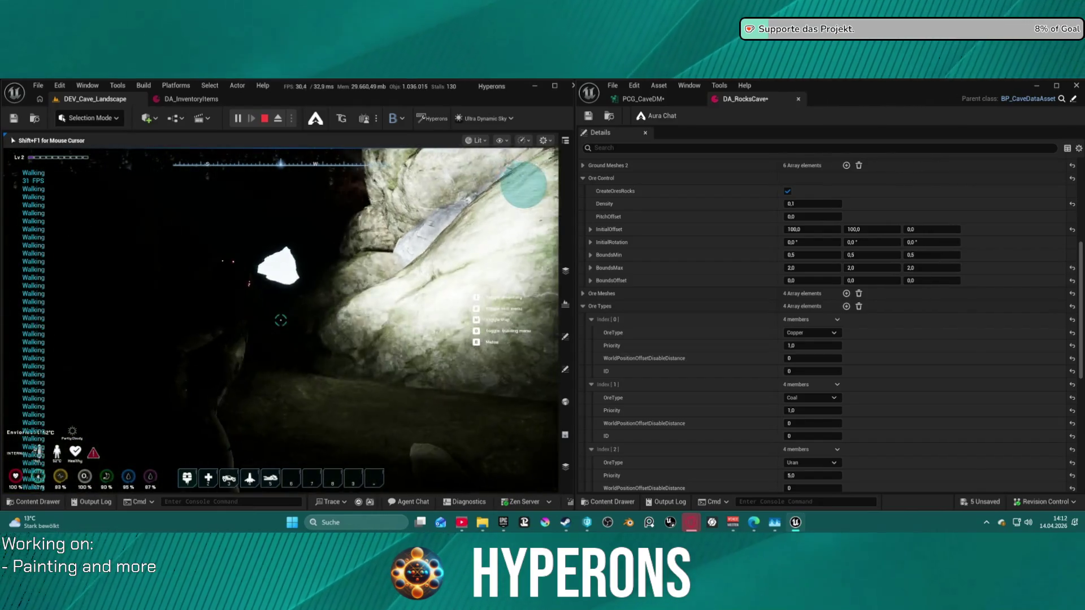
{"action": "key", "text": "w"}
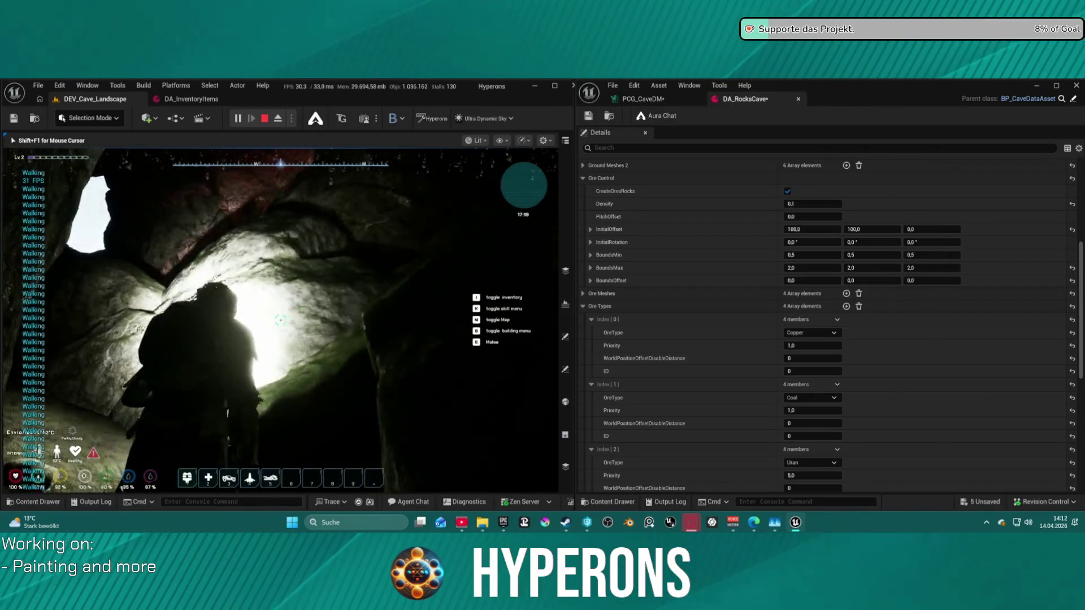
{"action": "key", "text": "w"}
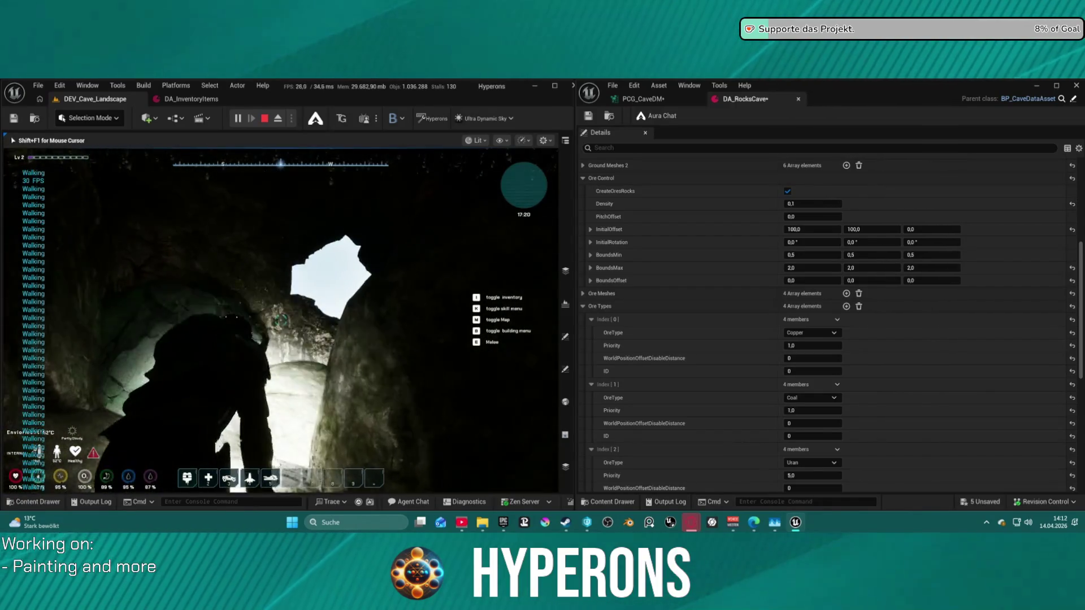
Walk around the large boulder, drop over the ledge to the cave floor, and open the inventory
{"action": "key", "text": "w"}
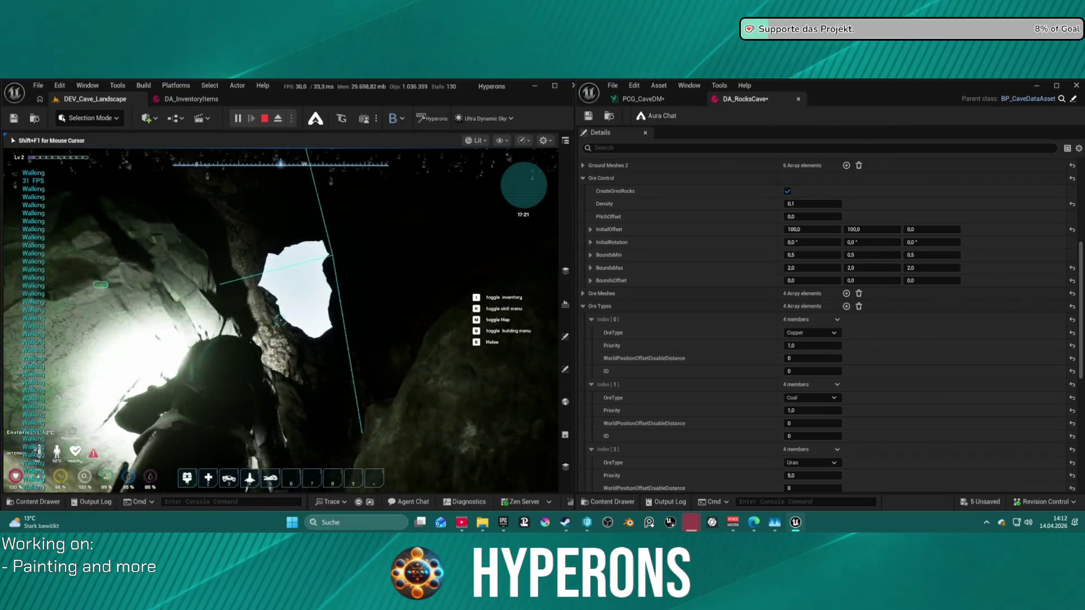
{"action": "key", "text": "w"}
{"action": "key", "text": "w"}
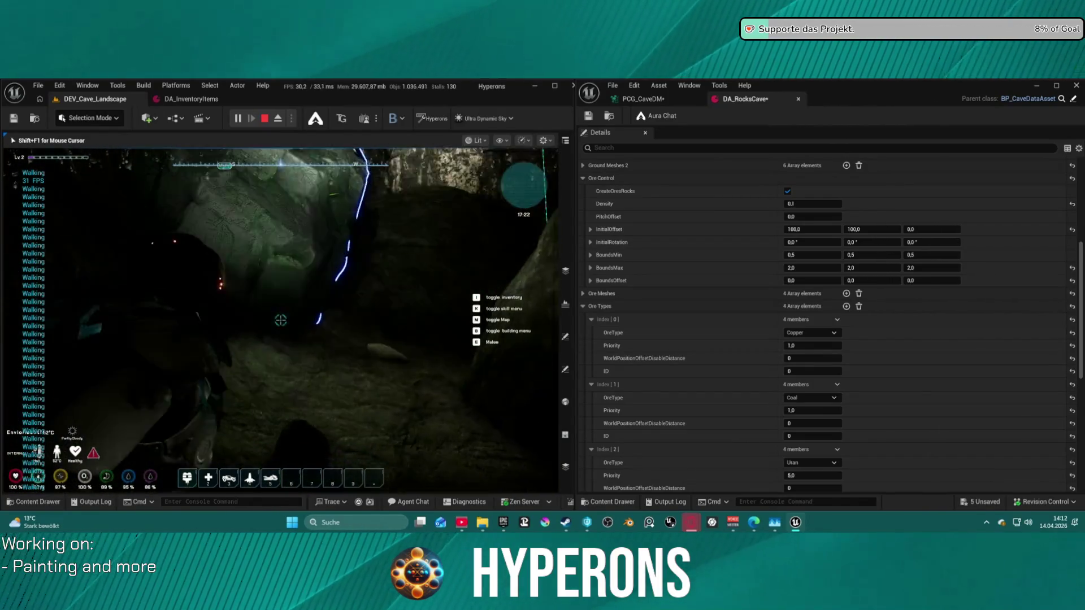
{"action": "key", "text": "w"}
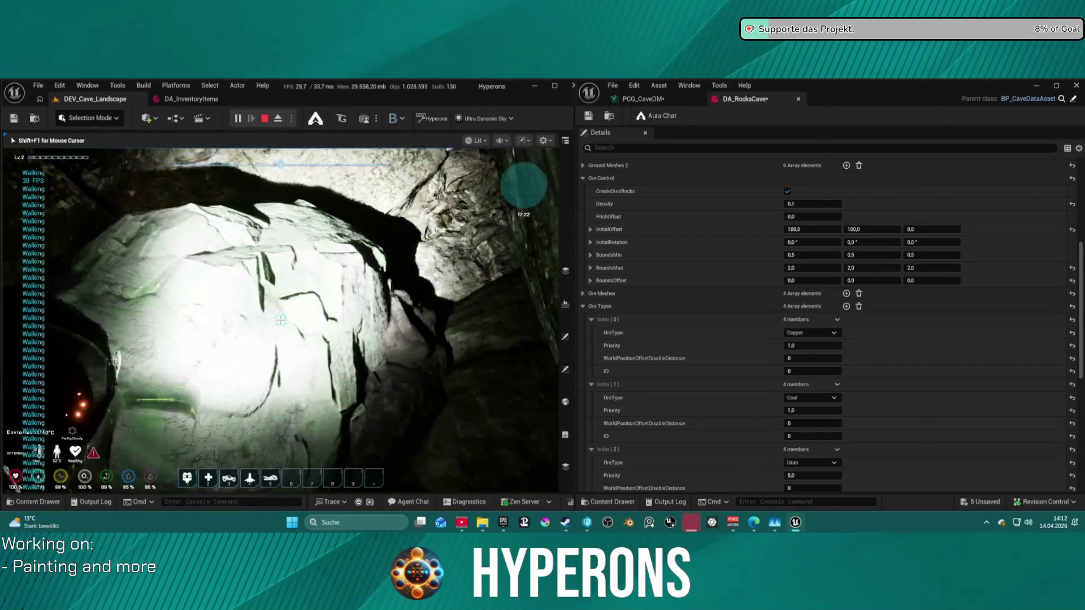
{"action": "key", "text": "w"}
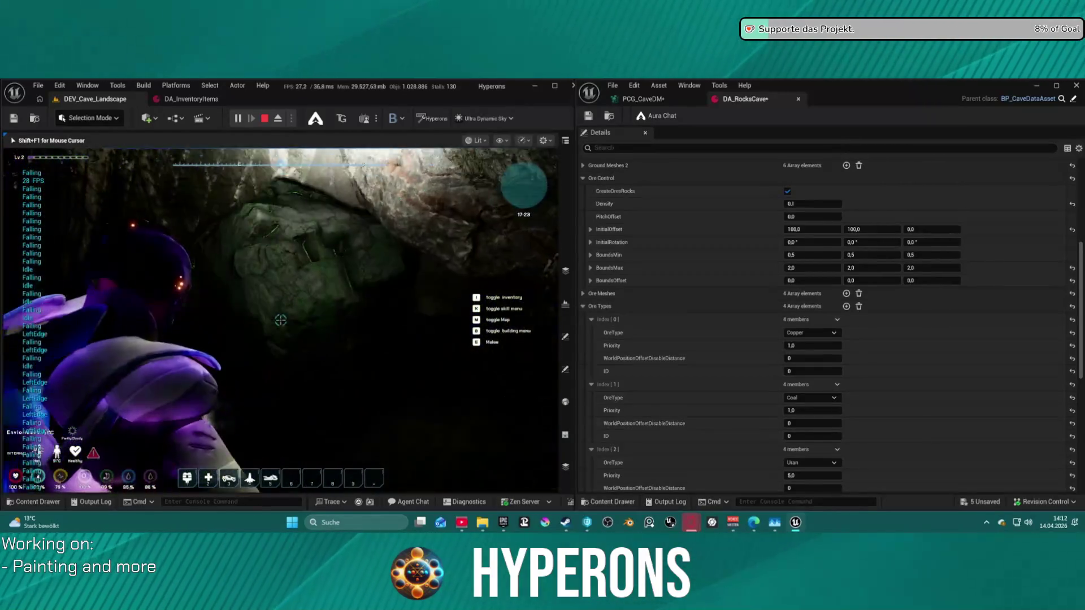
{"action": "key", "text": "w"}
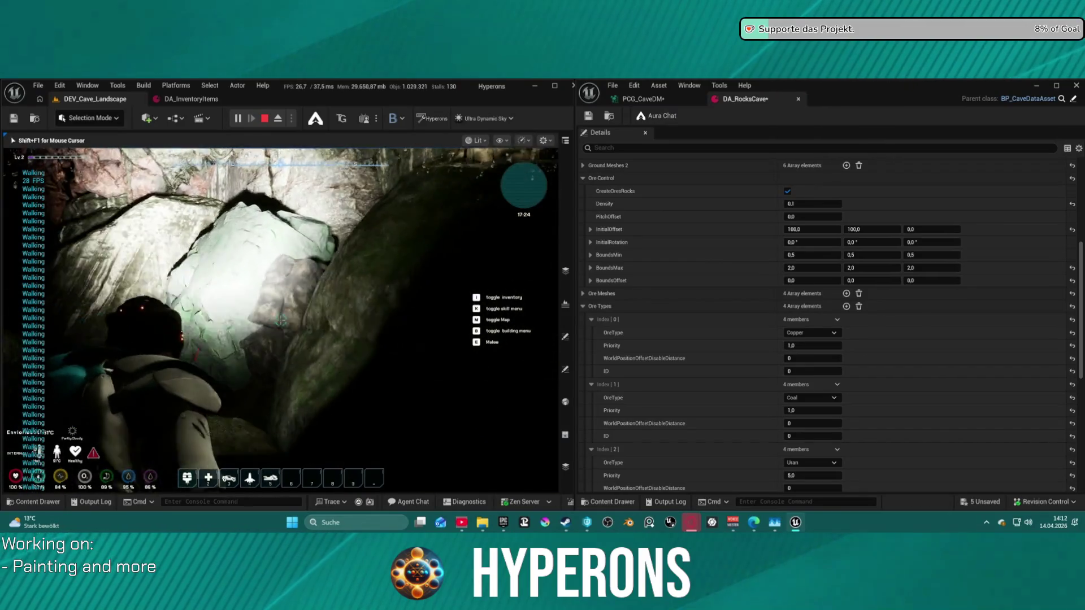
{"action": "key", "text": "w"}
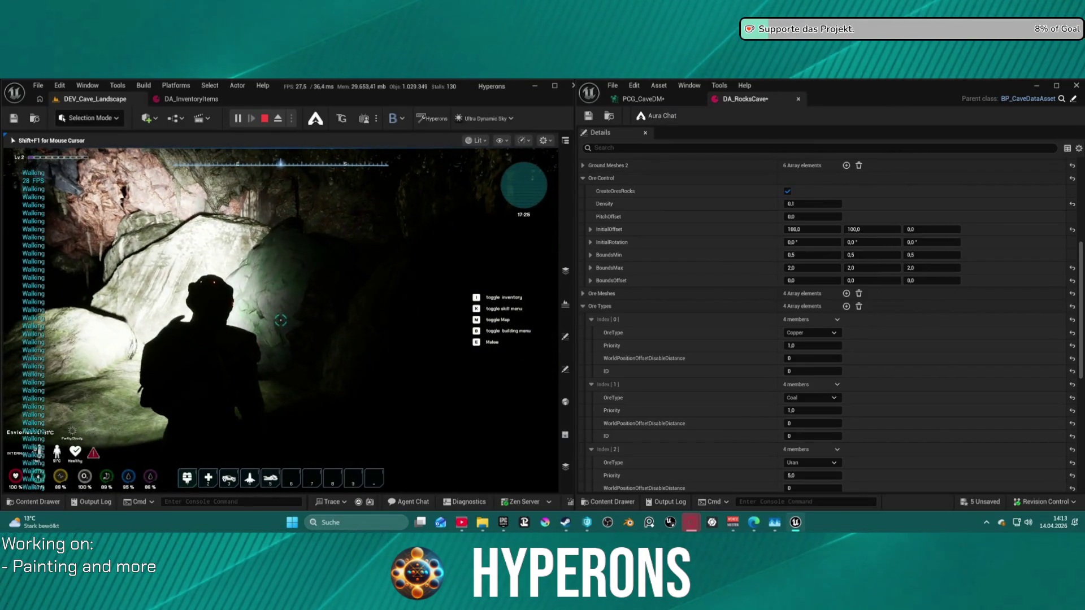
{"action": "key", "text": "i"}
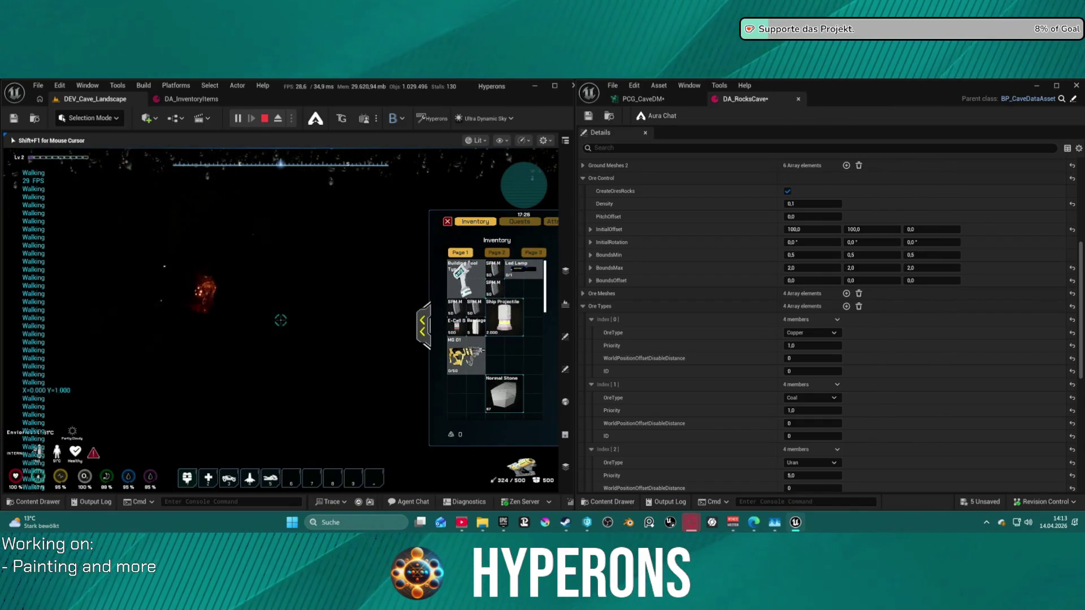
Keep firing the mining tool at the ore rock until it breaks apart, then equip the Harvester
{"action": "left_click", "coordinate": [281, 320]}
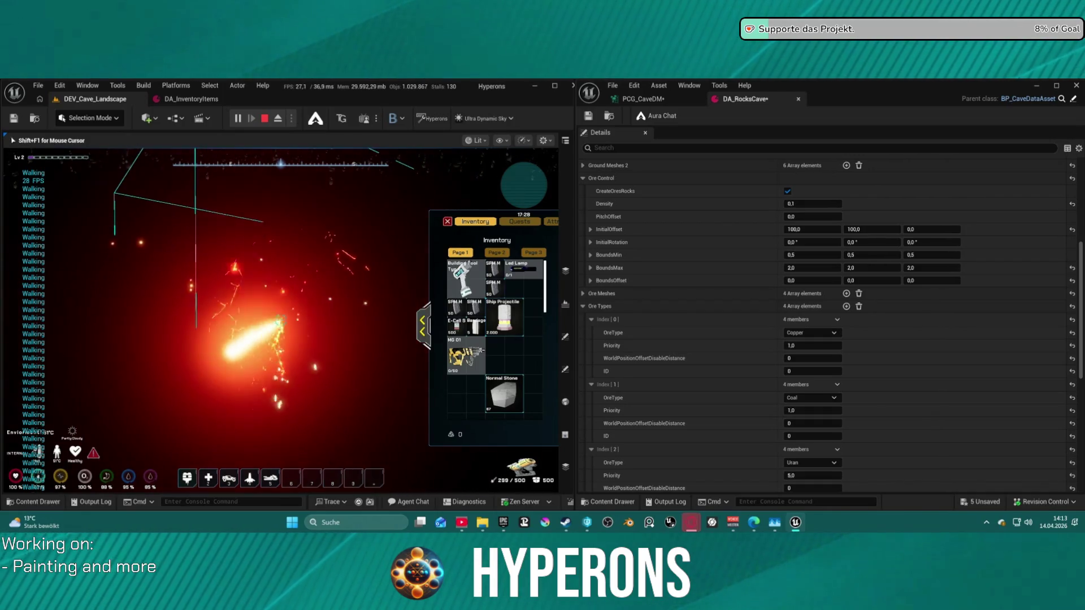
{"action": "left_click_drag", "start_coordinate": [281, 320], "coordinate": [279, 320]}
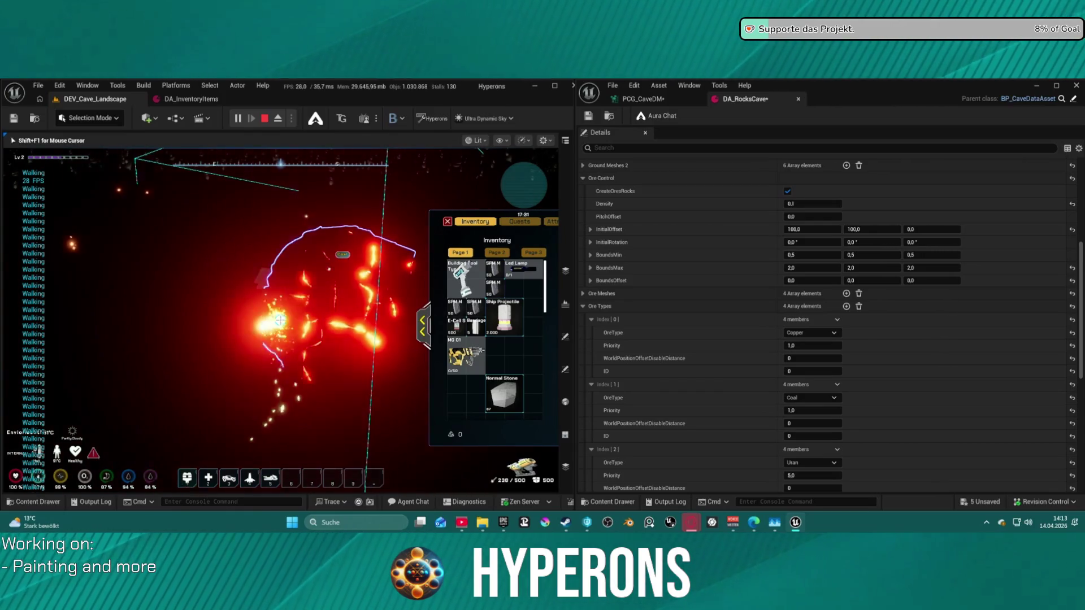
{"action": "left_click_drag", "start_coordinate": [281, 320], "coordinate": [278, 320]}
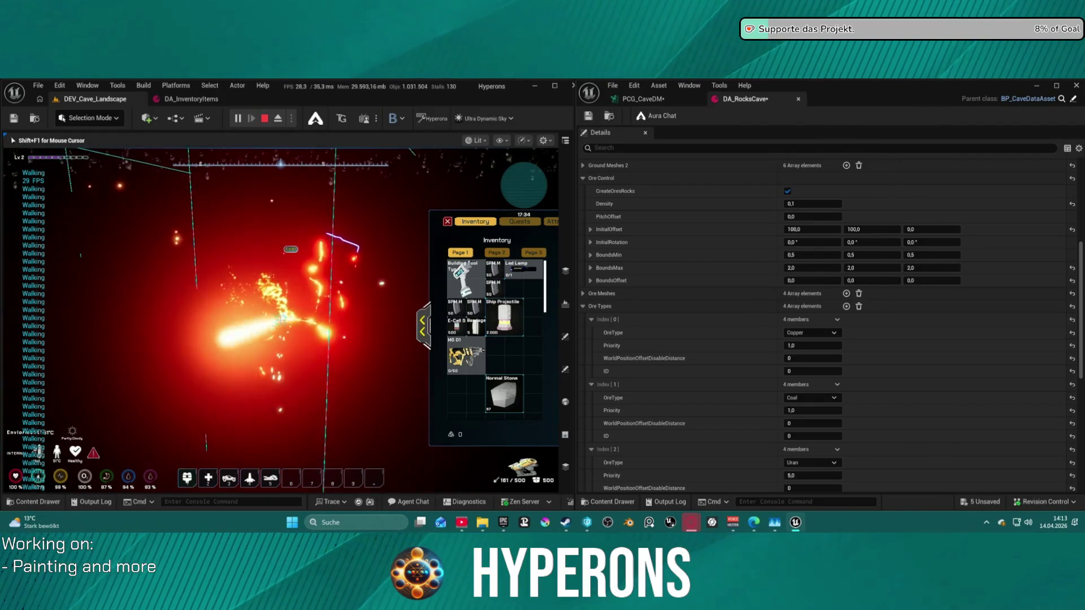
{"action": "left_click_drag", "start_coordinate": [280, 320], "coordinate": [280, 320]}
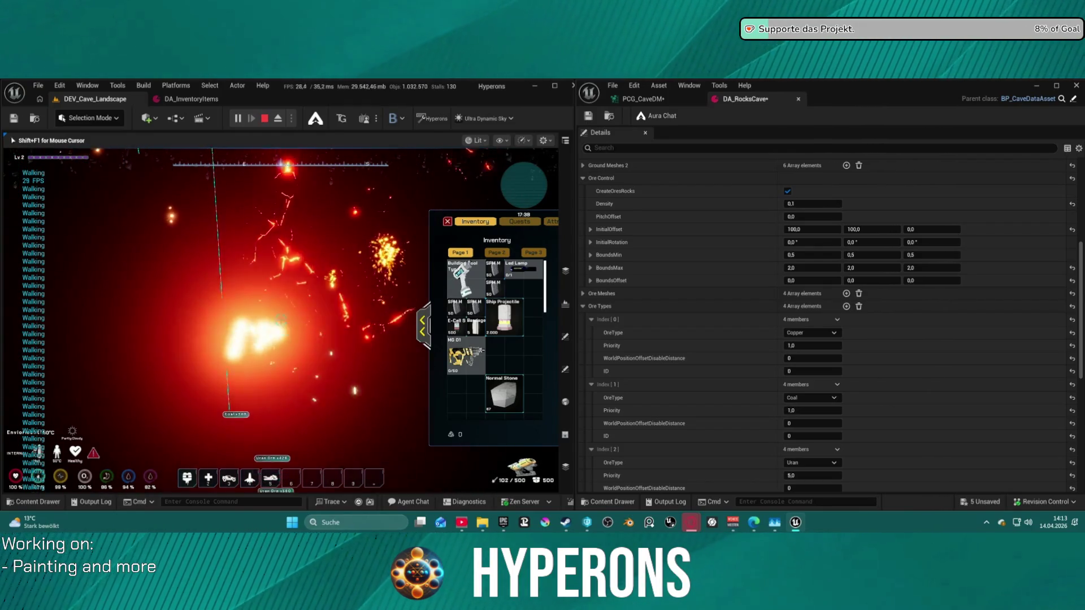
{"action": "left_click_drag", "start_coordinate": [280, 321], "coordinate": [280, 320]}
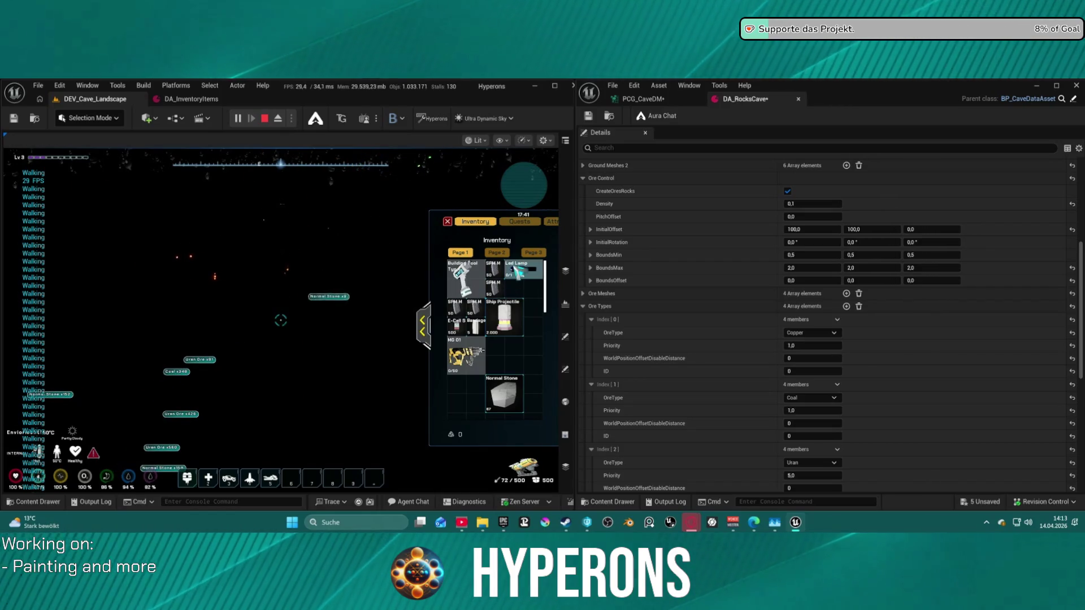
{"action": "key", "text": "f"}
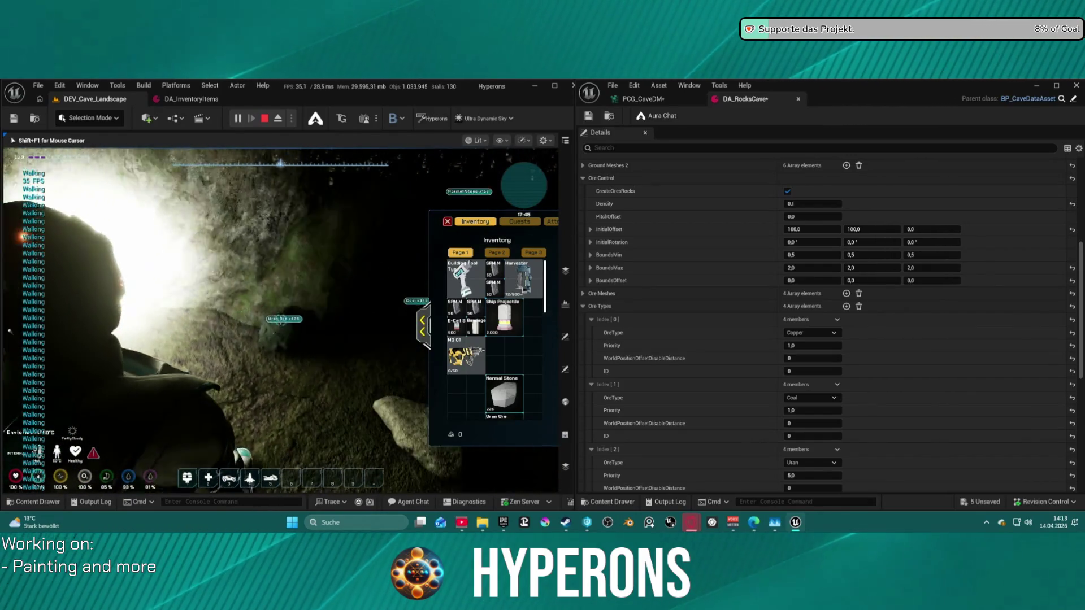
Harvest the Uran Ore pieces, close the inventory, and turn toward the cave exit
{"action": "left_click", "coordinate": [281, 320]}
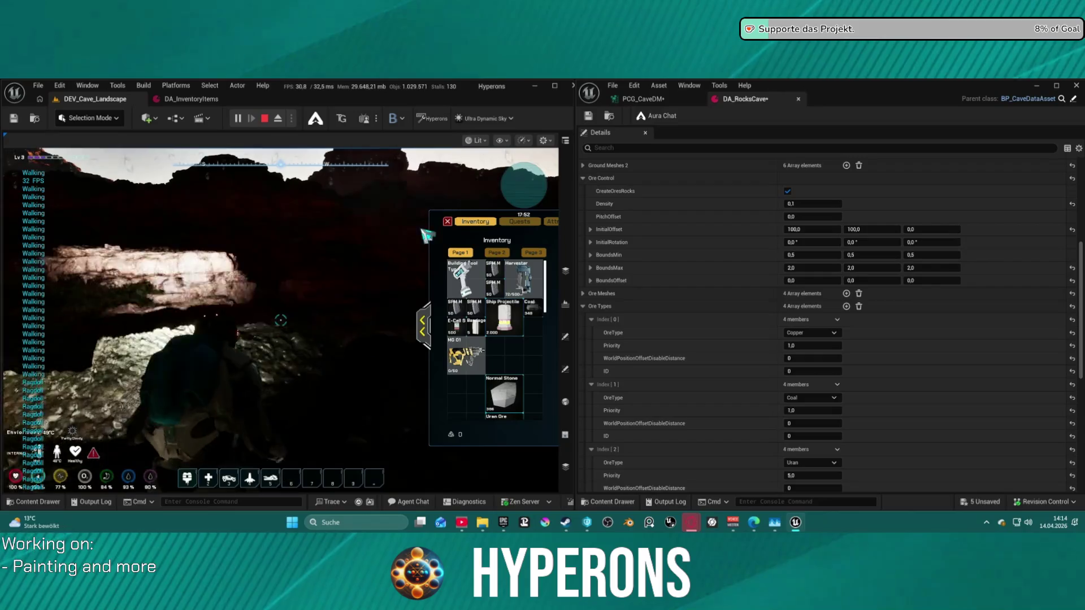
{"action": "key", "text": "i"}
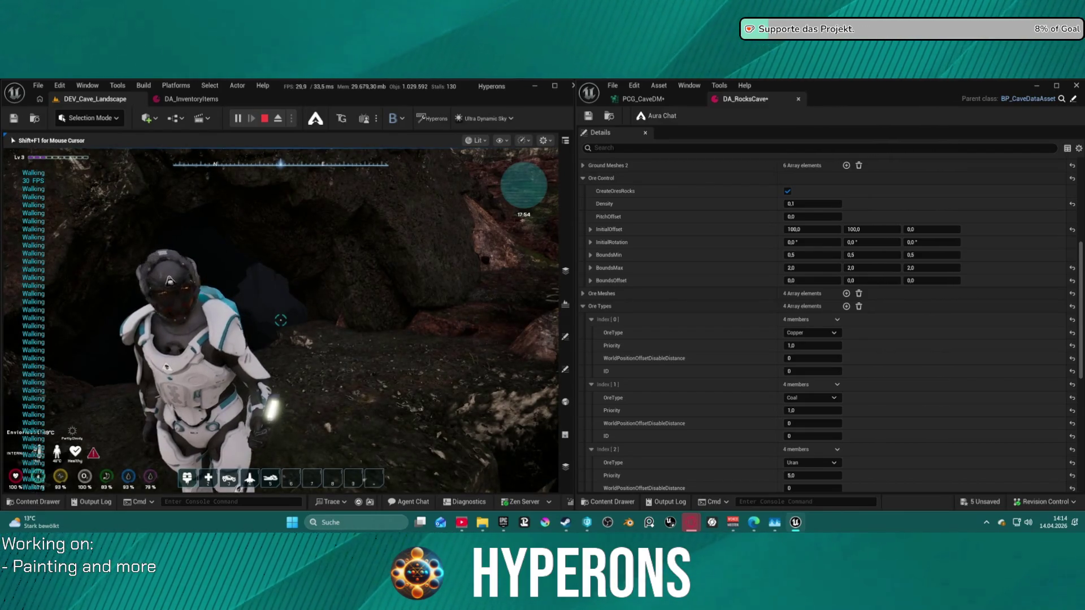
{"action": "key", "text": "w"}
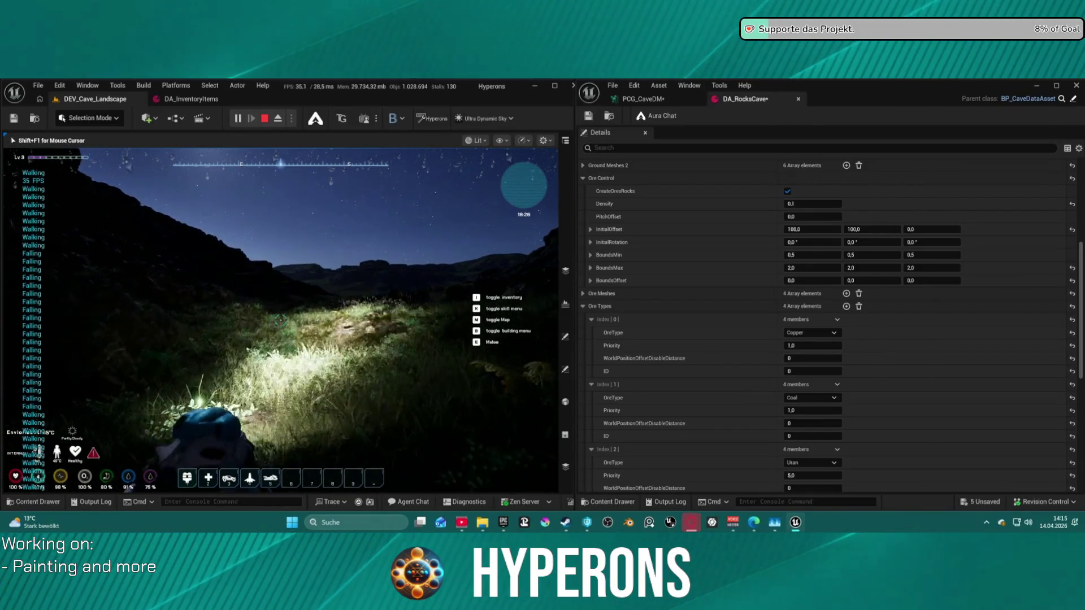
Turn the character across the grassy slope outside the cave exit
{"action": "key", "text": "d"}
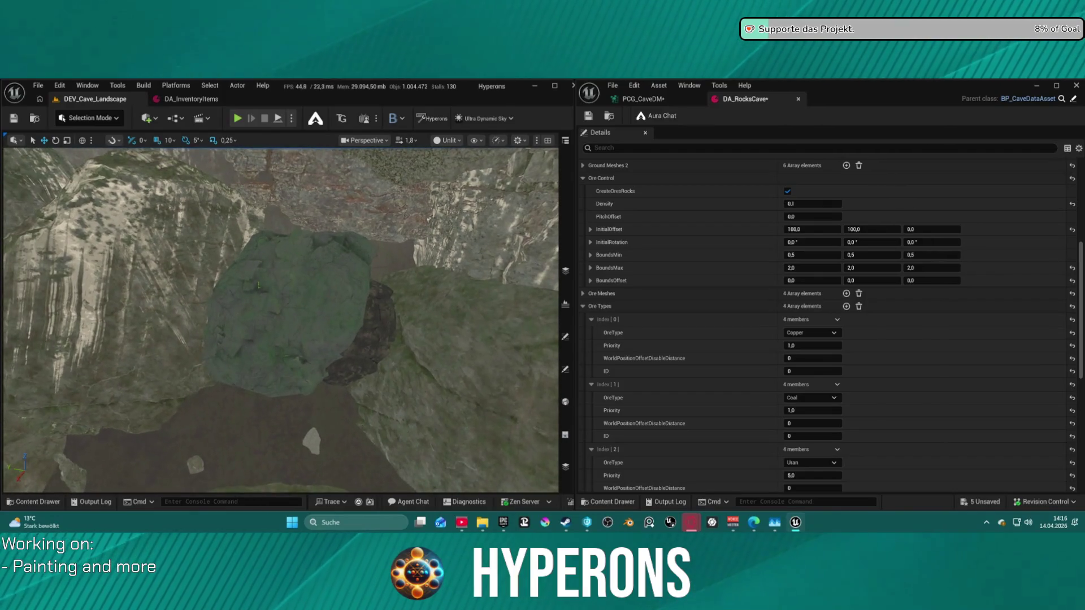
Switch to the PCG_CaveDM graph in the right editor window
{"action": "left_click", "coordinate": [644, 99]}
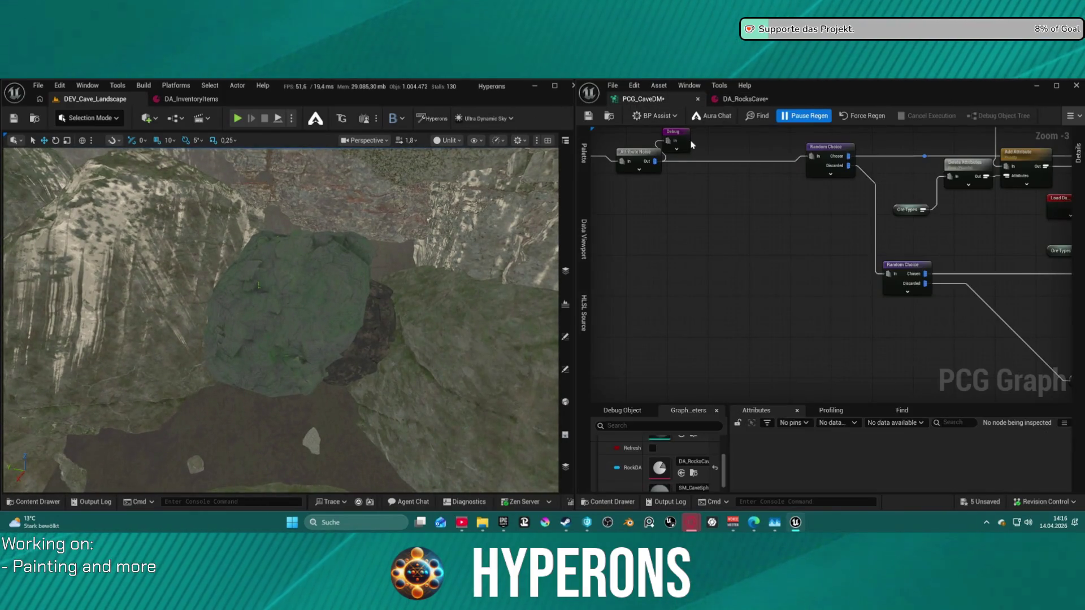
{"action": "scroll", "coordinate": [707, 190], "scroll_direction": "down", "scroll_amount": 1}
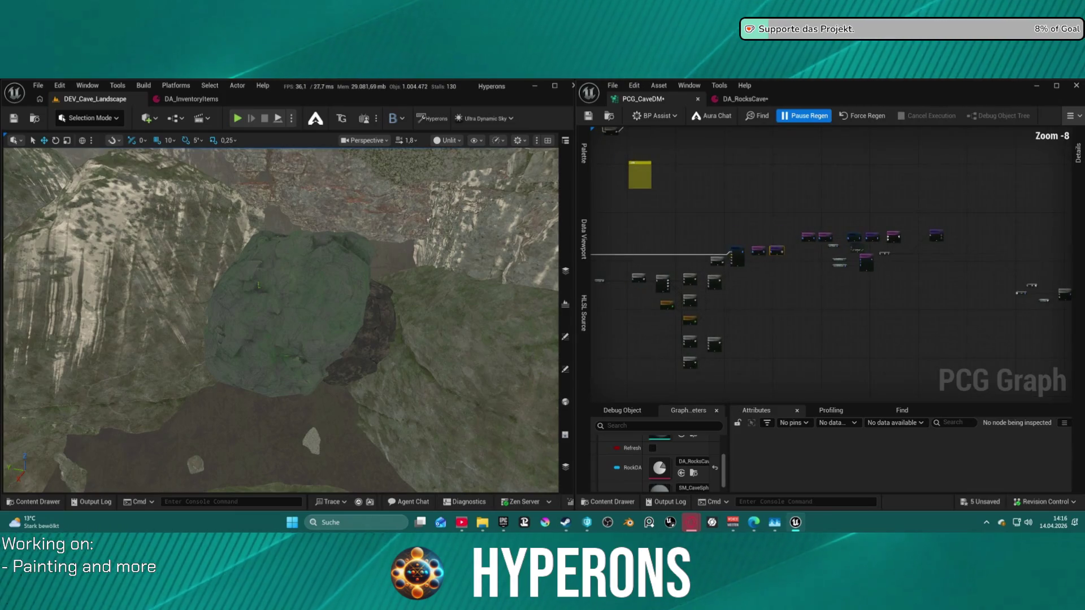
{"action": "scroll", "coordinate": [751, 271], "scroll_direction": "up", "scroll_amount": 5}
{"action": "mouse_move", "coordinate": [751, 272]}
{"action": "left_mouse_down"}
{"action": "mouse_move", "coordinate": [778, 232]}
{"action": "mouse_move", "coordinate": [902, 179]}
{"action": "mouse_move", "coordinate": [820, 226]}
{"action": "mouse_move", "coordinate": [859, 187]}
{"action": "mouse_move", "coordinate": [844, 180]}
{"action": "left_mouse_up"}
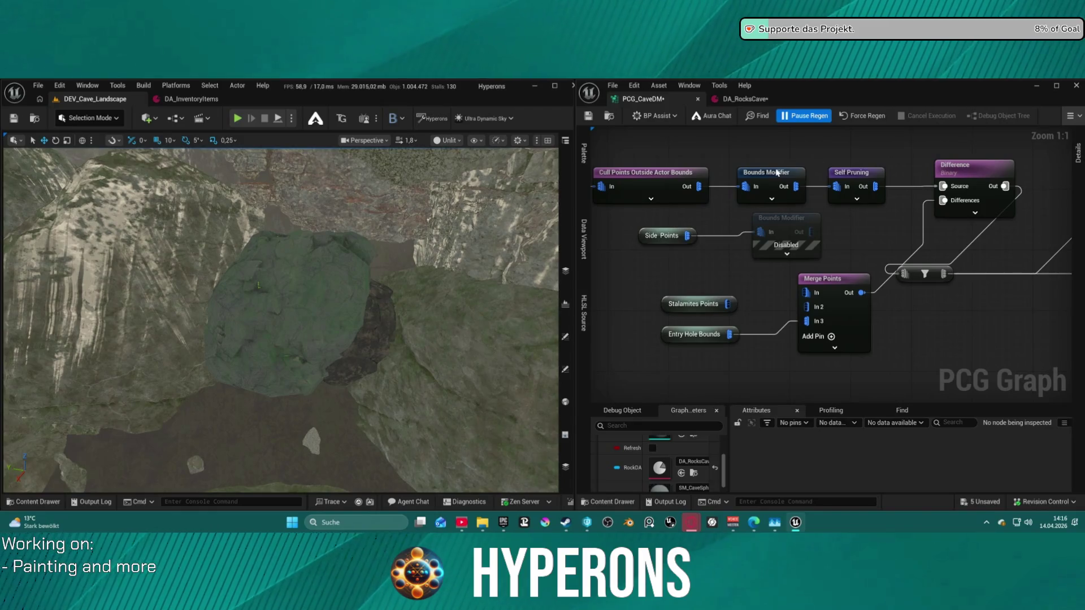
{"action": "left_click", "coordinate": [1078, 153]}
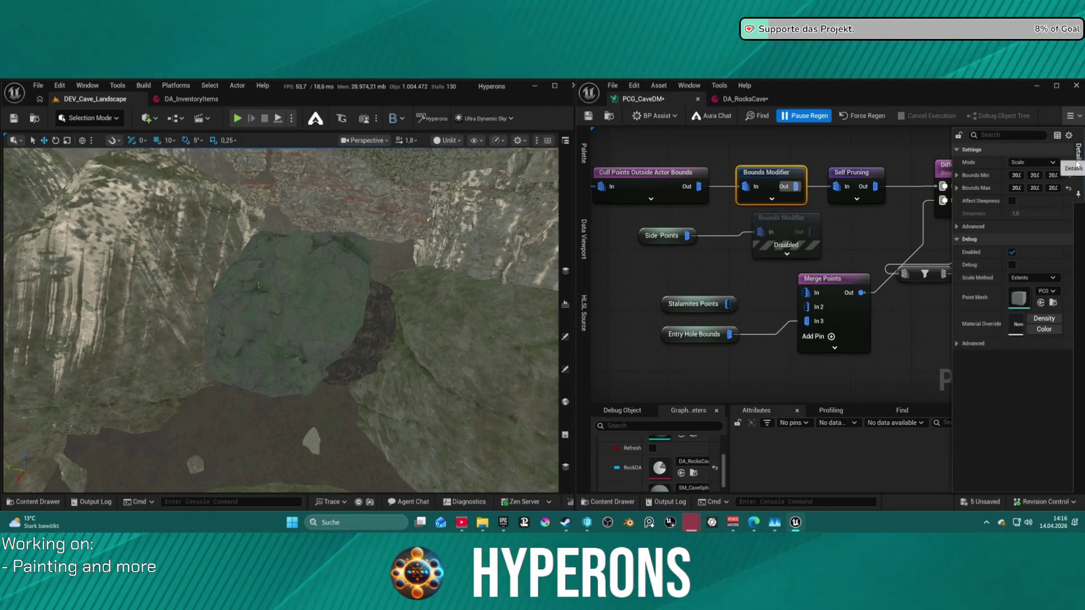
{"action": "left_click", "coordinate": [1015, 175]}
{"action": "type", "text": "10"}
{"action": "key", "text": "Return"}
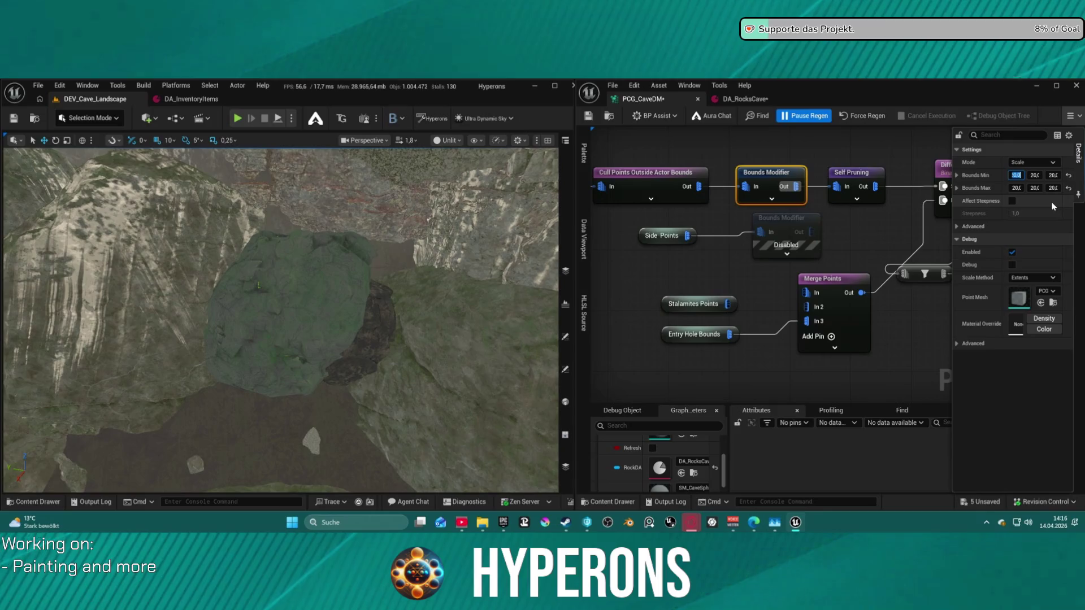
{"action": "type", "text": "100"}
{"action": "key", "text": "Tab"}
{"action": "type", "text": "1"}
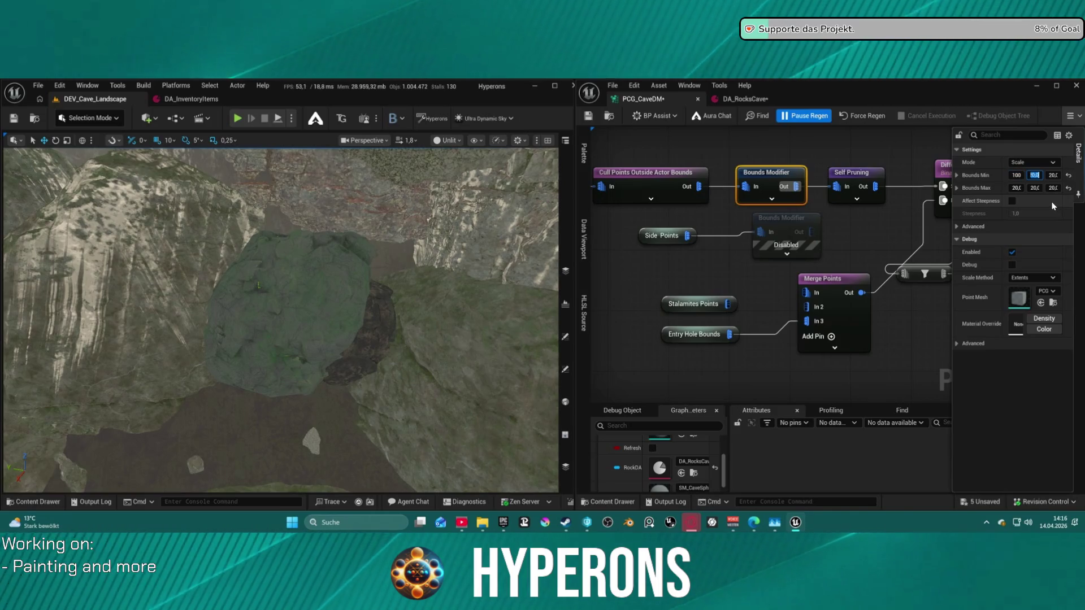
{"action": "type", "text": "00"}
{"action": "key", "text": "Tab"}
{"action": "type", "text": "100"}
{"action": "key", "text": "Tab"}
{"action": "type", "text": "100"}
{"action": "key", "text": "Tab"}
{"action": "type", "text": "1"}
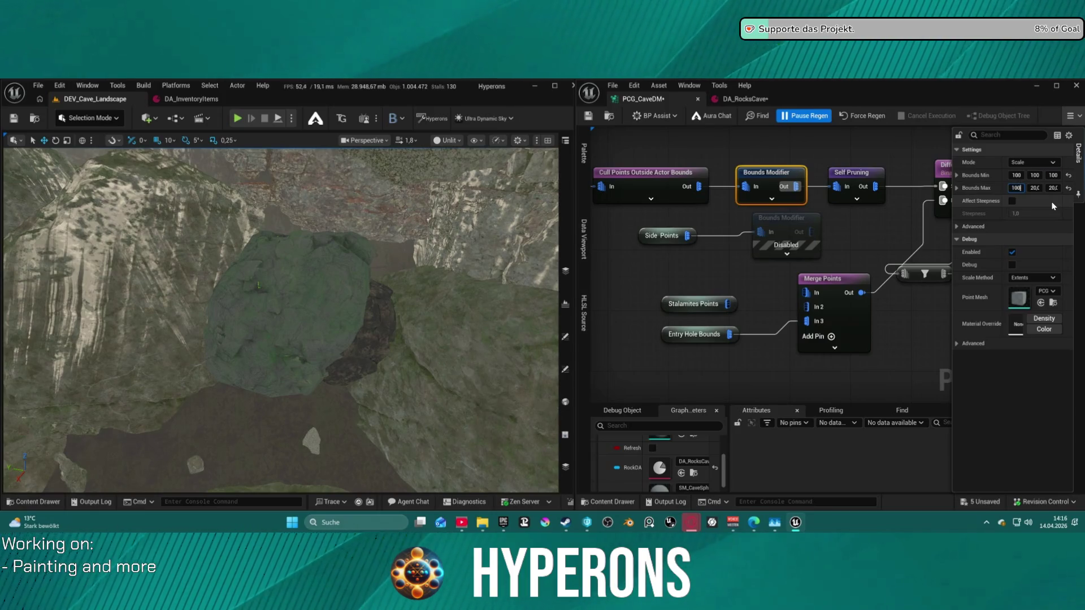
{"action": "type", "text": "00"}
{"action": "key", "text": "Tab"}
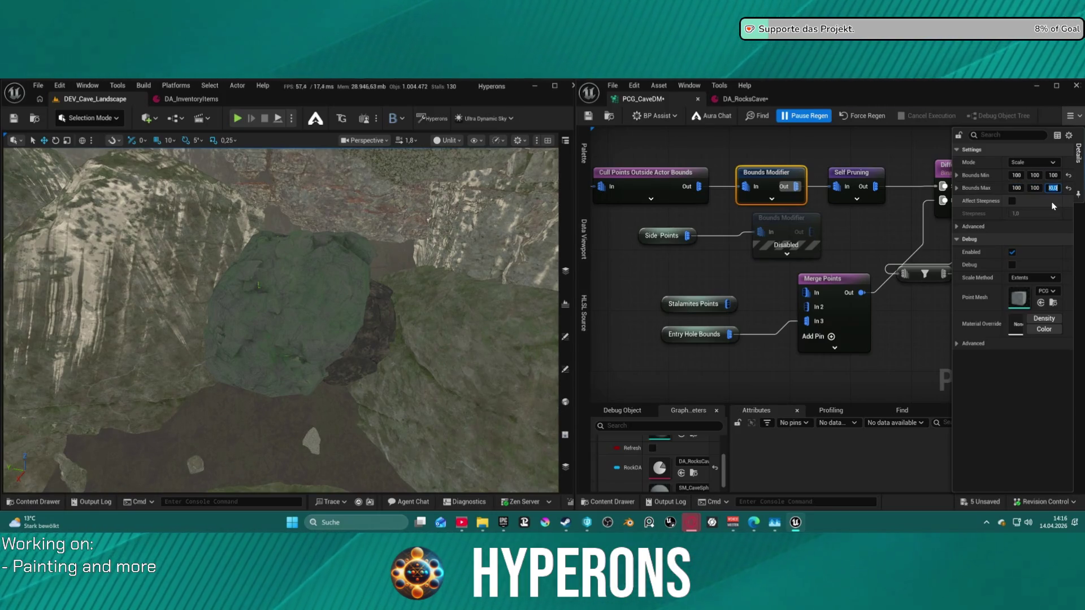
{"action": "left_click", "coordinate": [885, 116]}
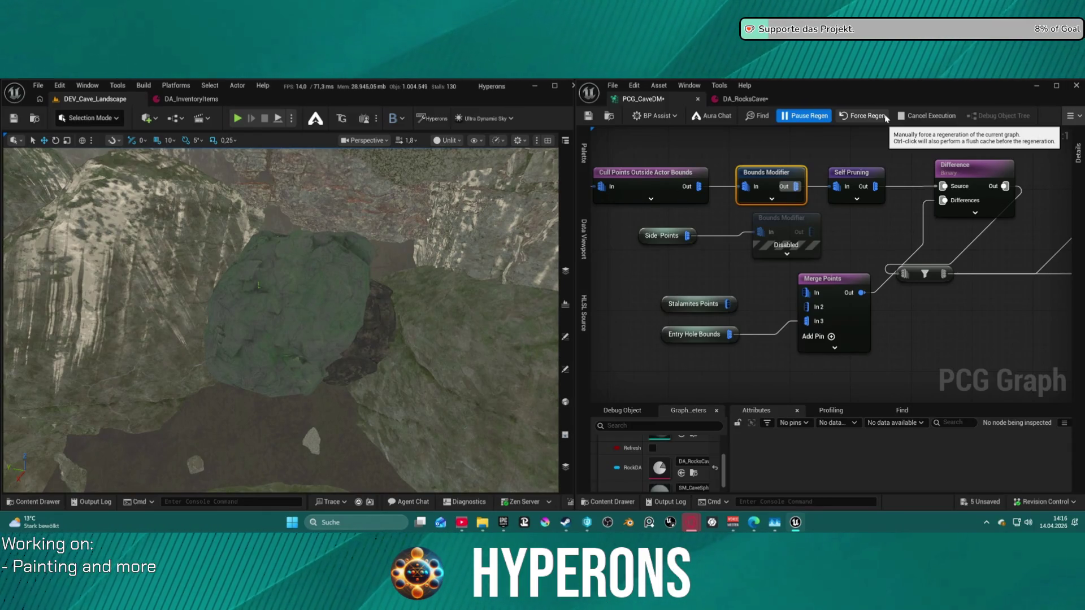
{"action": "key", "text": "ctrl+s"}
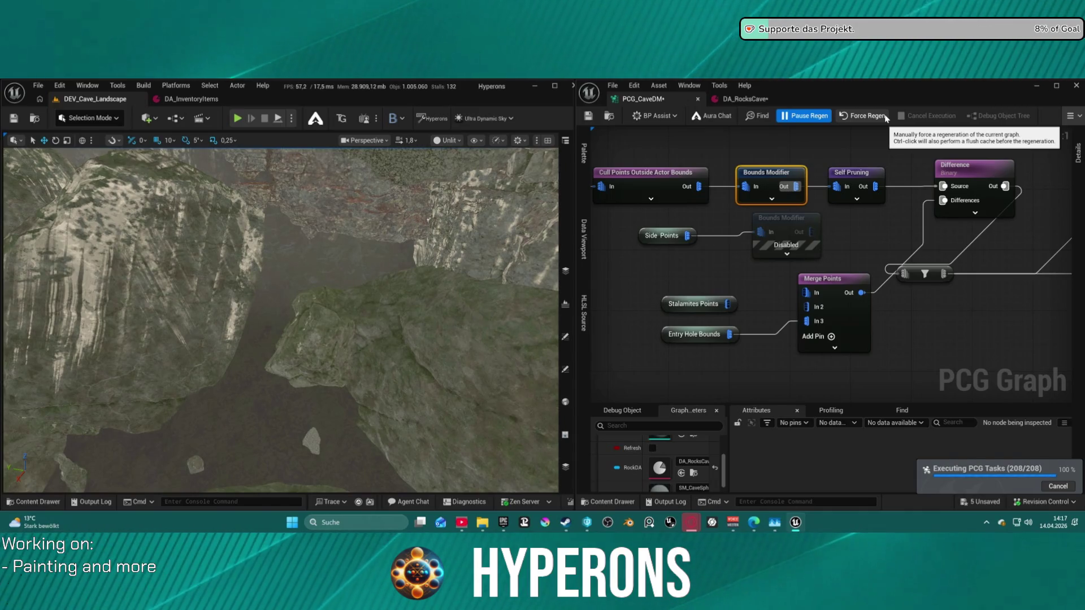
{"action": "left_click_drag", "start_coordinate": [368, 237], "coordinate": [345, 254]}
{"action": "left_click_drag", "start_coordinate": [281, 321], "coordinate": [244, 308]}
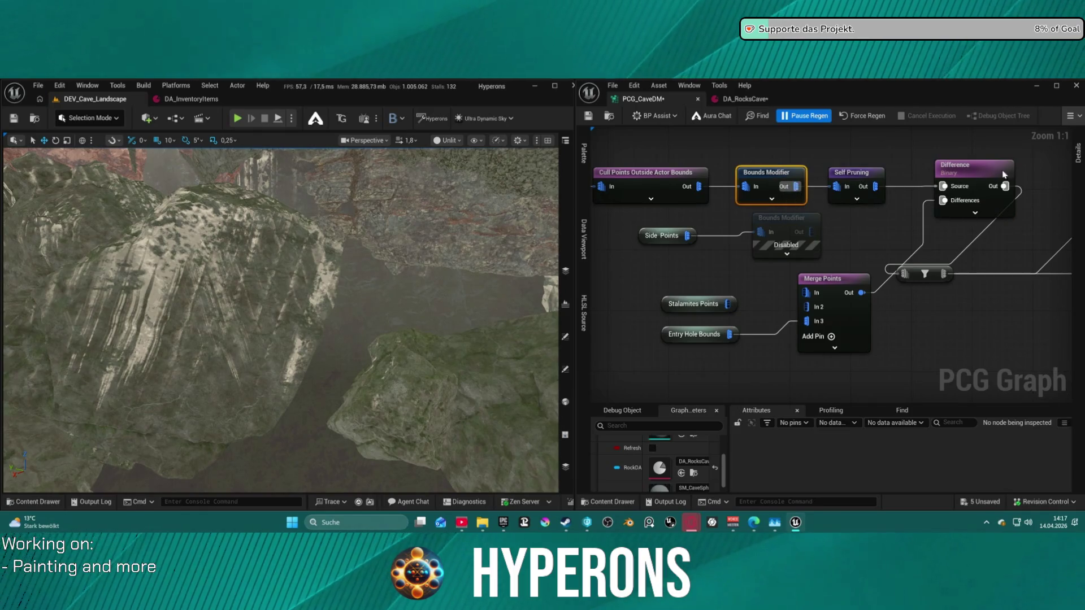
{"action": "left_click", "coordinate": [1078, 153]}
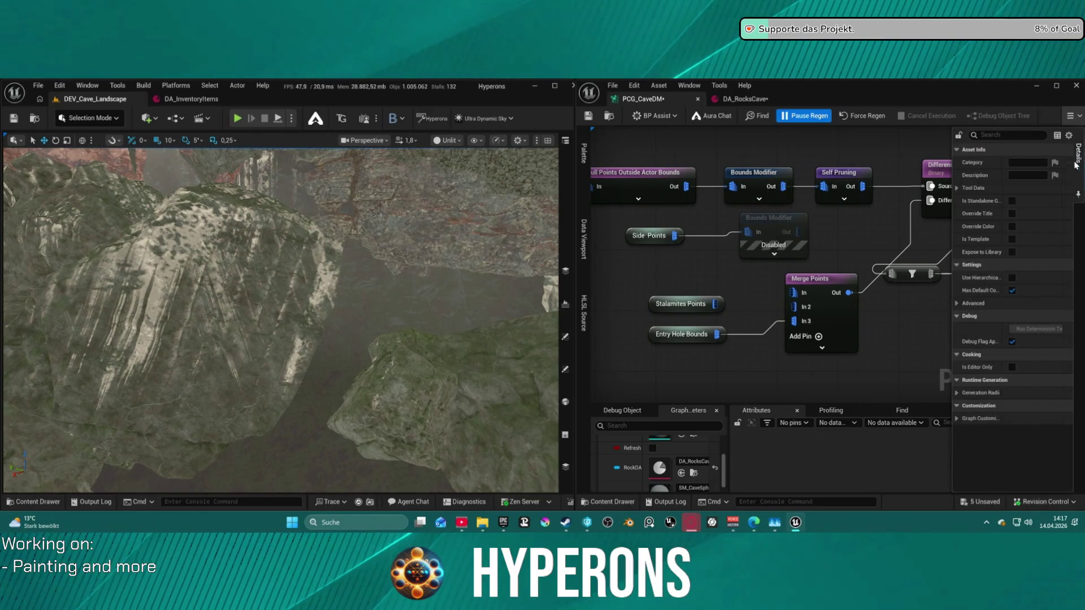
Set the Bounds Modifier node's Bounds Min X, Y and Z values to 80
{"action": "left_click", "coordinate": [753, 173]}
{"action": "left_click", "coordinate": [1016, 175]}
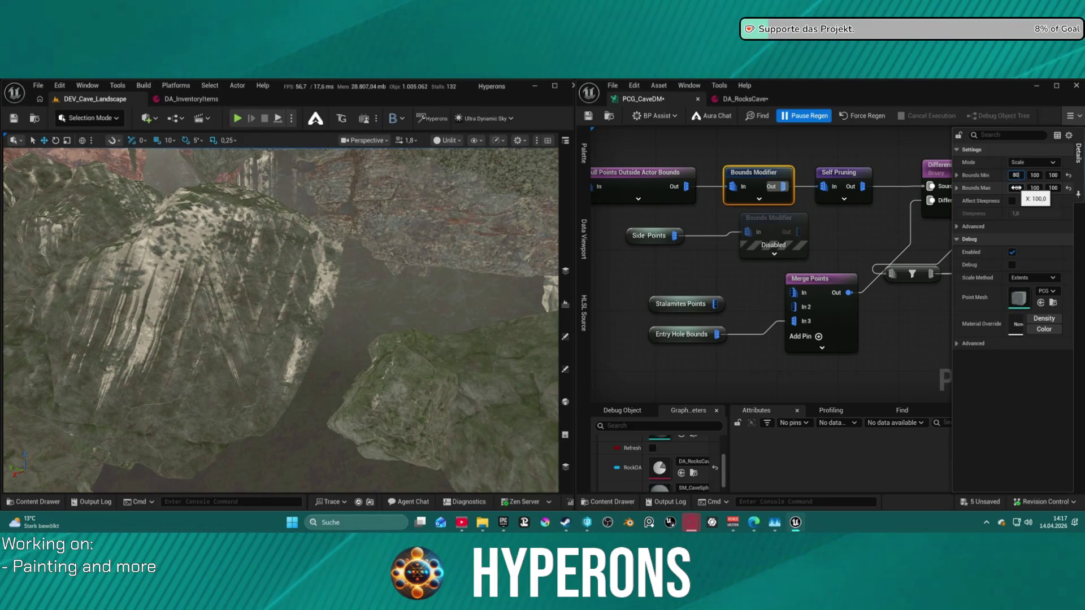
{"action": "type", "text": "0"}
{"action": "key", "text": "Tab"}
{"action": "type", "text": "80"}
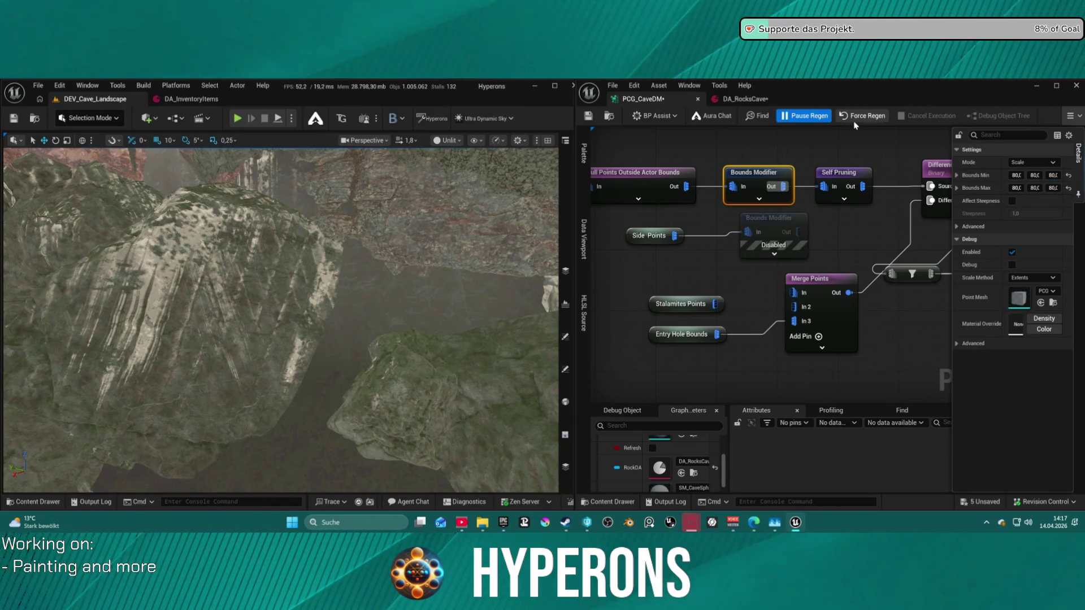
Force-regenerate the PCG graph and fly over the regenerated rocks
{"action": "left_click", "coordinate": [856, 120]}
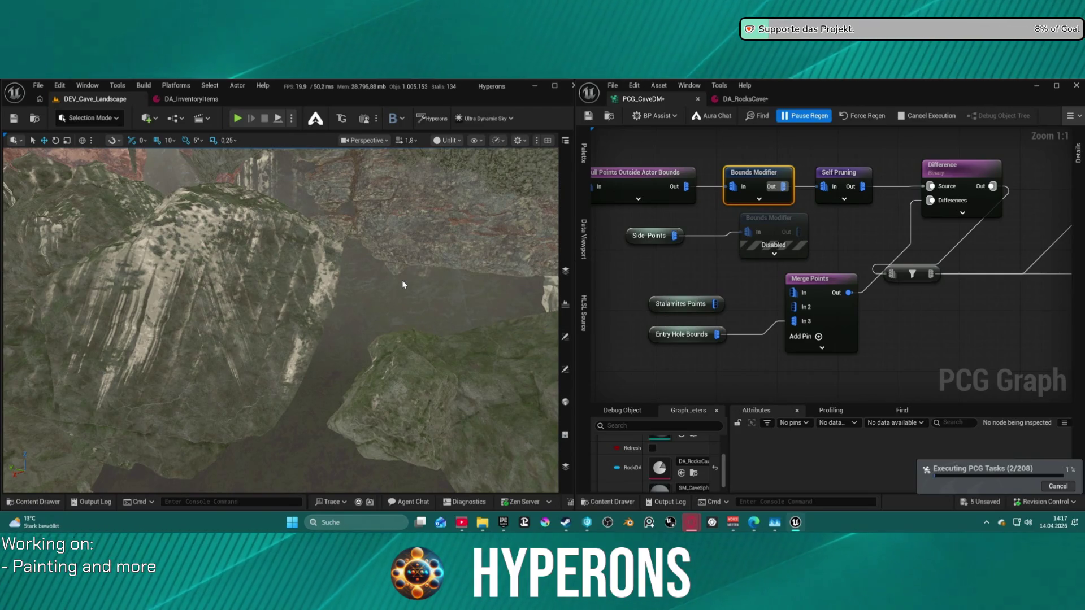
{"action": "left_click_drag", "start_coordinate": [402, 281], "coordinate": [402, 281]}
{"action": "scroll", "coordinate": [850, 185], "scroll_direction": "down", "scroll_amount": 9}
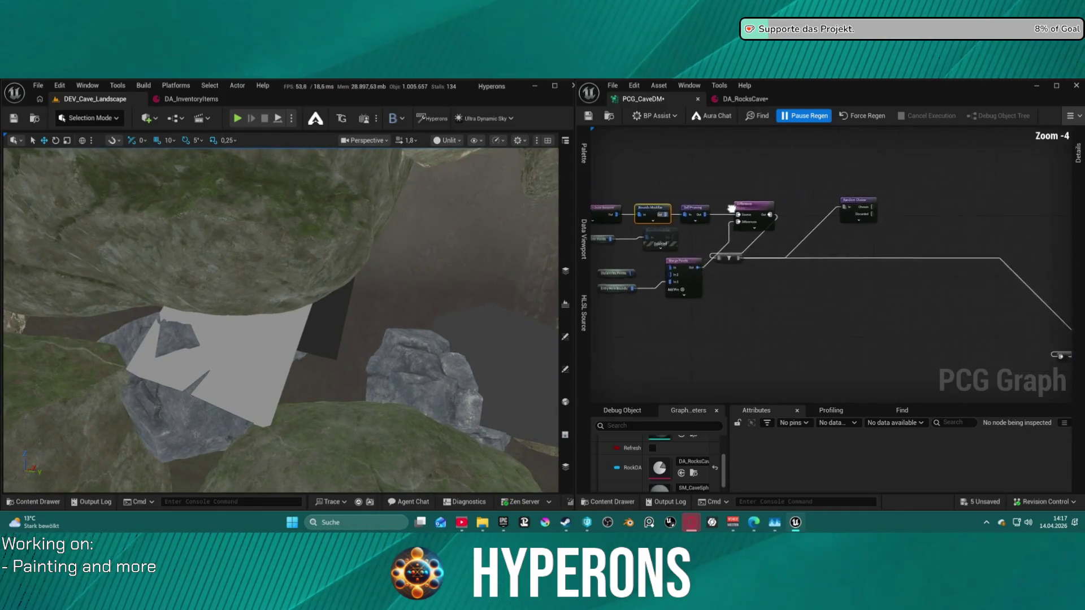
Disable the Debug node after Attribute Noise, force-regenerate, and fly into the cave to view stalactites
{"action": "scroll", "coordinate": [819, 262], "scroll_direction": "up", "scroll_amount": 1}
{"action": "left_click_drag", "start_coordinate": [819, 262], "coordinate": [953, 261]}
{"action": "scroll", "coordinate": [953, 260], "scroll_direction": "up", "scroll_amount": 7}
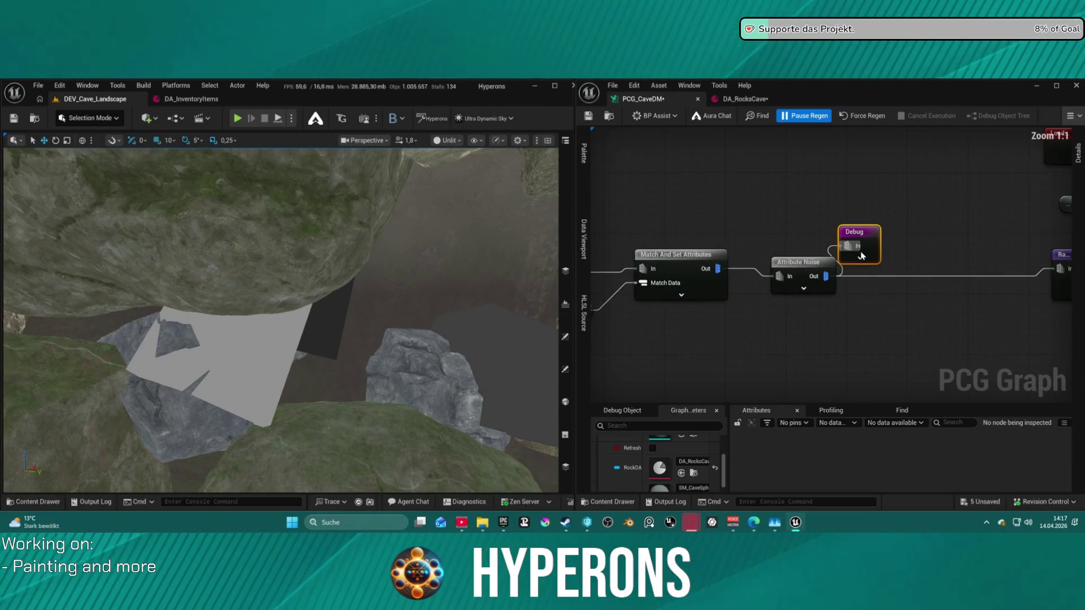
{"action": "key", "text": "e"}
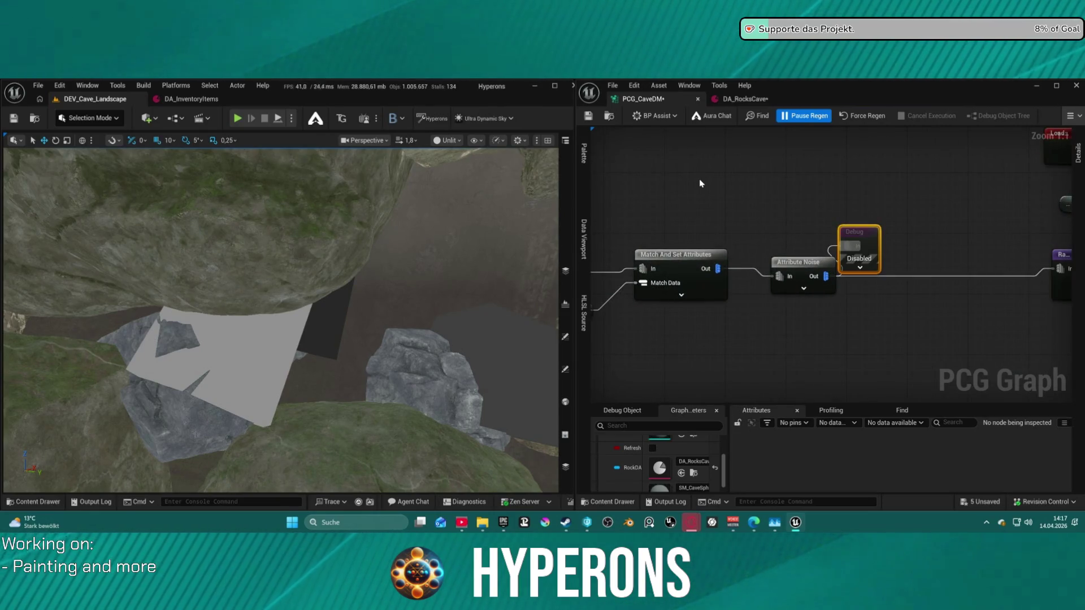
{"action": "left_click", "coordinate": [868, 117]}
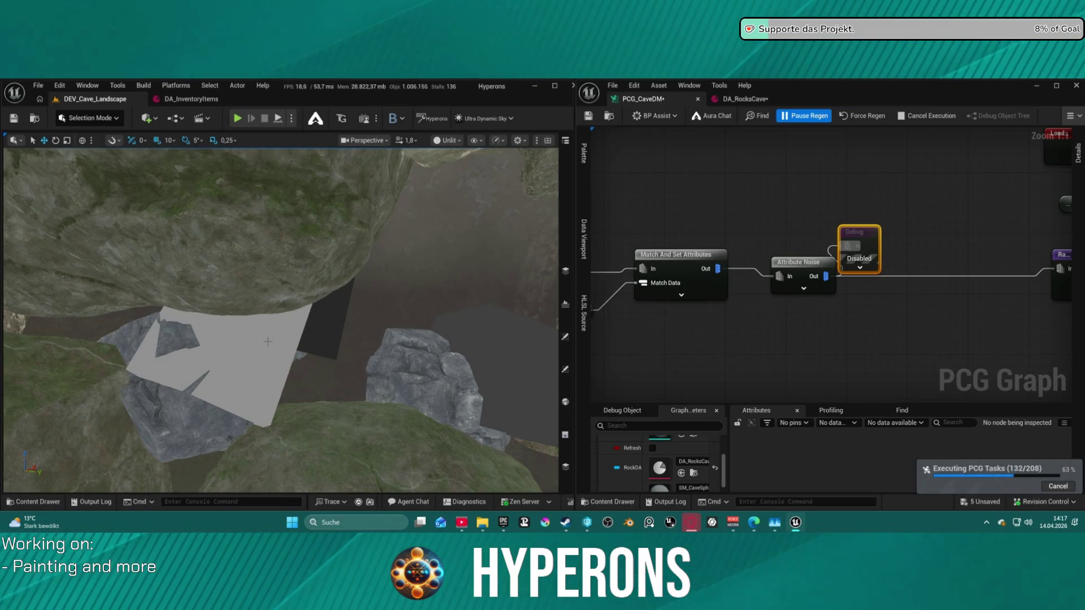
{"action": "mouse_move", "coordinate": [281, 320]}
{"action": "left_mouse_down"}
{"action": "mouse_move", "coordinate": [305, 305]}
{"action": "mouse_move", "coordinate": [320, 322]}
{"action": "mouse_move", "coordinate": [308, 334]}
{"action": "mouse_move", "coordinate": [308, 311]}
{"action": "mouse_move", "coordinate": [325, 293]}
{"action": "left_mouse_up"}
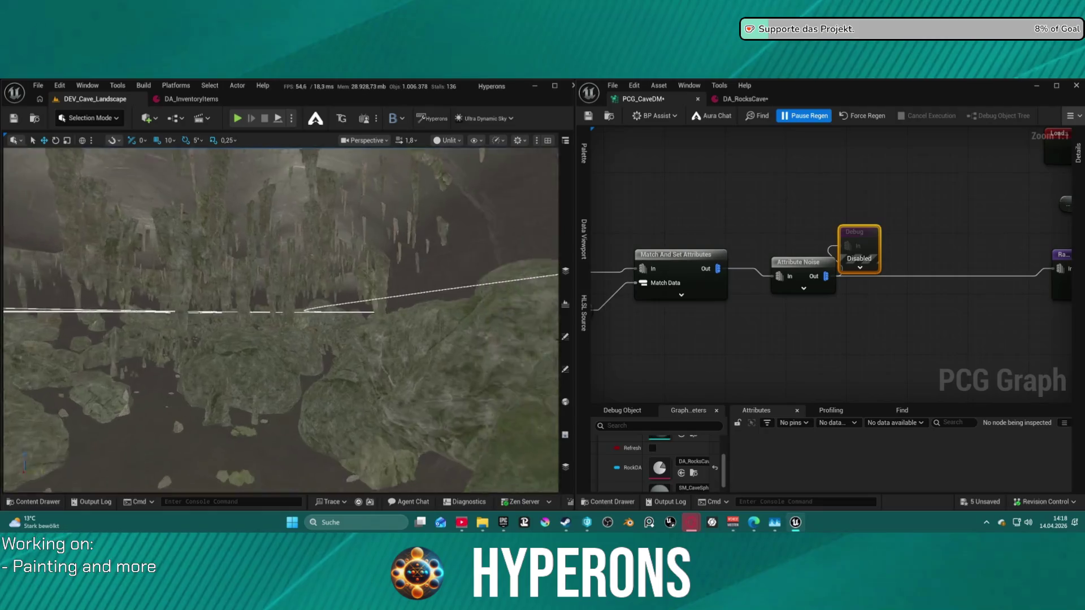
{"action": "left_click_drag", "start_coordinate": [325, 294], "coordinate": [327, 301]}
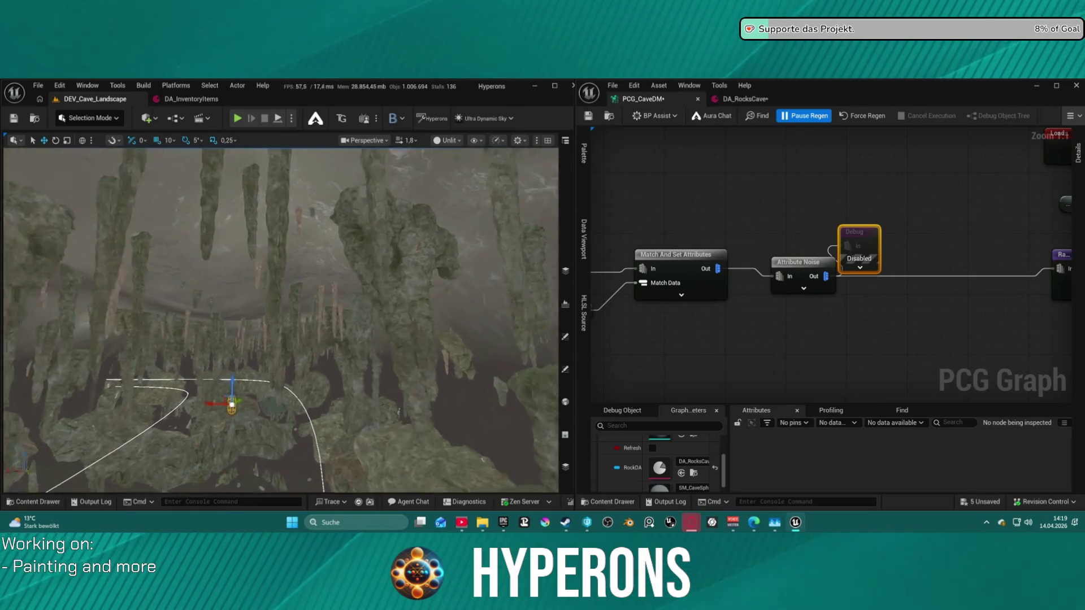
Check the viewport snapping settings
{"action": "left_click", "coordinate": [111, 143]}
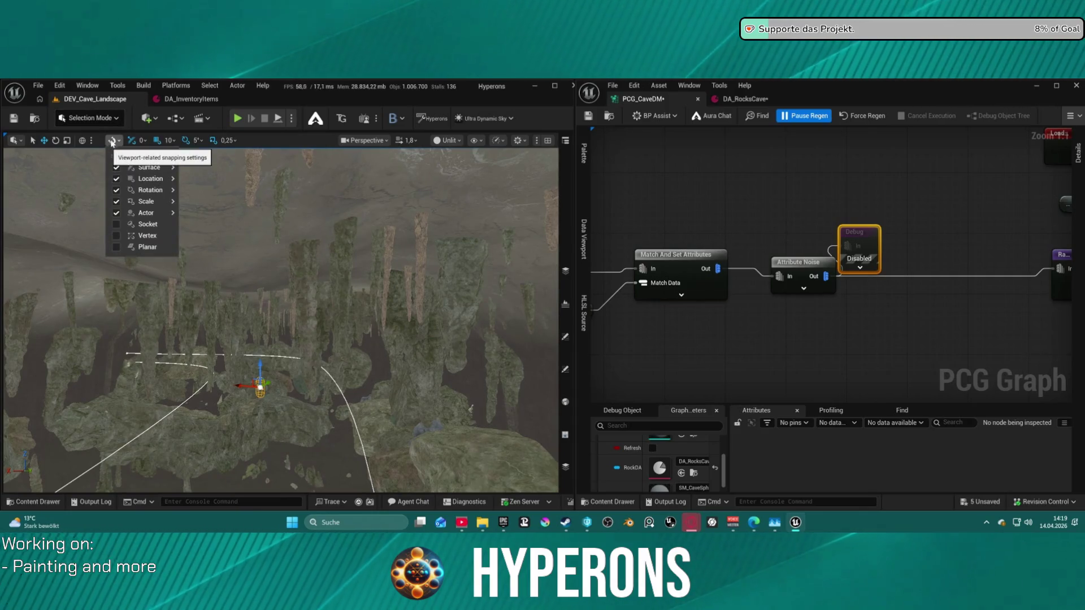
{"action": "mouse_move", "coordinate": [164, 212]}
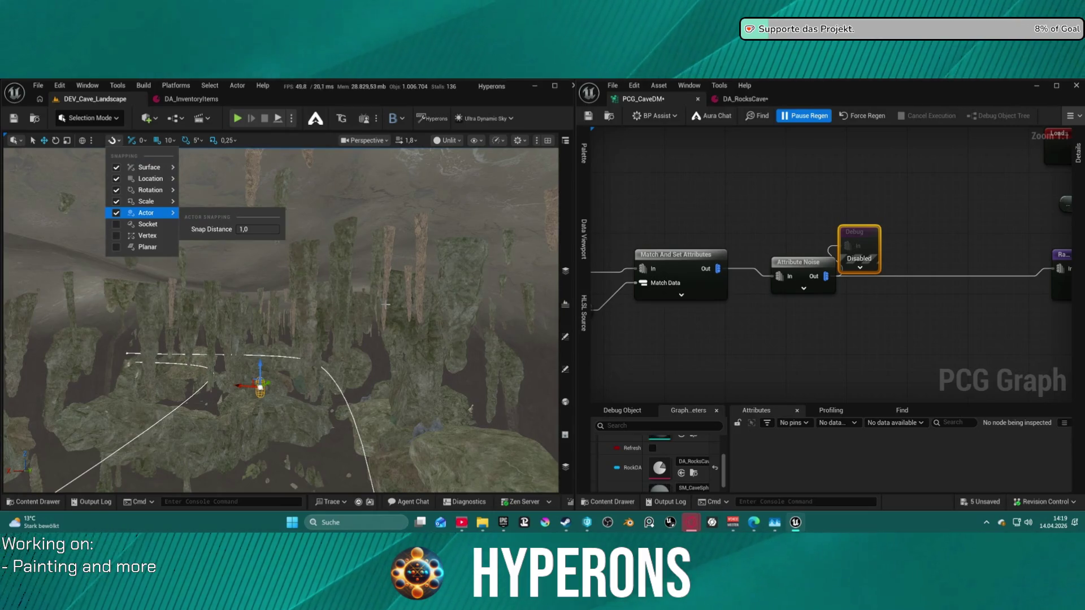
{"action": "left_click", "coordinate": [735, 238]}
Drag the PlayerStart with the gizmo to a new spot on the cave floor among the rocks
{"action": "left_click_drag", "start_coordinate": [291, 295], "coordinate": [290, 353]}
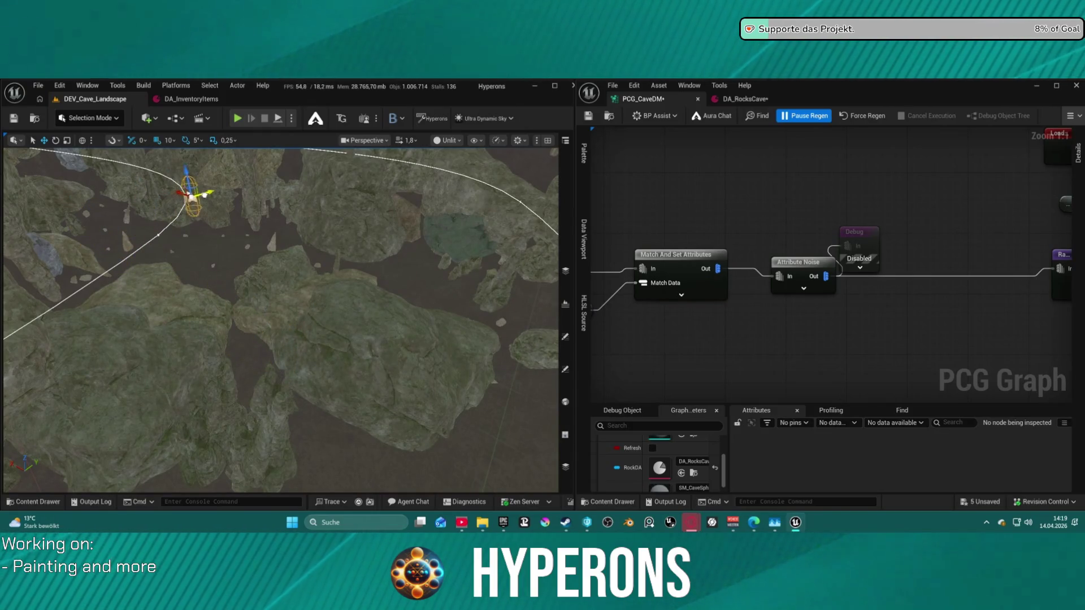
{"action": "left_click_drag", "start_coordinate": [290, 353], "coordinate": [290, 265]}
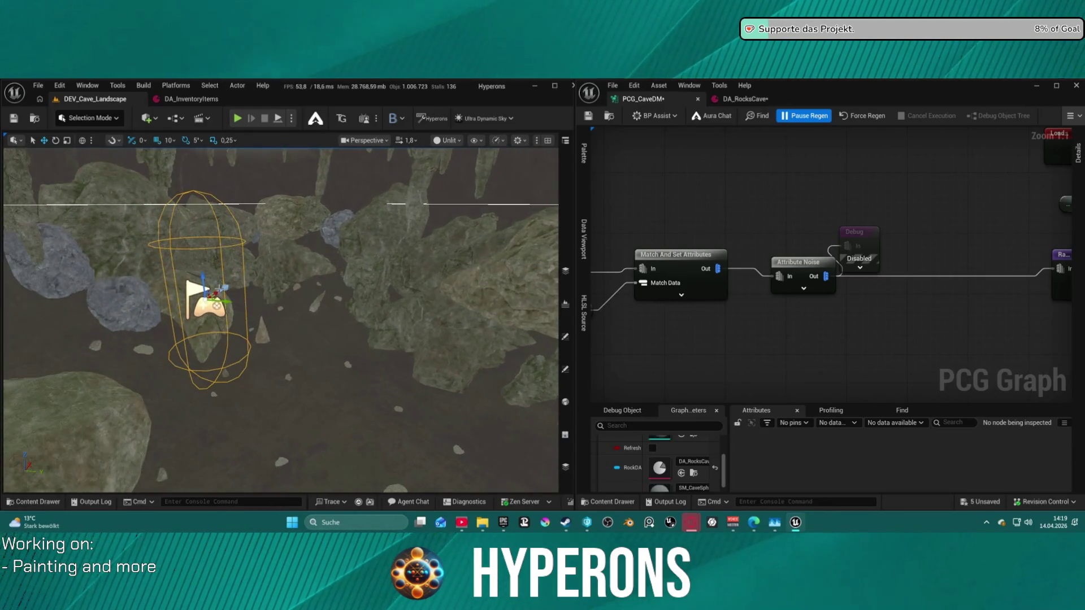
{"action": "left_click_drag", "start_coordinate": [208, 293], "coordinate": [258, 241]}
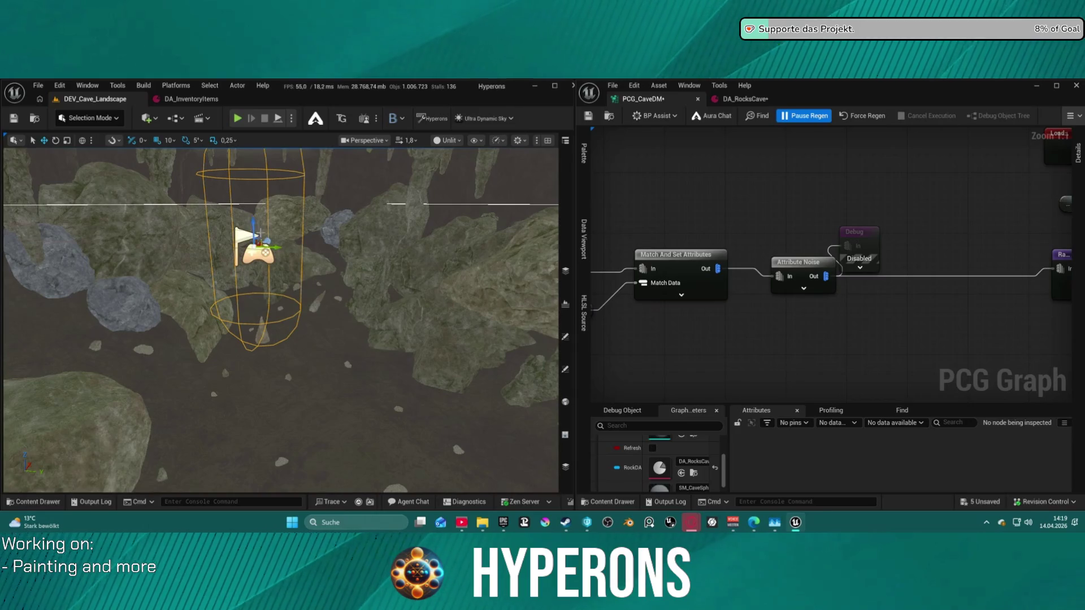
{"action": "scroll", "coordinate": [261, 233], "scroll_direction": "down", "scroll_amount": 5}
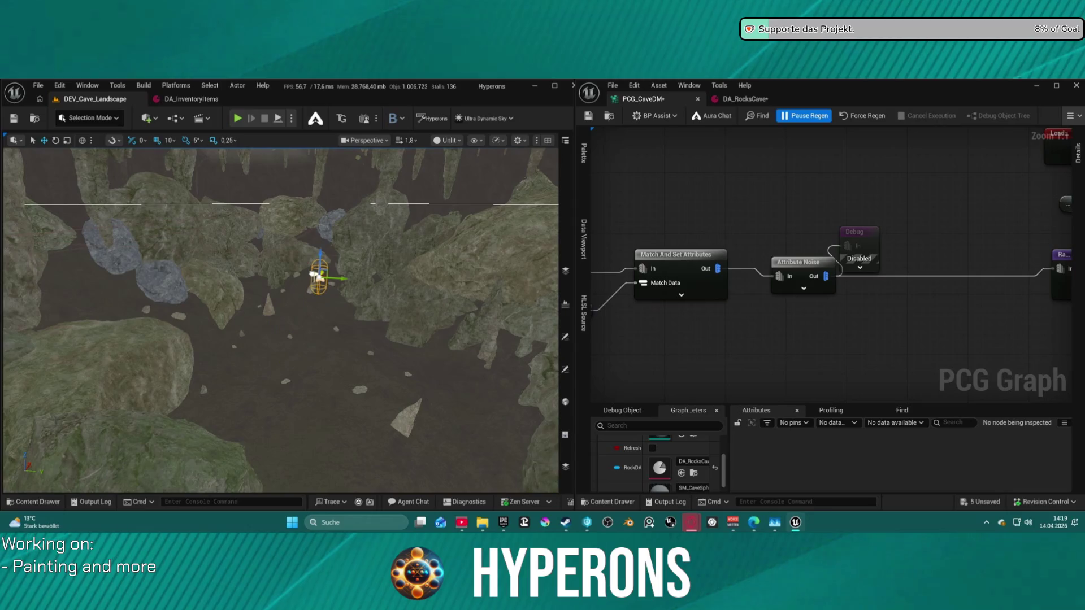
{"action": "mouse_move", "coordinate": [316, 280]}
{"action": "left_mouse_down"}
{"action": "mouse_move", "coordinate": [243, 284]}
{"action": "mouse_move", "coordinate": [226, 398]}
{"action": "mouse_move", "coordinate": [226, 350]}
{"action": "left_mouse_up"}
{"action": "left_click", "coordinate": [146, 118]}
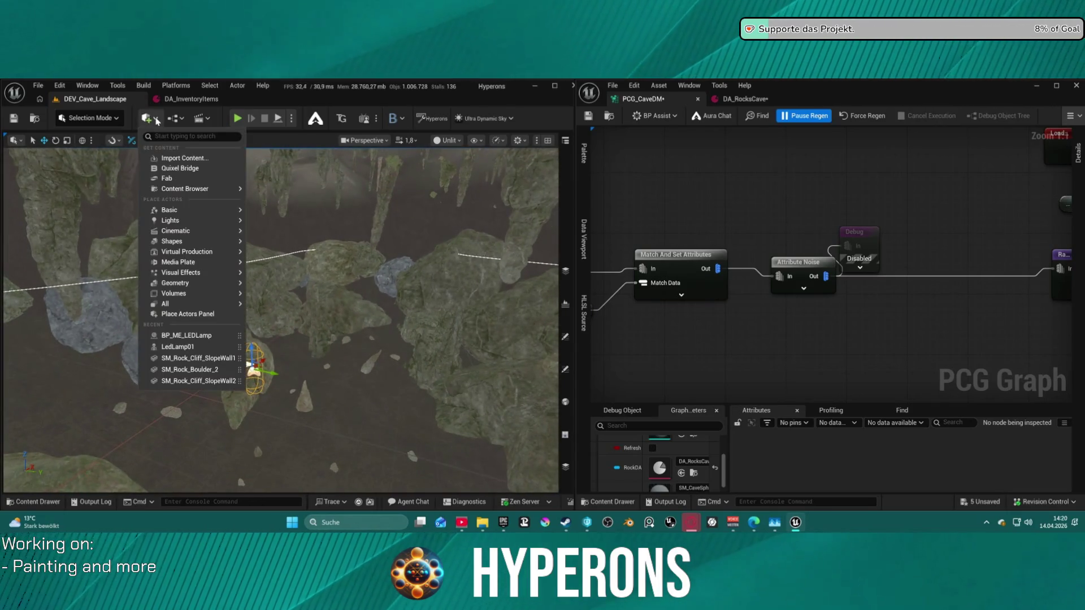
Add a Point Light via Quick Add, raise it above the cave floor, and start Play-In-Editor
{"action": "mouse_move", "coordinate": [190, 219]}
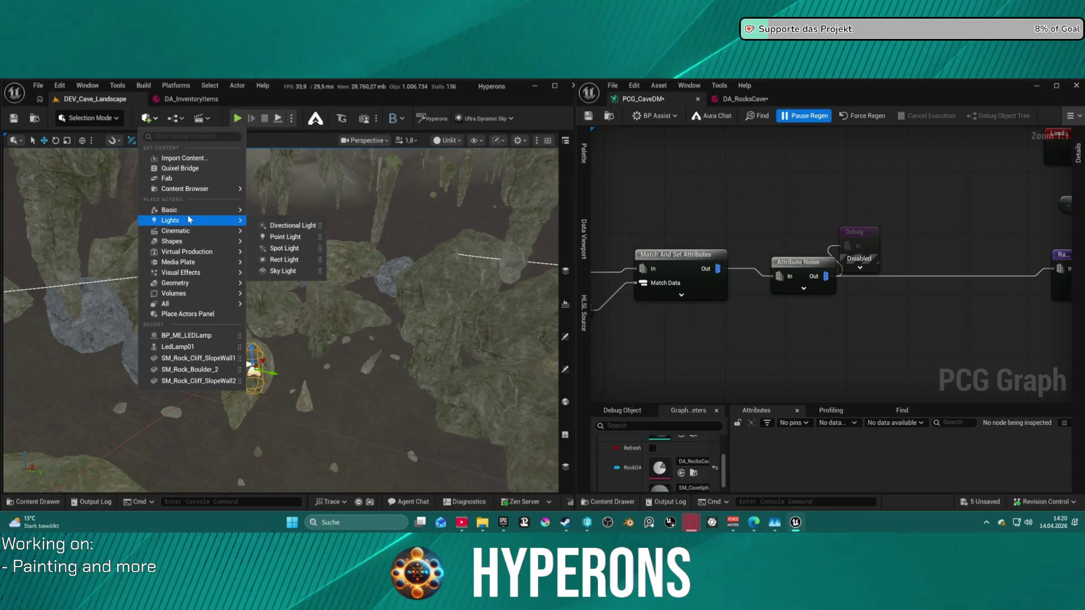
{"action": "left_click", "coordinate": [303, 238]}
{"action": "mouse_move", "coordinate": [293, 312]}
{"action": "left_mouse_down"}
{"action": "mouse_move", "coordinate": [376, 263]}
{"action": "mouse_move", "coordinate": [364, 274]}
{"action": "left_mouse_up"}
{"action": "mouse_move", "coordinate": [357, 237]}
{"action": "left_mouse_down"}
{"action": "mouse_move", "coordinate": [350, 258]}
{"action": "mouse_move", "coordinate": [399, 243]}
{"action": "left_mouse_up"}
{"action": "left_click_drag", "start_coordinate": [240, 261], "coordinate": [246, 199]}
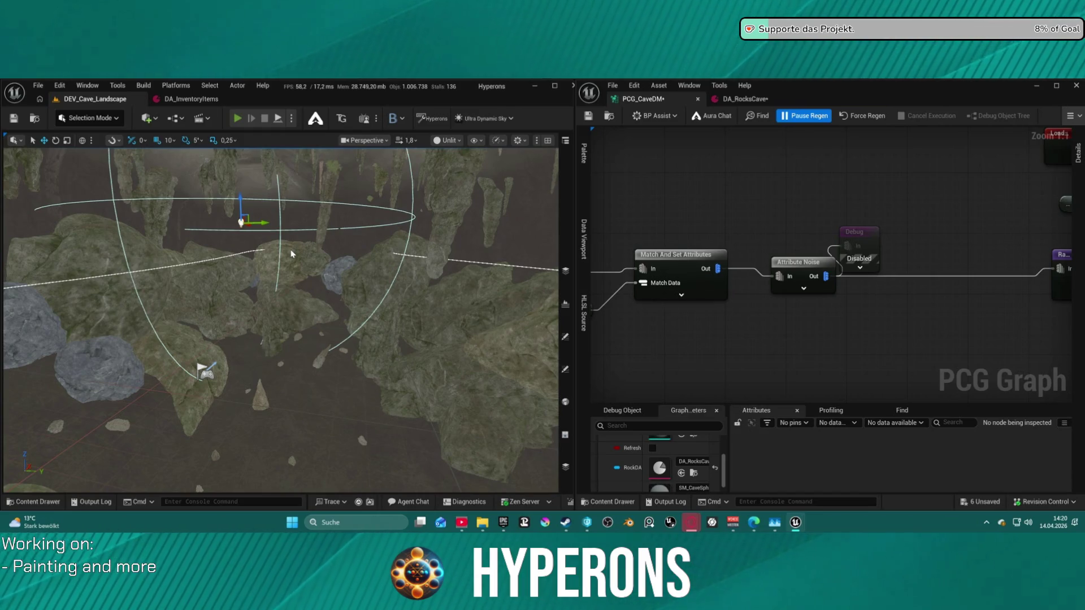
{"action": "key", "text": "alt+p"}
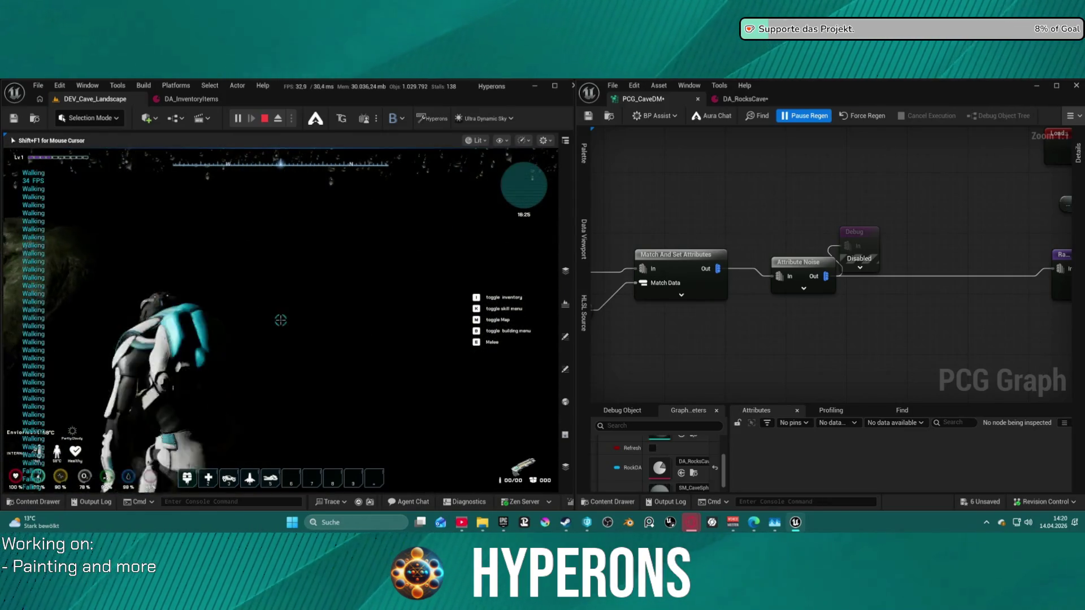
Check the inventory, then climb and walk deeper through the cave toward the bright opening
{"action": "key", "text": "i"}
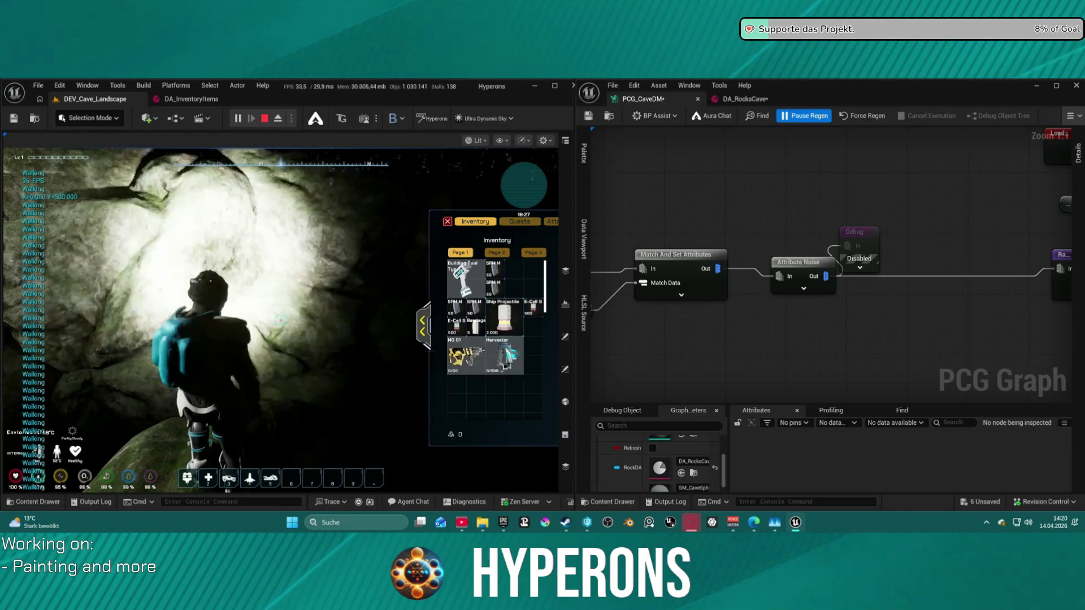
{"action": "left_click", "coordinate": [315, 291]}
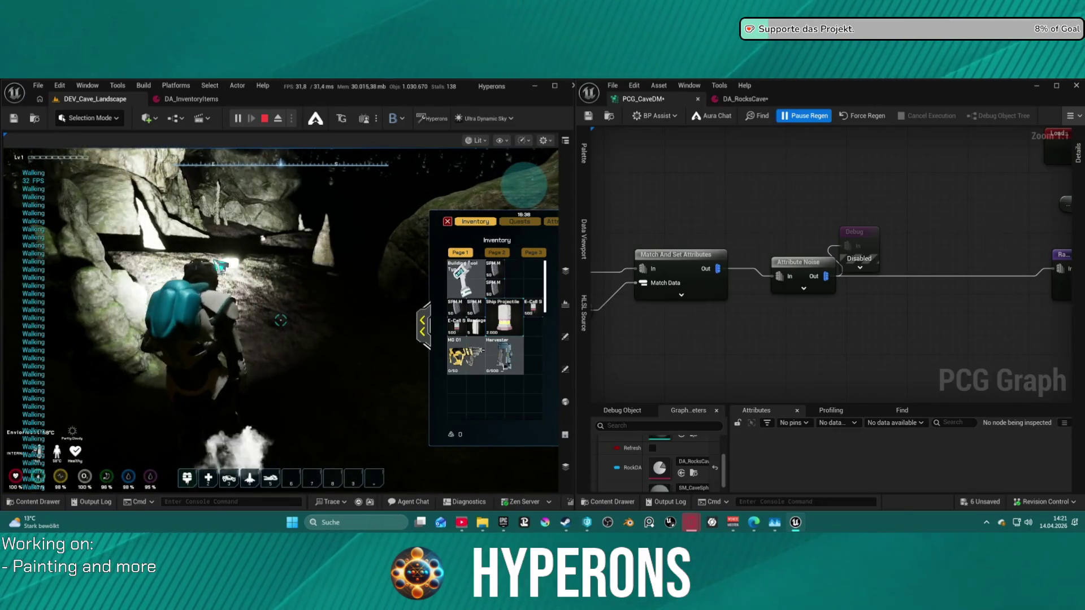
{"action": "left_click", "coordinate": [327, 247]}
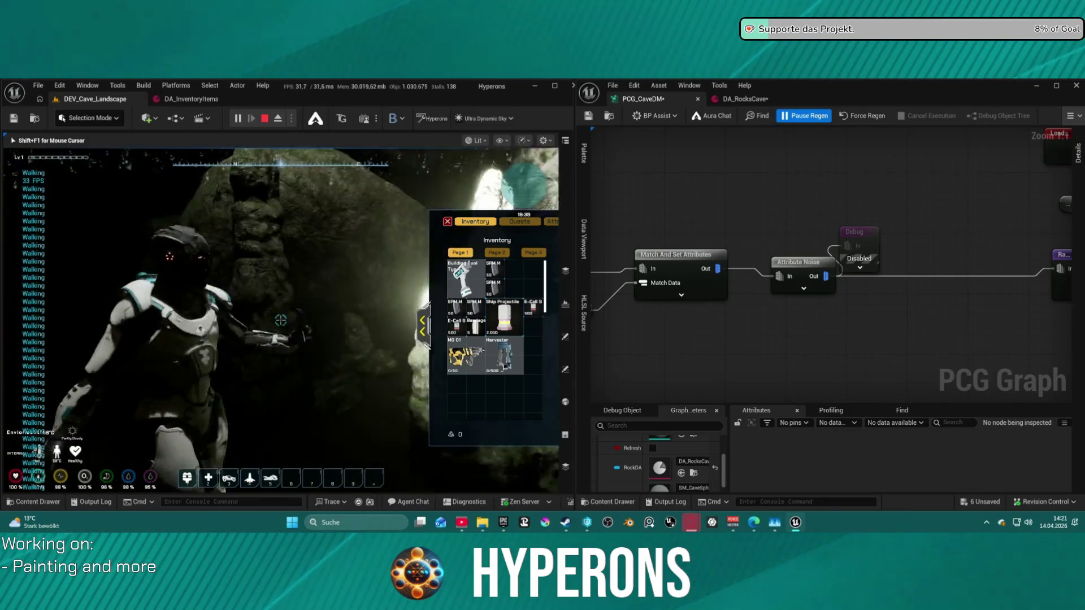
{"action": "key", "text": "space"}
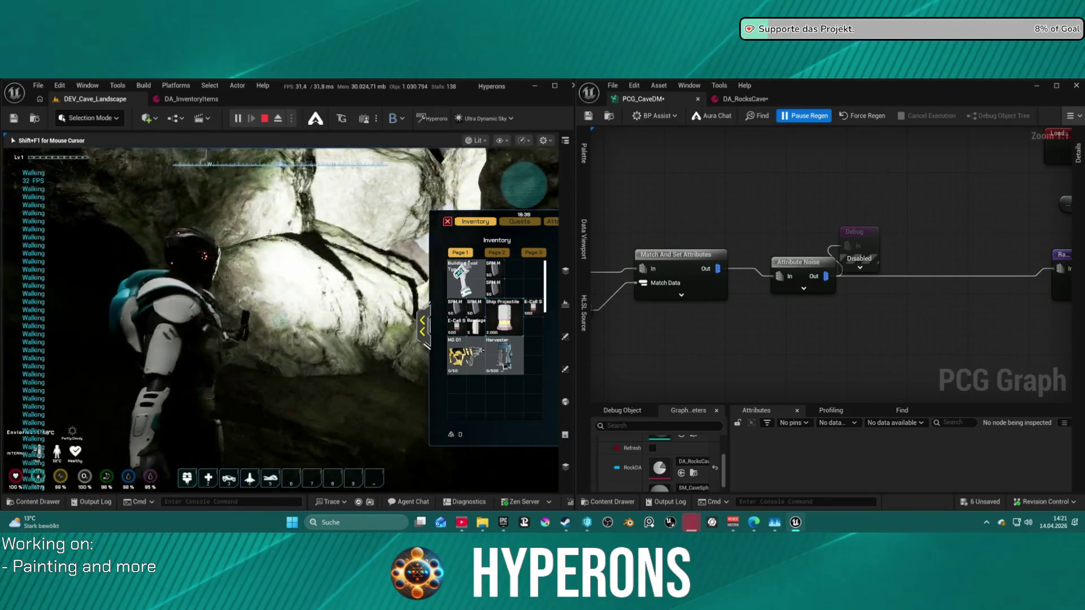
{"action": "key", "text": "w"}
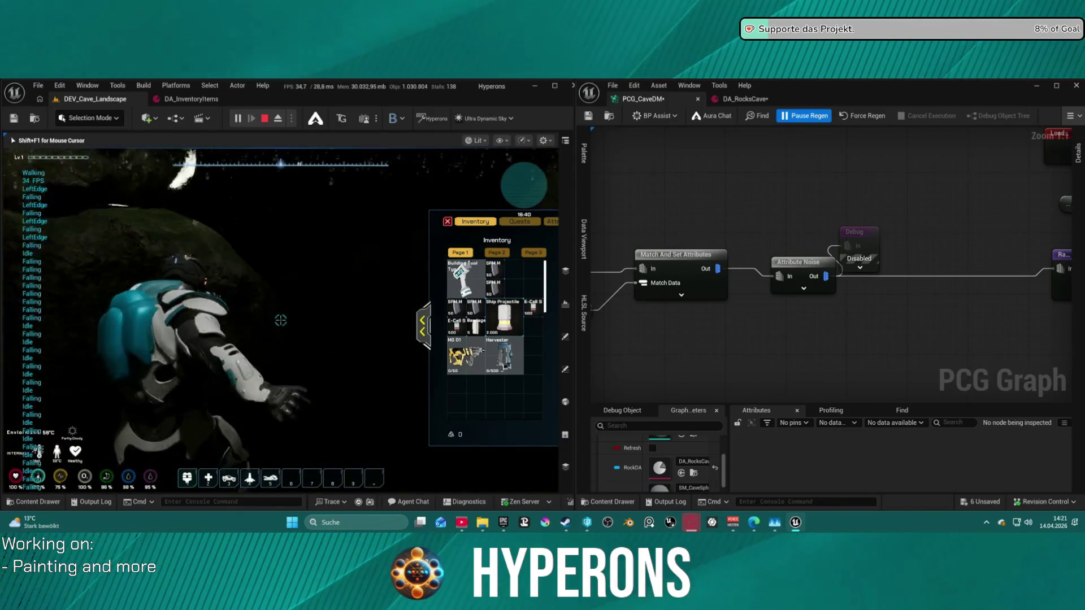
{"action": "key", "text": "w"}
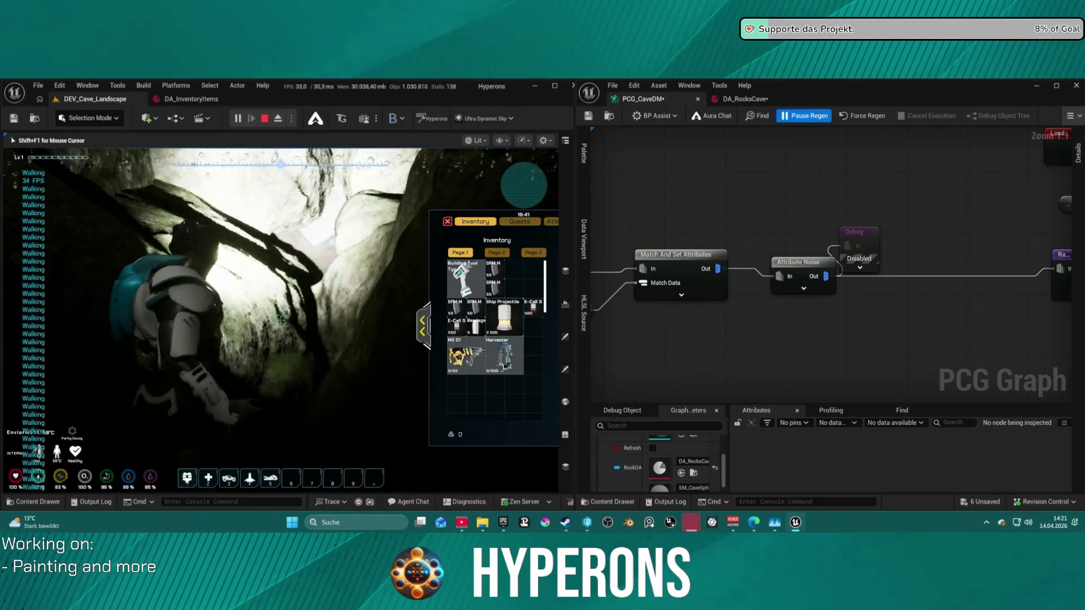
{"action": "key", "text": "w"}
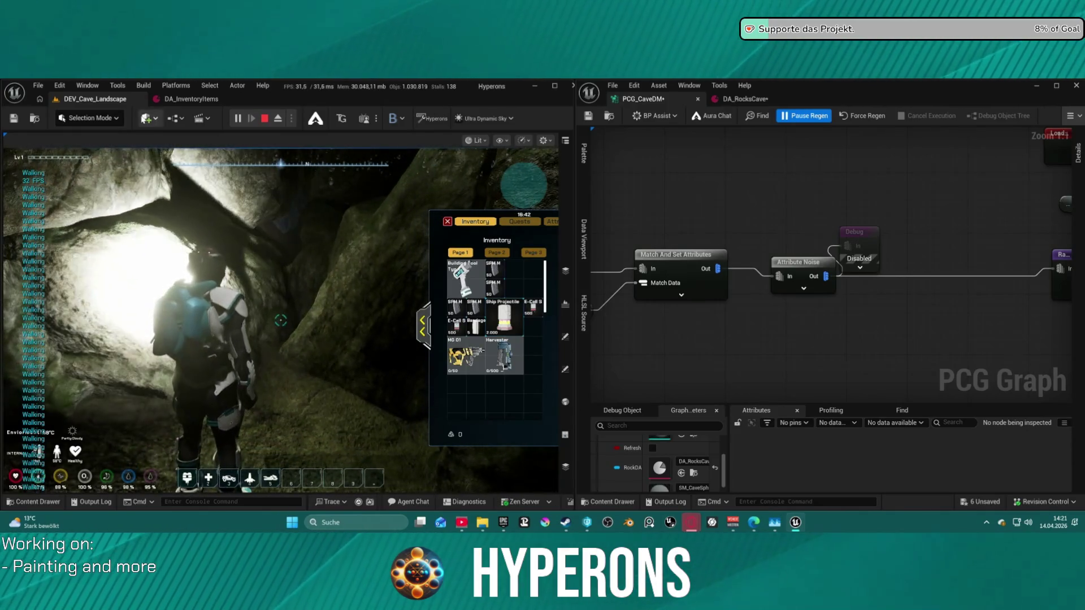
{"action": "left_click", "coordinate": [317, 214]}
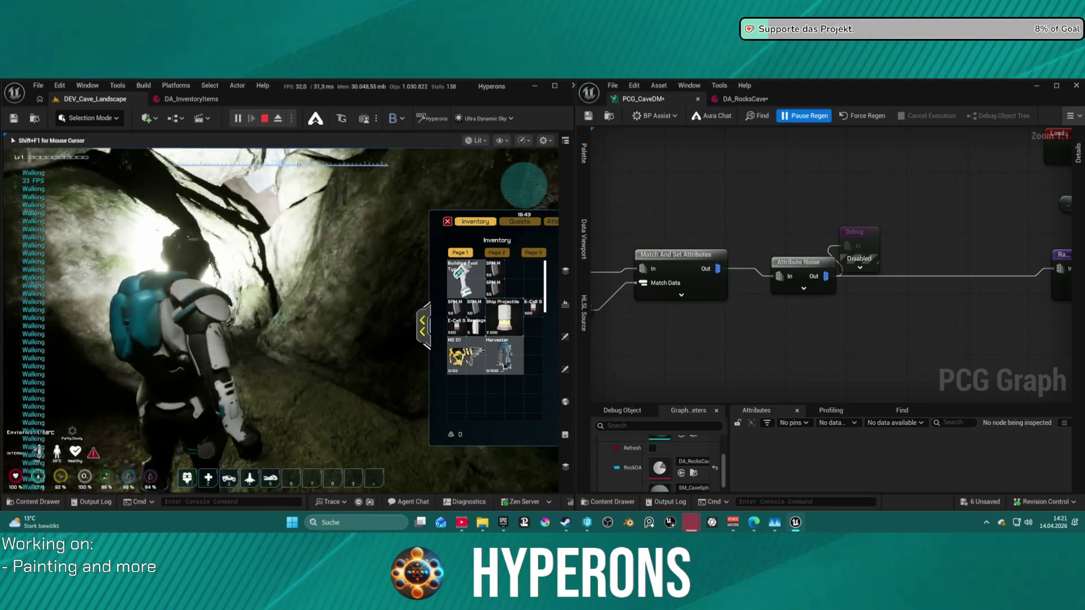
{"action": "key", "text": "w"}
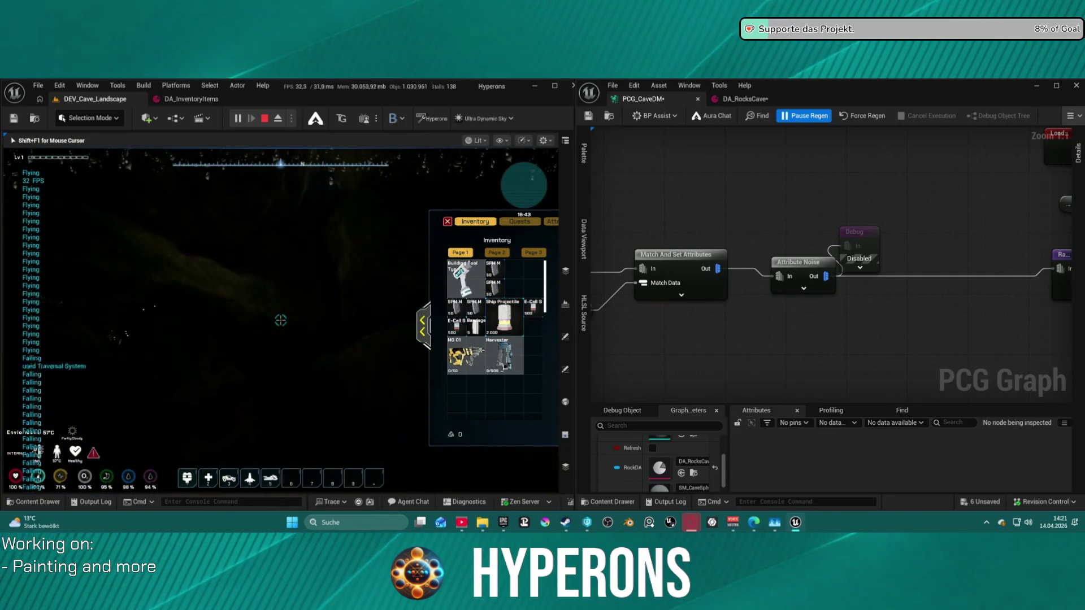
Equip the harvester, fire at a cave rock, collect the Normal Stone x18 drop, and stop the playtest
{"action": "key", "text": "shift+F1"}
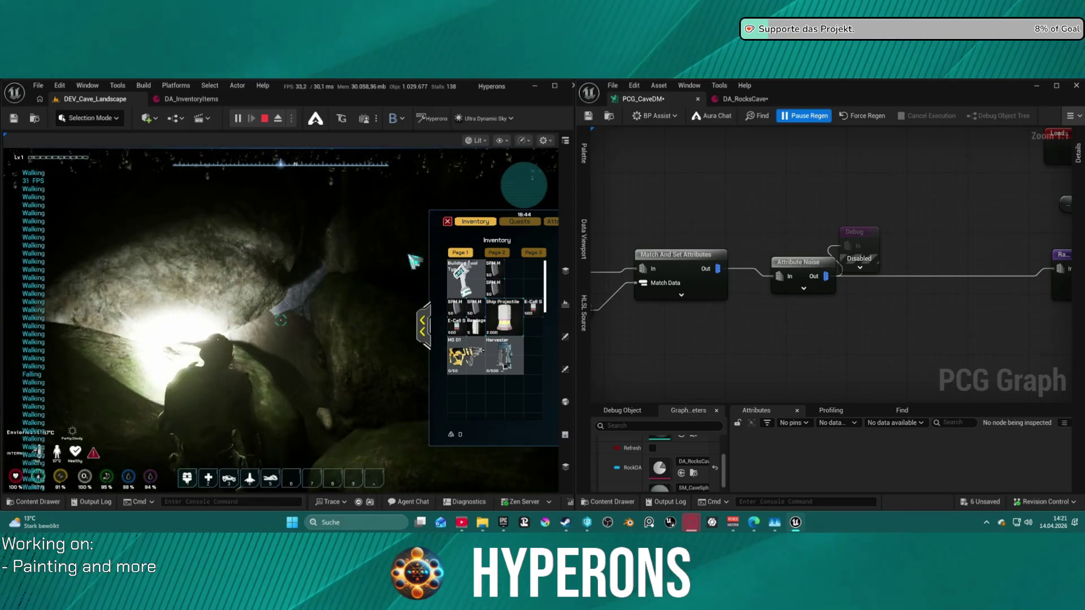
{"action": "key", "text": "f"}
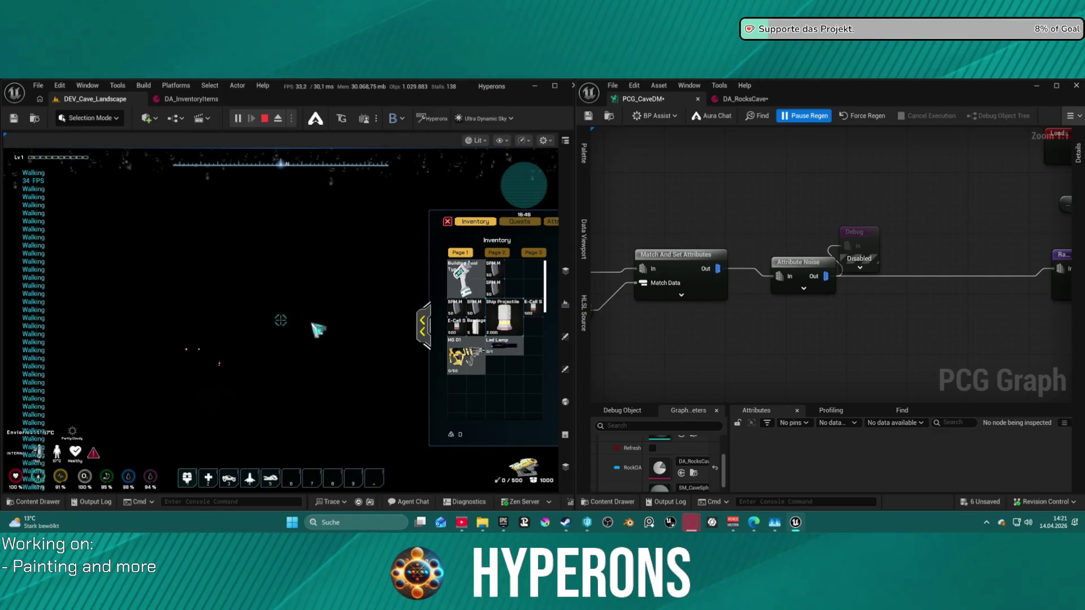
{"action": "left_click", "coordinate": [281, 320]}
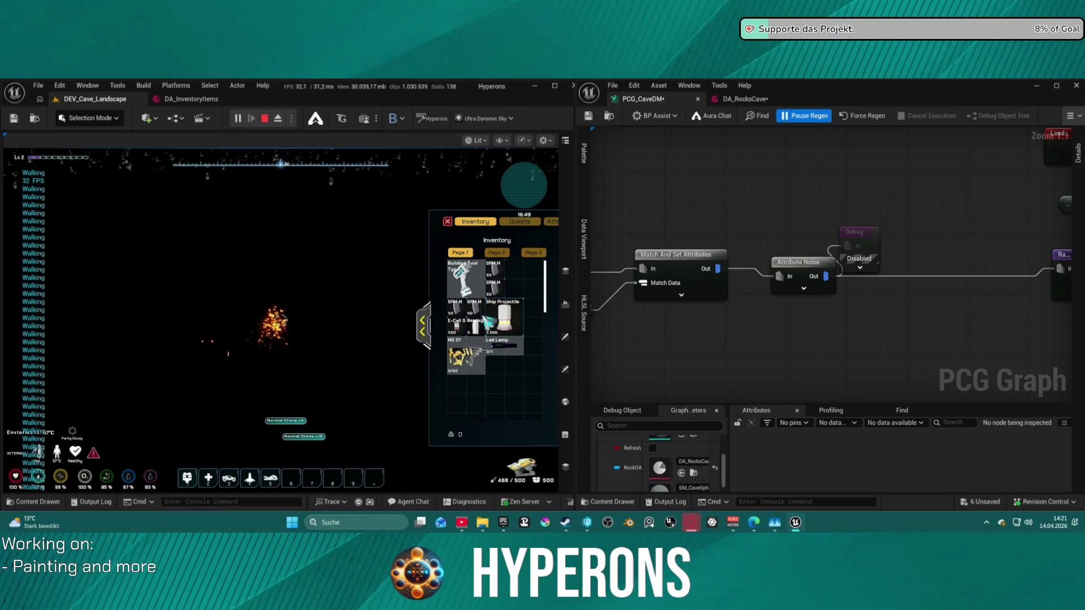
{"action": "left_click", "coordinate": [509, 349]}
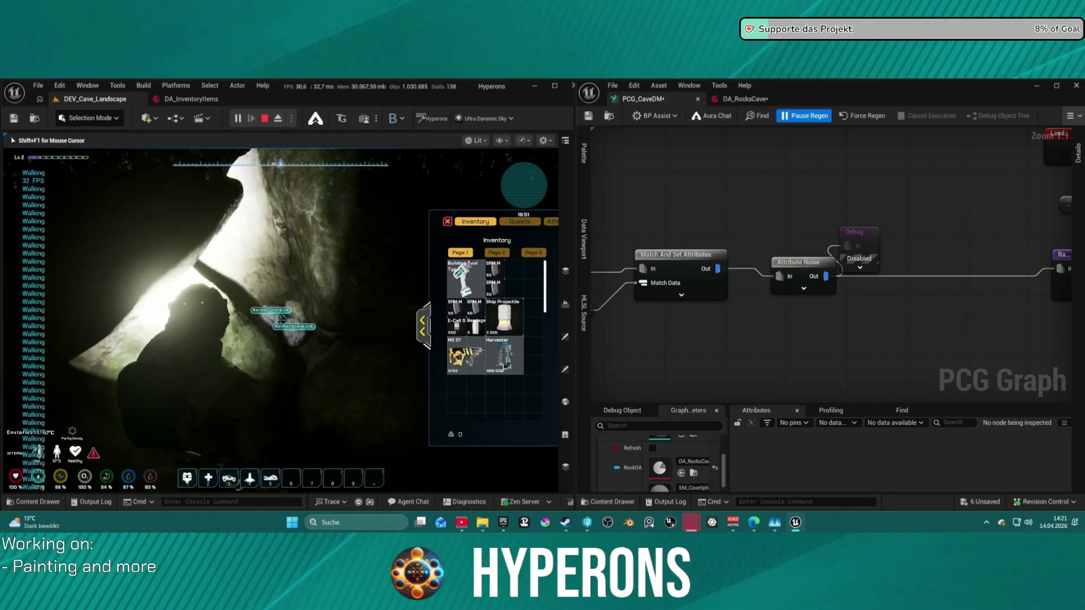
{"action": "key", "text": "w"}
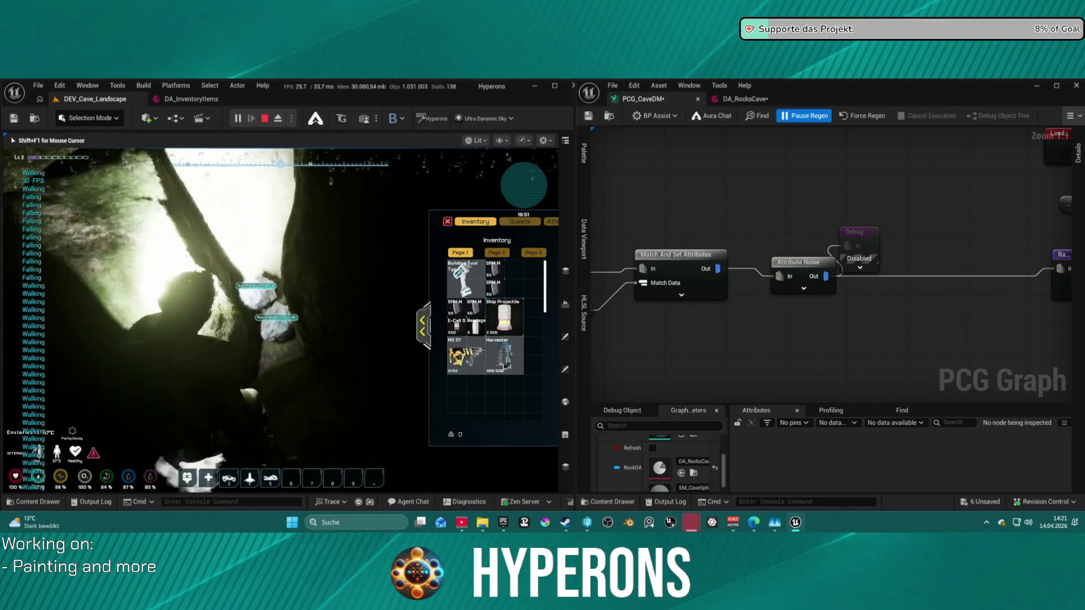
{"action": "left_click", "coordinate": [281, 321]}
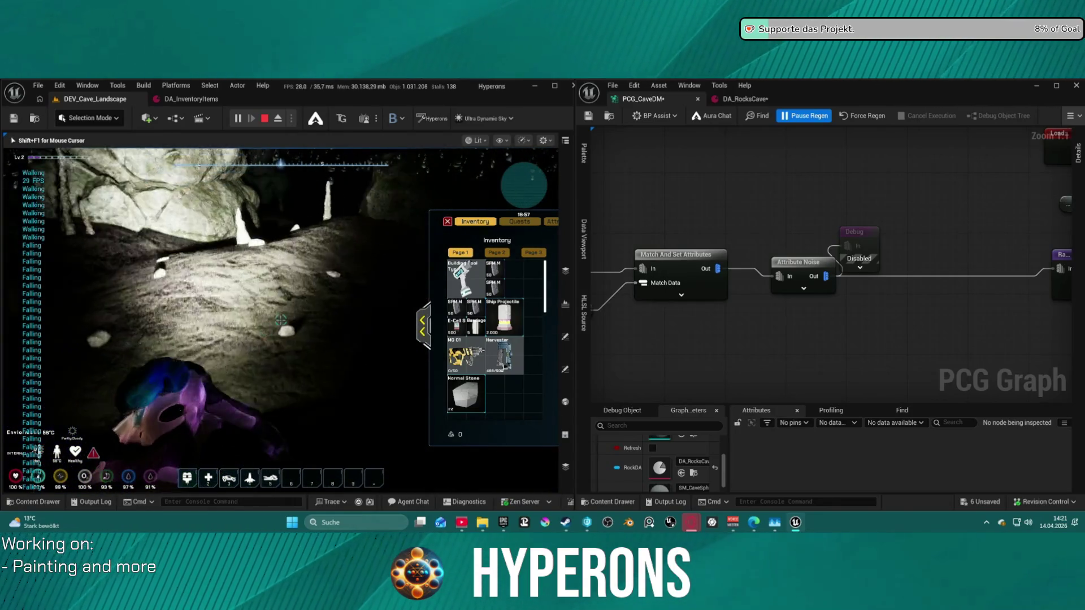
{"action": "key", "text": "shift+F1"}
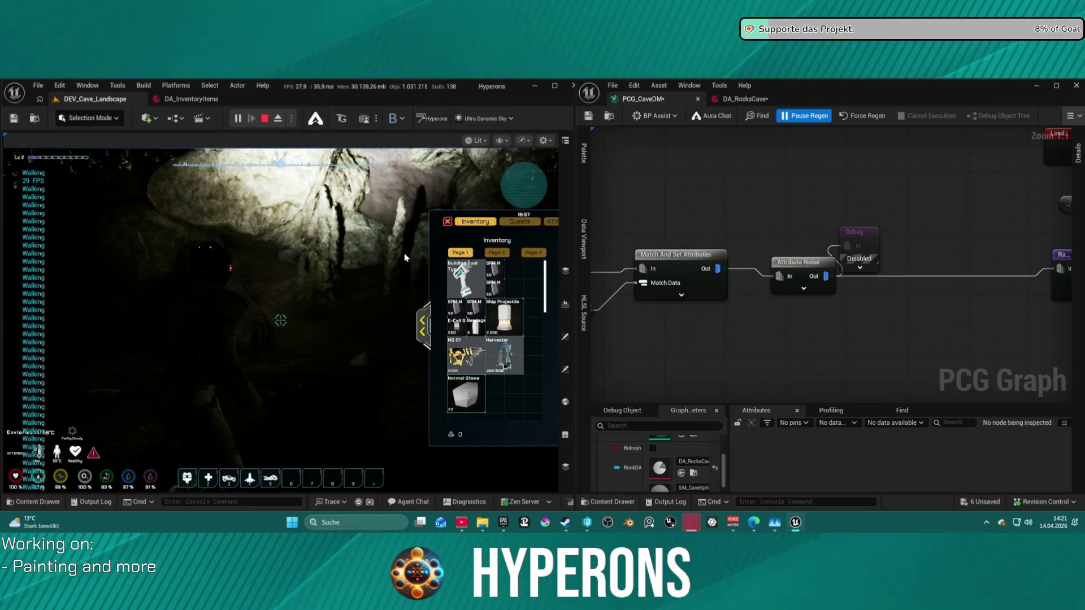
{"action": "key", "text": "Escape"}
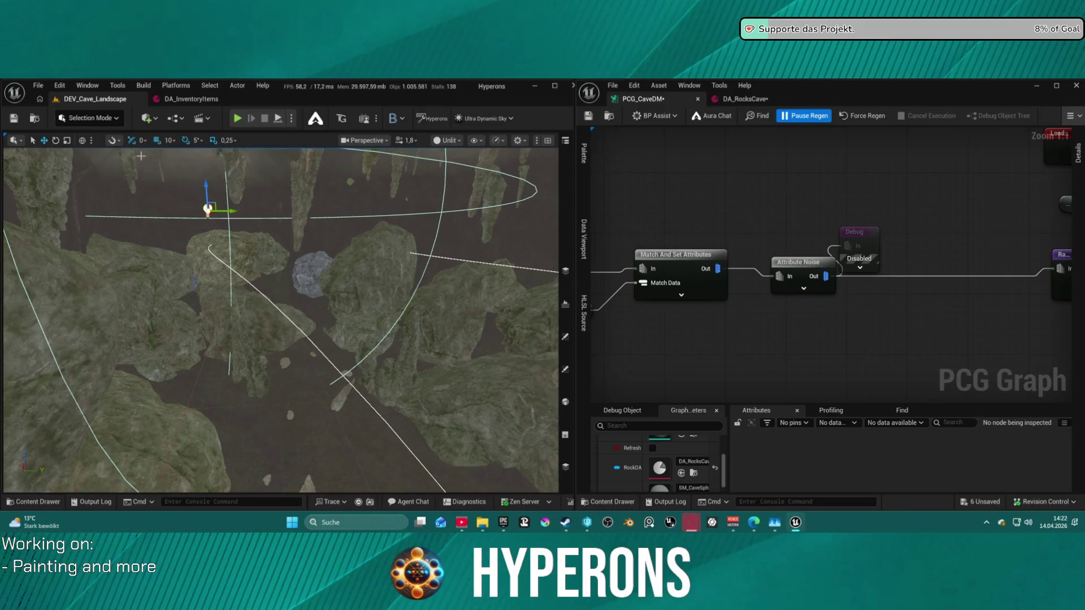
Drag the selected PlayerStart down-left in the cave and raise the view to look down on it
{"action": "left_click_drag", "start_coordinate": [208, 212], "coordinate": [253, 294]}
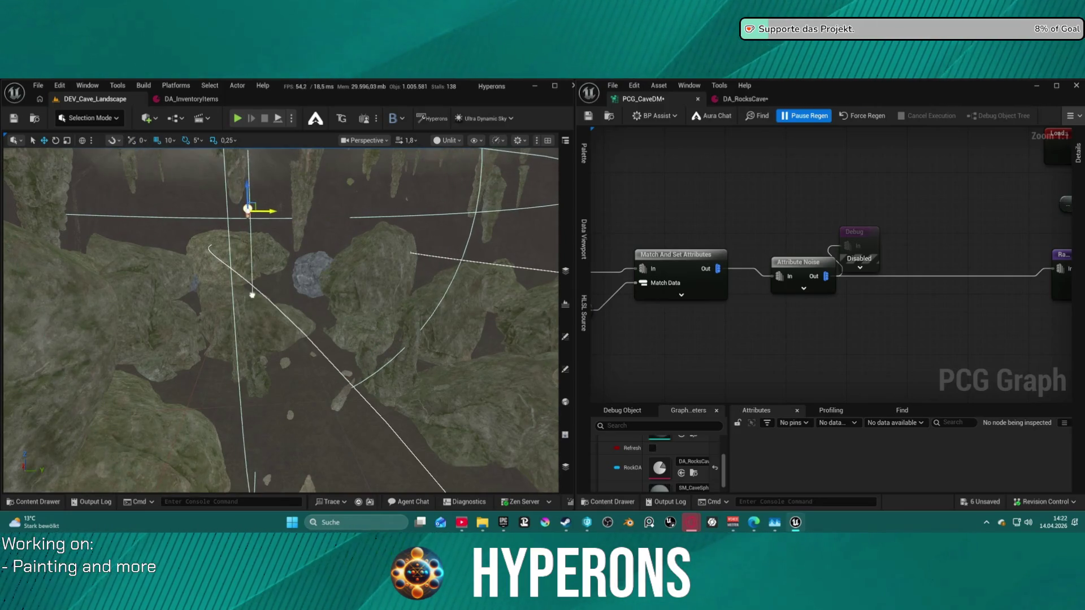
{"action": "mouse_move", "coordinate": [248, 210]}
{"action": "left_mouse_down"}
{"action": "mouse_move", "coordinate": [257, 286]}
{"action": "mouse_move", "coordinate": [244, 307]}
{"action": "mouse_move", "coordinate": [259, 307]}
{"action": "mouse_move", "coordinate": [222, 232]}
{"action": "mouse_move", "coordinate": [268, 329]}
{"action": "mouse_move", "coordinate": [341, 387]}
{"action": "mouse_move", "coordinate": [243, 242]}
{"action": "mouse_move", "coordinate": [187, 204]}
{"action": "mouse_move", "coordinate": [322, 381]}
{"action": "mouse_move", "coordinate": [315, 402]}
{"action": "mouse_move", "coordinate": [186, 281]}
{"action": "mouse_move", "coordinate": [155, 232]}
{"action": "mouse_move", "coordinate": [228, 261]}
{"action": "left_mouse_up"}
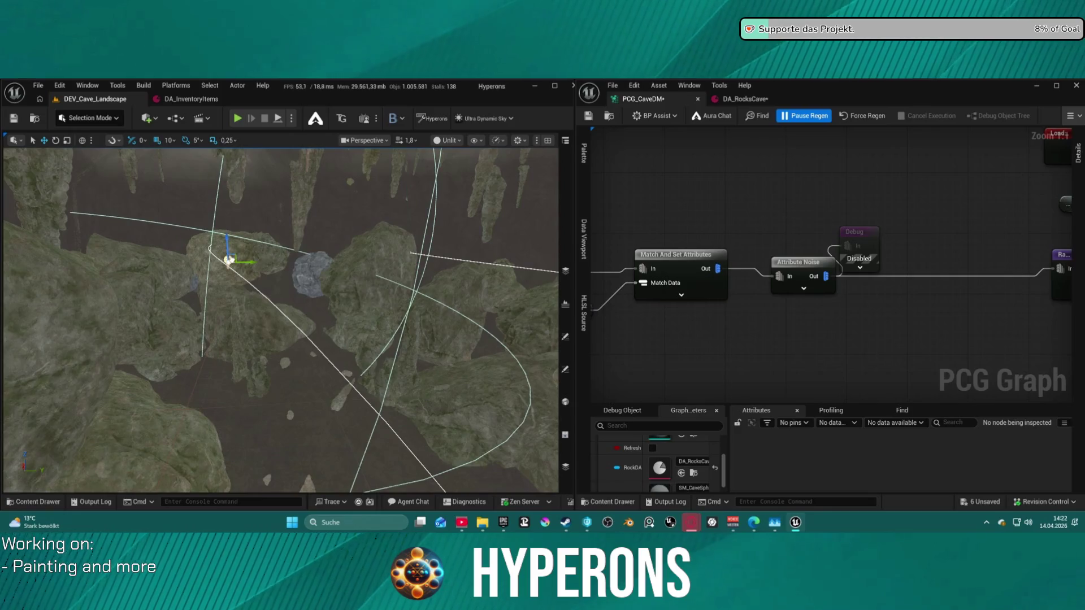
{"action": "right_click", "coordinate": [228, 261]}
{"action": "key", "text": "Escape"}
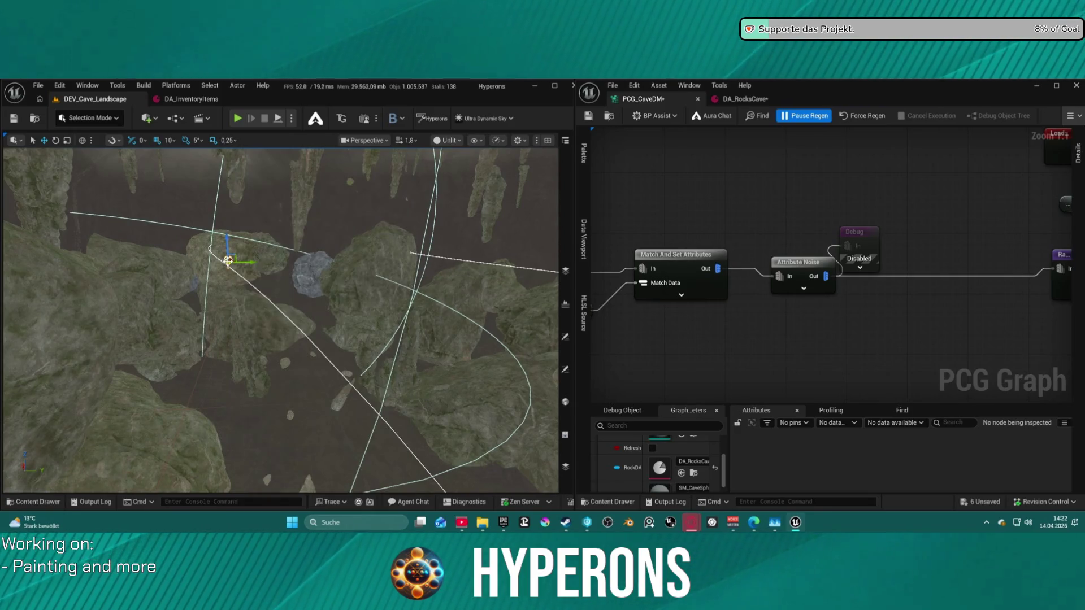
{"action": "mouse_move", "coordinate": [227, 261]}
{"action": "left_mouse_down"}
{"action": "mouse_move", "coordinate": [237, 221]}
{"action": "mouse_move", "coordinate": [283, 320]}
{"action": "left_mouse_up"}
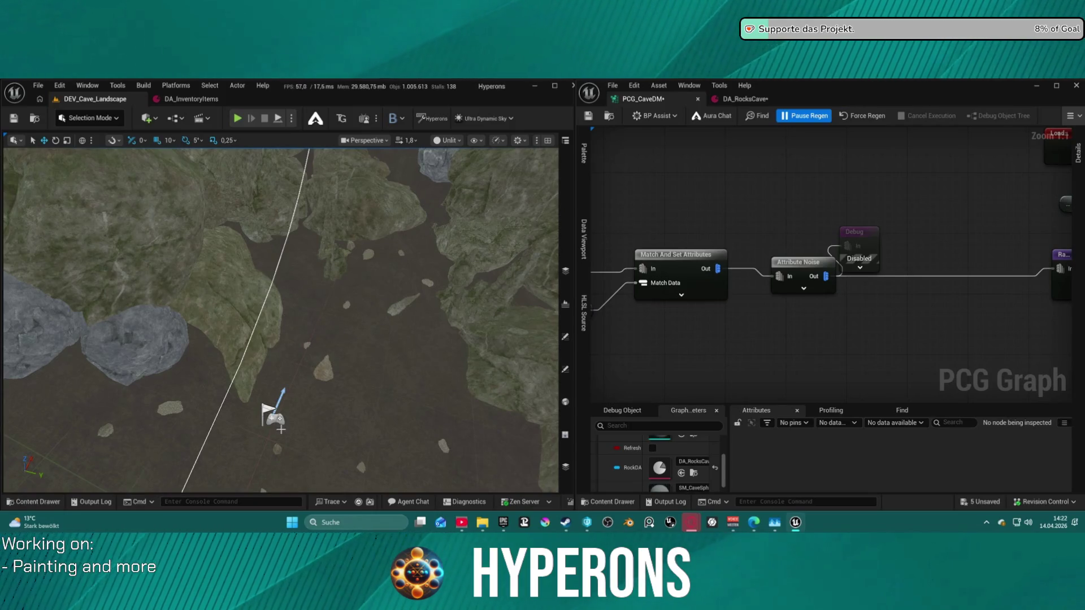
Move the PlayerStart across the cave floor and nudge it into a spot among the rocks
{"action": "mouse_move", "coordinate": [274, 417]}
{"action": "left_mouse_down"}
{"action": "mouse_move", "coordinate": [390, 326]}
{"action": "mouse_move", "coordinate": [359, 340]}
{"action": "mouse_move", "coordinate": [376, 392]}
{"action": "mouse_move", "coordinate": [363, 395]}
{"action": "mouse_move", "coordinate": [350, 237]}
{"action": "left_mouse_up"}
{"action": "scroll", "coordinate": [350, 237], "scroll_direction": "up", "scroll_amount": 2}
{"action": "scroll", "coordinate": [349, 237], "scroll_direction": "up", "scroll_amount": 5}
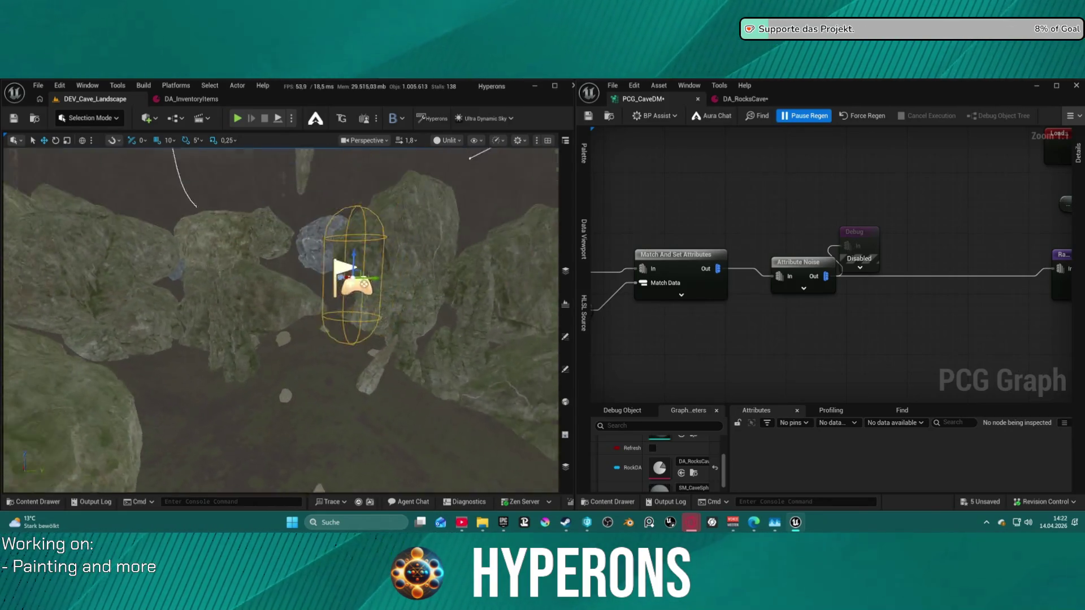
{"action": "mouse_move", "coordinate": [254, 283]}
{"action": "left_mouse_down"}
{"action": "mouse_move", "coordinate": [313, 371]}
{"action": "mouse_move", "coordinate": [310, 308]}
{"action": "mouse_move", "coordinate": [308, 356]}
{"action": "left_mouse_up"}
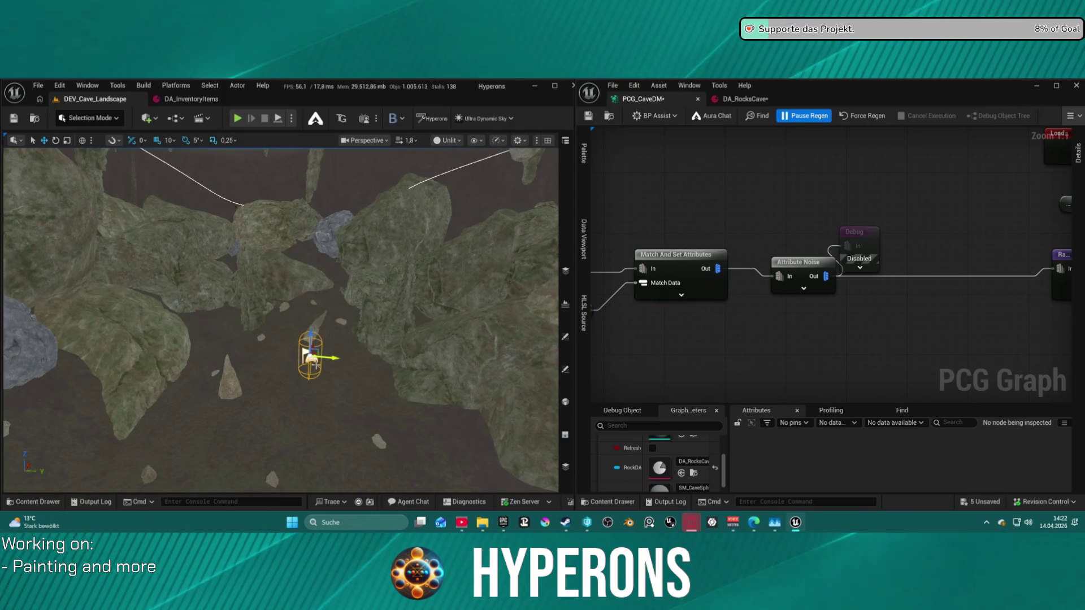
{"action": "scroll", "coordinate": [281, 320], "scroll_direction": "up", "scroll_amount": 5}
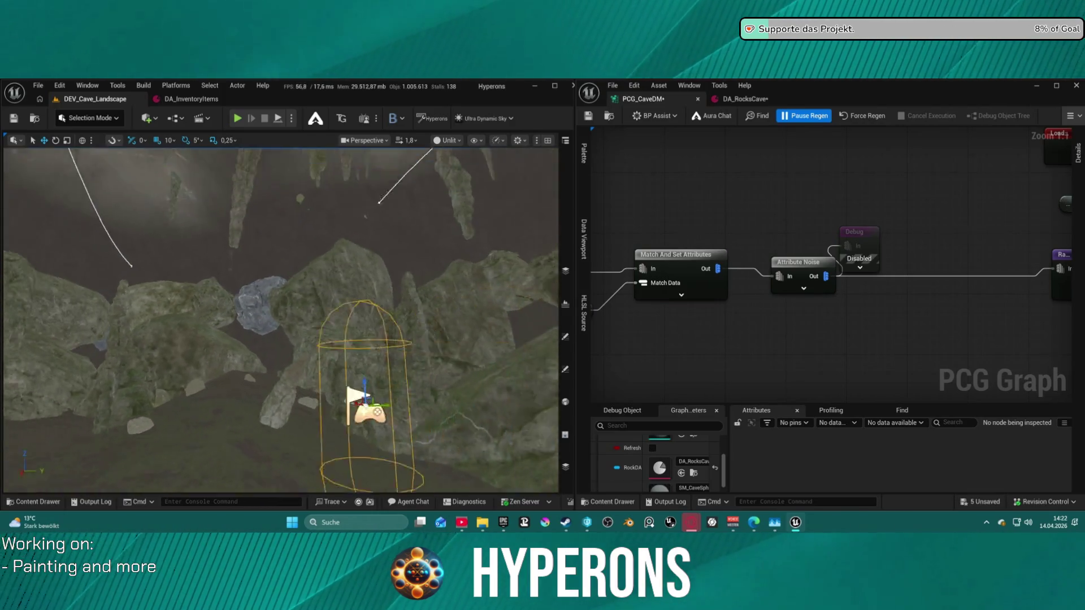
{"action": "scroll", "coordinate": [336, 409], "scroll_direction": "down", "scroll_amount": 10}
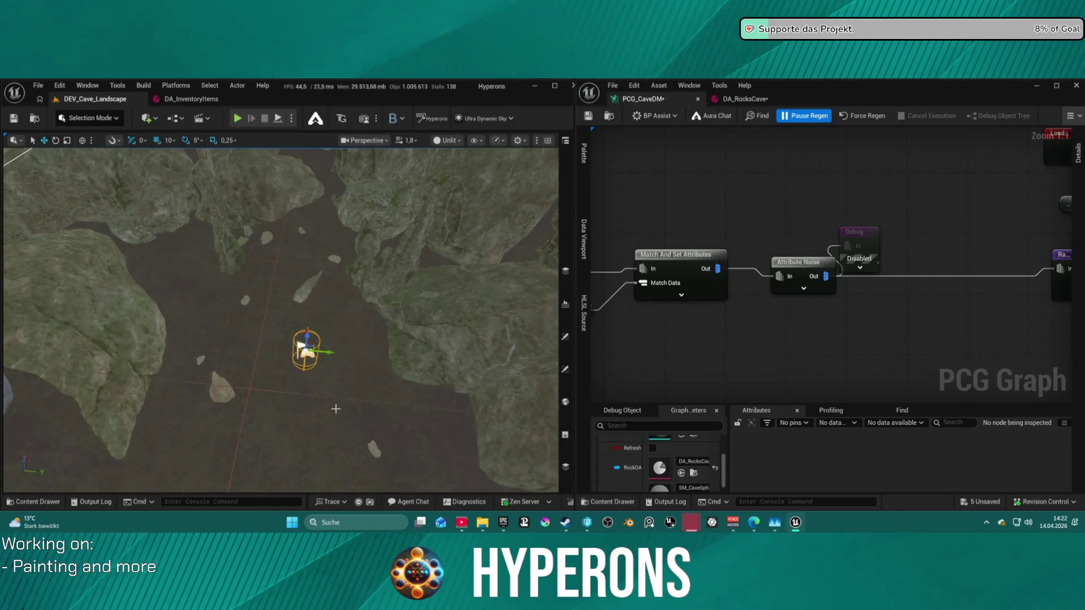
{"action": "left_click_drag", "start_coordinate": [301, 344], "coordinate": [216, 366]}
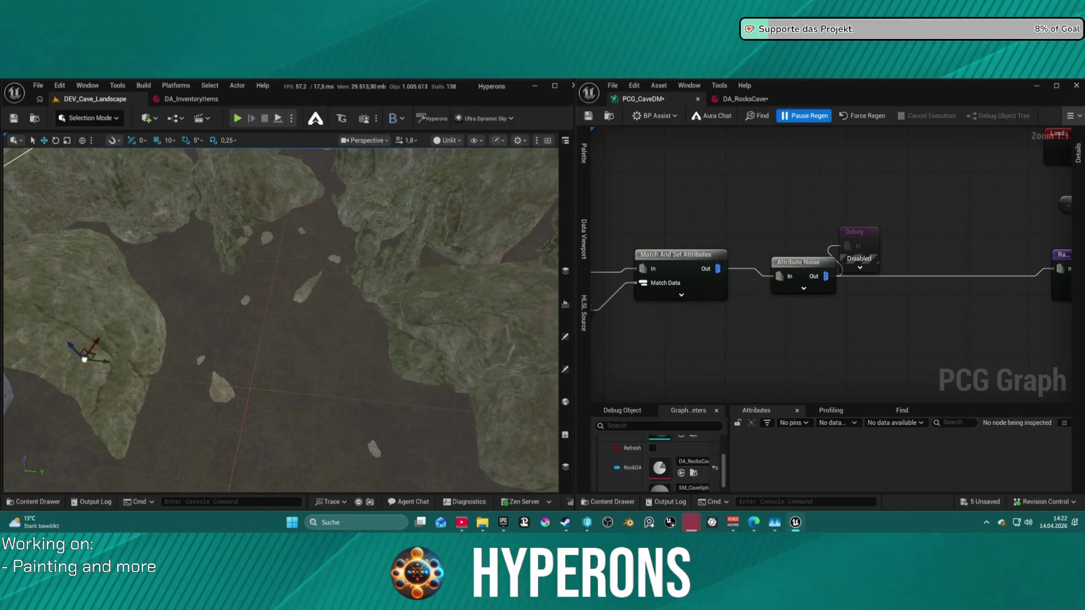
{"action": "mouse_move", "coordinate": [30, 281]}
{"action": "left_mouse_down"}
{"action": "mouse_move", "coordinate": [139, 335]}
{"action": "mouse_move", "coordinate": [528, 303]}
{"action": "mouse_move", "coordinate": [431, 317]}
{"action": "mouse_move", "coordinate": [453, 315]}
{"action": "mouse_move", "coordinate": [459, 300]}
{"action": "left_mouse_up"}
{"action": "scroll", "coordinate": [459, 299], "scroll_direction": "up", "scroll_amount": 2}
{"action": "scroll", "coordinate": [404, 322], "scroll_direction": "up", "scroll_amount": 3}
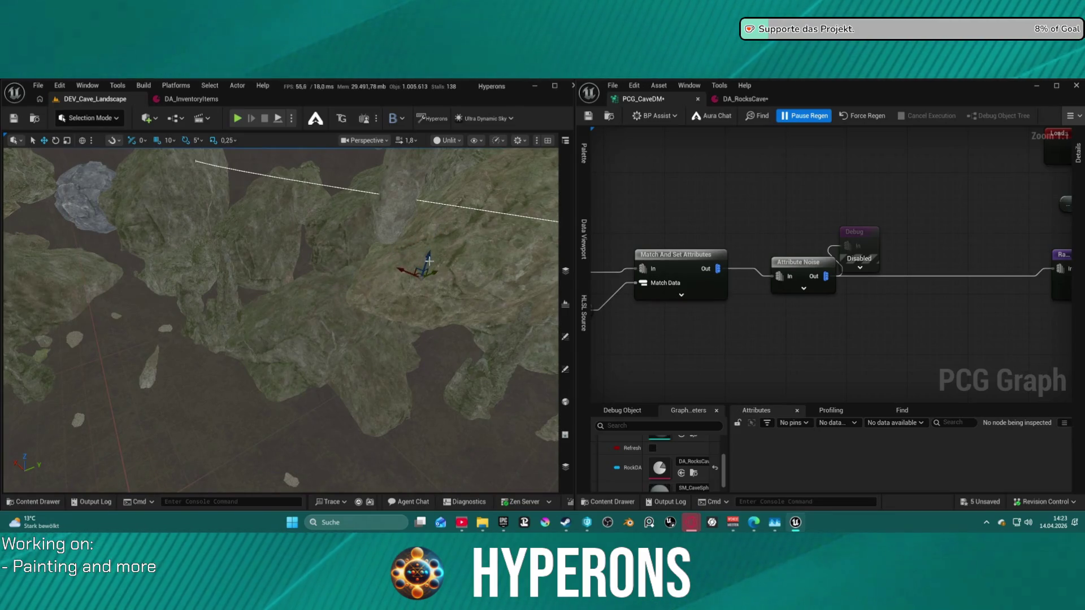
{"action": "mouse_move", "coordinate": [429, 248]}
{"action": "left_mouse_down"}
{"action": "mouse_move", "coordinate": [431, 237]}
{"action": "mouse_move", "coordinate": [403, 336]}
{"action": "left_mouse_up"}
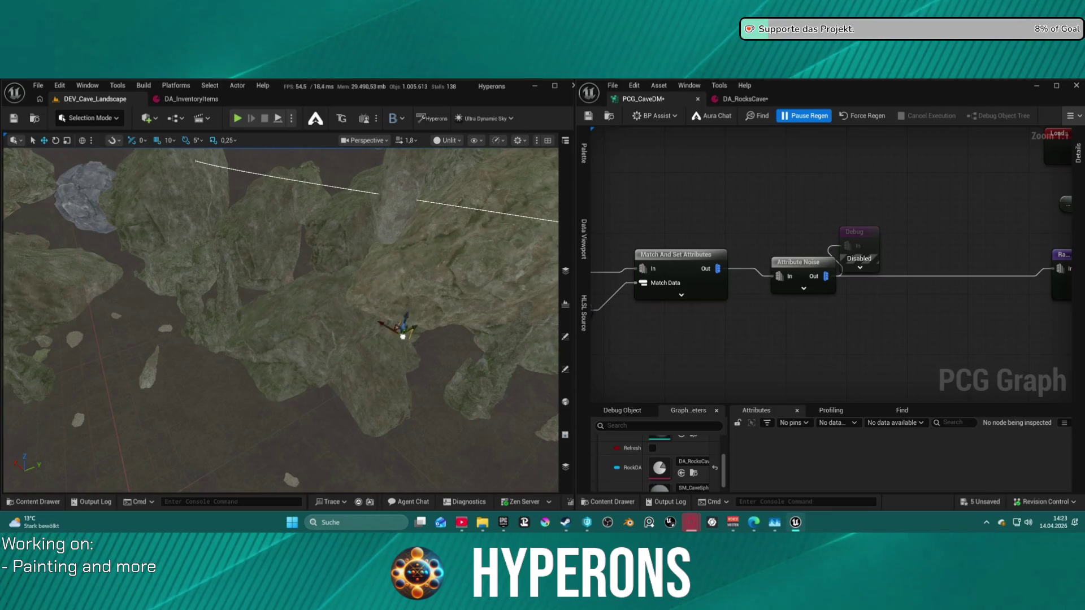
{"action": "mouse_move", "coordinate": [279, 367]}
{"action": "left_mouse_down"}
{"action": "mouse_move", "coordinate": [213, 408]}
{"action": "mouse_move", "coordinate": [294, 398]}
{"action": "left_mouse_up"}
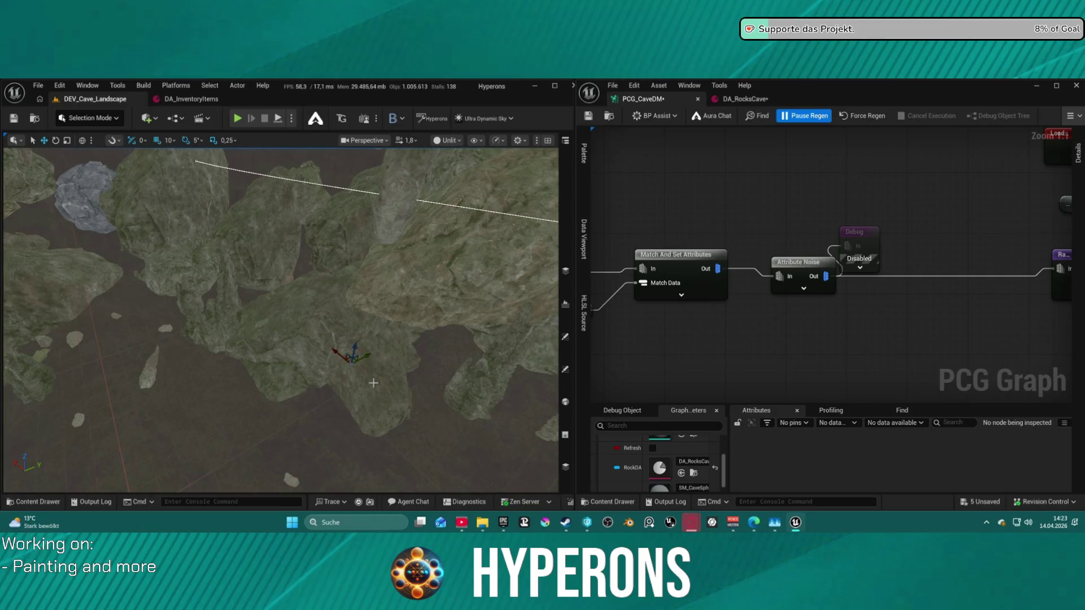
{"action": "mouse_move", "coordinate": [354, 363]}
{"action": "left_mouse_down"}
{"action": "mouse_move", "coordinate": [339, 362]}
{"action": "mouse_move", "coordinate": [338, 326]}
{"action": "left_mouse_up"}
{"action": "left_click_drag", "start_coordinate": [165, 363], "coordinate": [165, 364]}
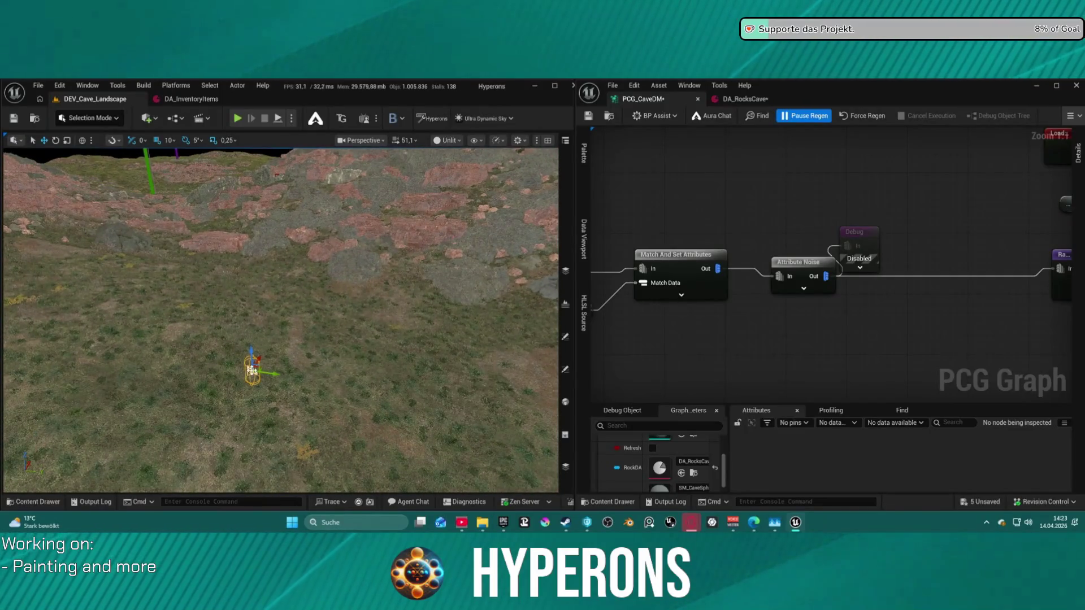
{"action": "left_click_drag", "start_coordinate": [263, 368], "coordinate": [347, 323]}
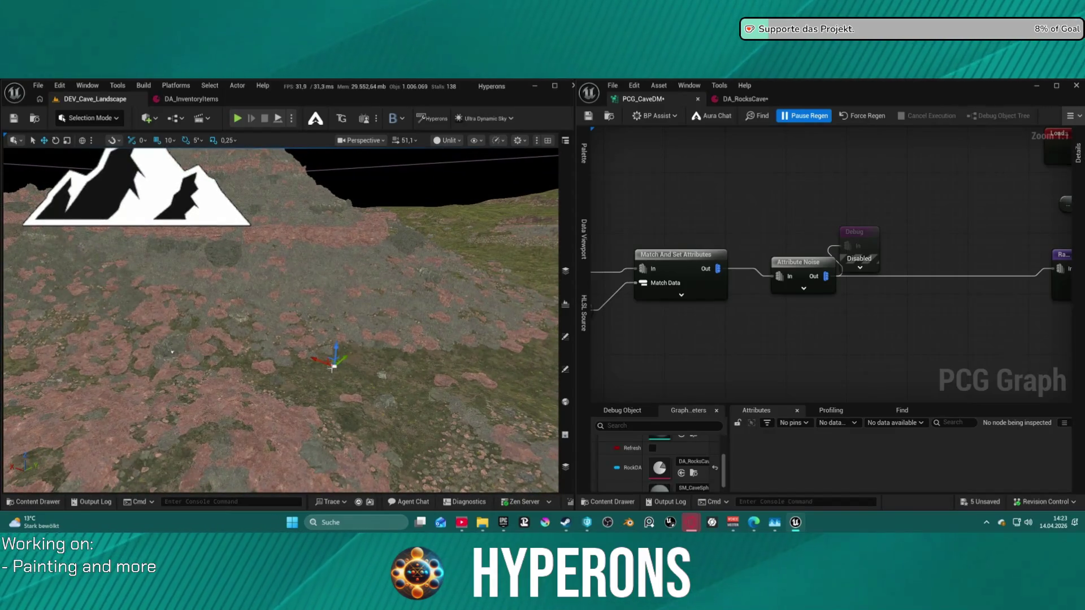
{"action": "left_click_drag", "start_coordinate": [346, 323], "coordinate": [346, 323]}
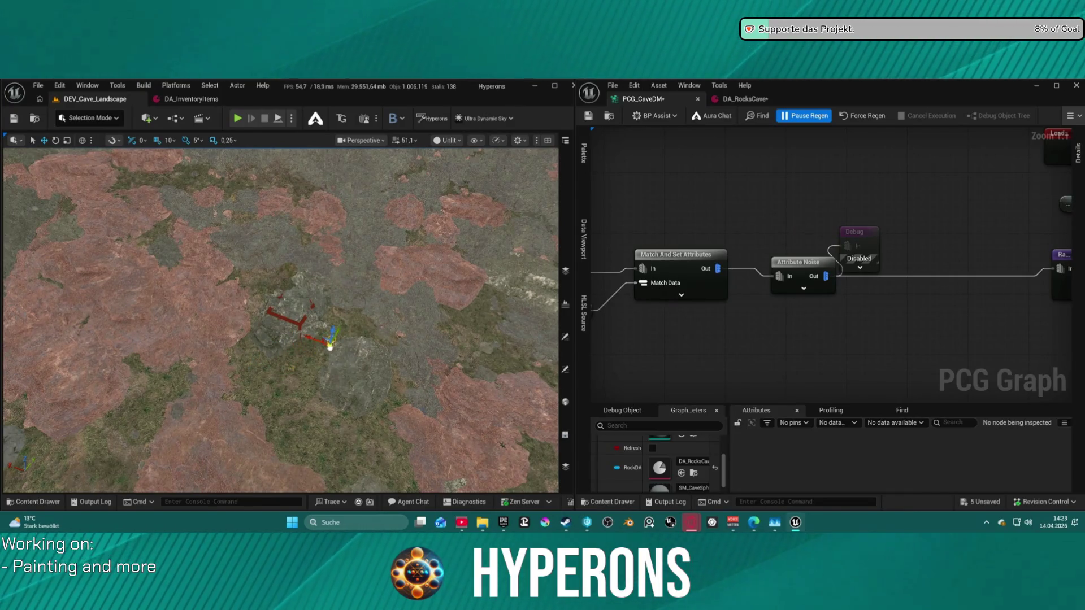
{"action": "mouse_move", "coordinate": [346, 323]}
{"action": "left_mouse_down"}
{"action": "mouse_move", "coordinate": [239, 332]}
{"action": "mouse_move", "coordinate": [252, 371]}
{"action": "mouse_move", "coordinate": [235, 375]}
{"action": "left_mouse_up"}
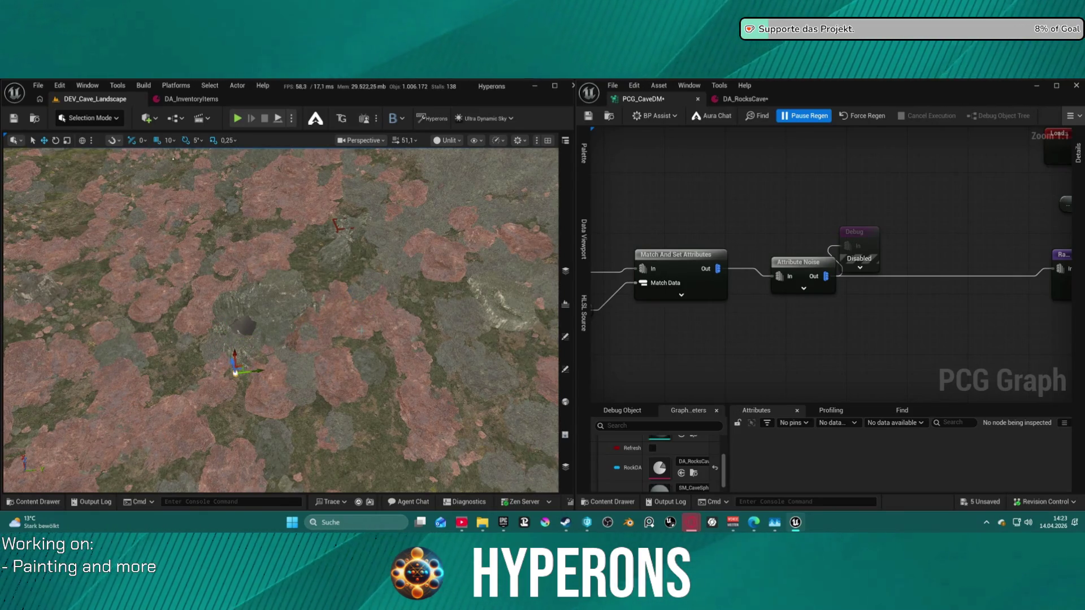
{"action": "key", "text": "ctrl+shift+s"}
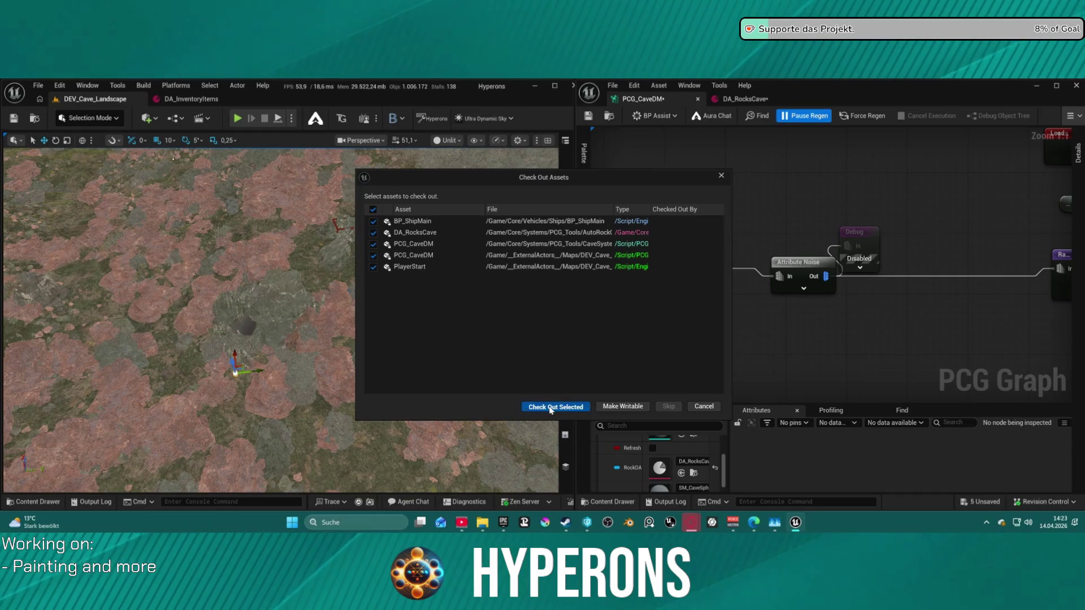
Check out and save the five modified assets, and show the DA_RocksCave Ore Control settings
{"action": "left_click", "coordinate": [551, 407]}
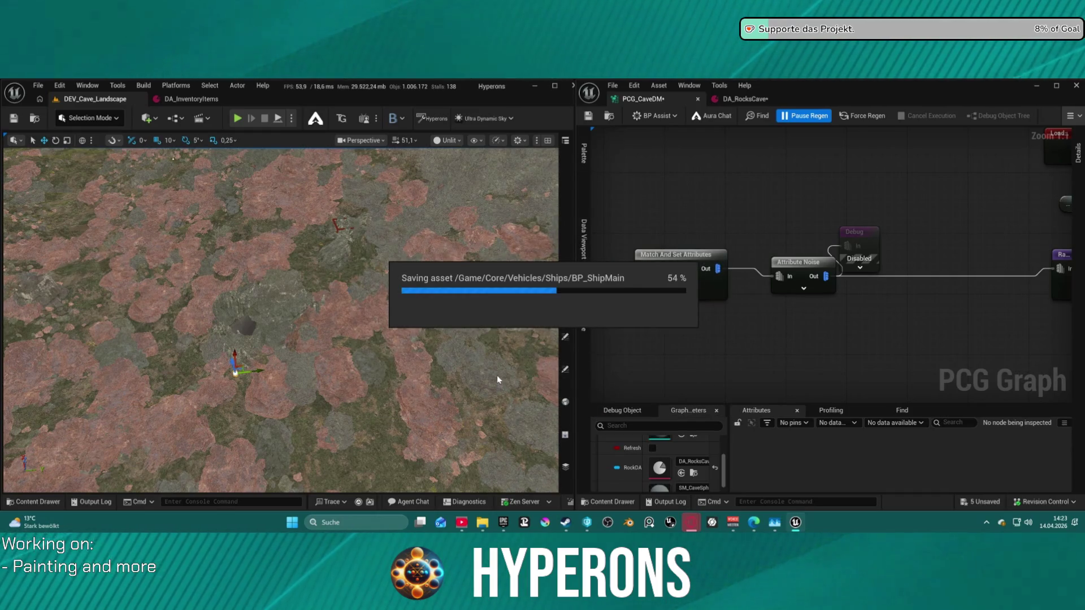
{"action": "left_click", "coordinate": [741, 99]}
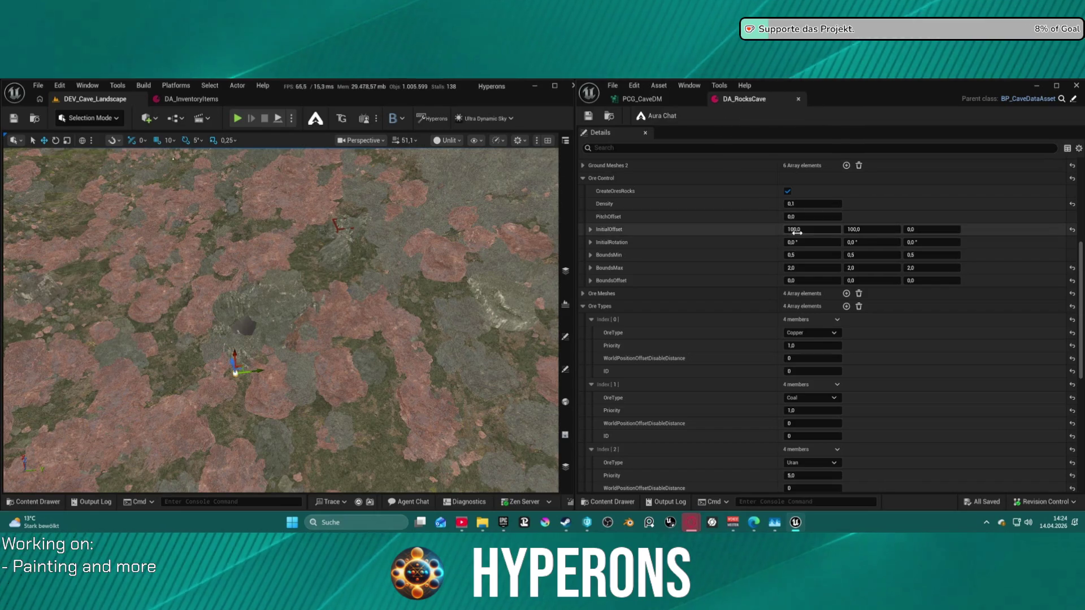
{"action": "left_click_drag", "start_coordinate": [283, 339], "coordinate": [282, 271]}
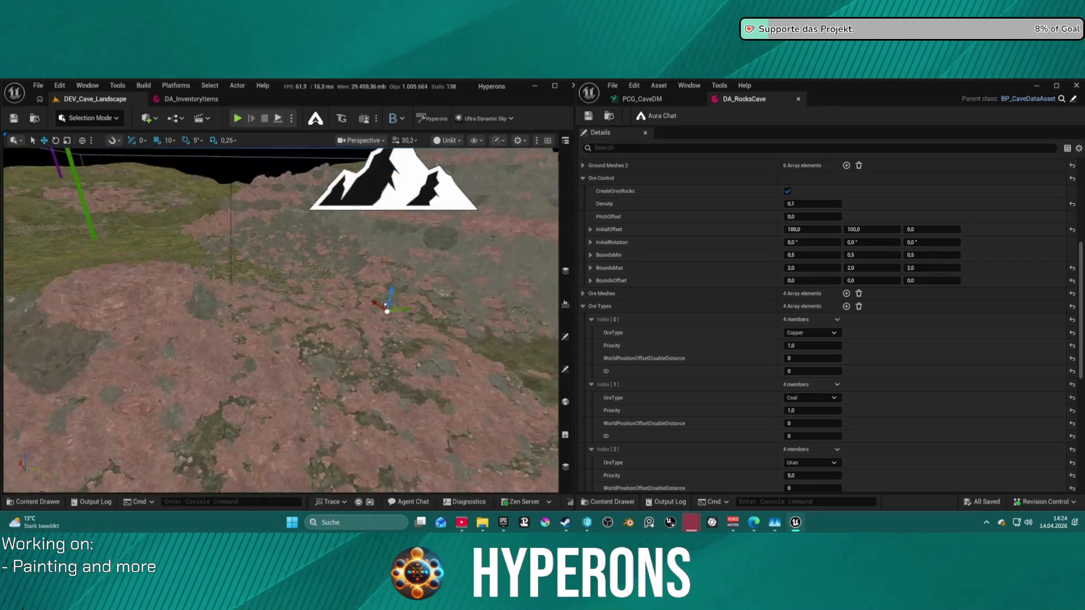
{"action": "mouse_move", "coordinate": [282, 316]}
{"action": "left_mouse_down"}
{"action": "mouse_move", "coordinate": [282, 260]}
{"action": "mouse_move", "coordinate": [281, 316]}
{"action": "mouse_move", "coordinate": [281, 290]}
{"action": "left_mouse_up"}
Fly the viewport camera through the cave among the stalactites and rocks
{"action": "scroll", "coordinate": [281, 321], "scroll_direction": "down", "scroll_amount": 2}
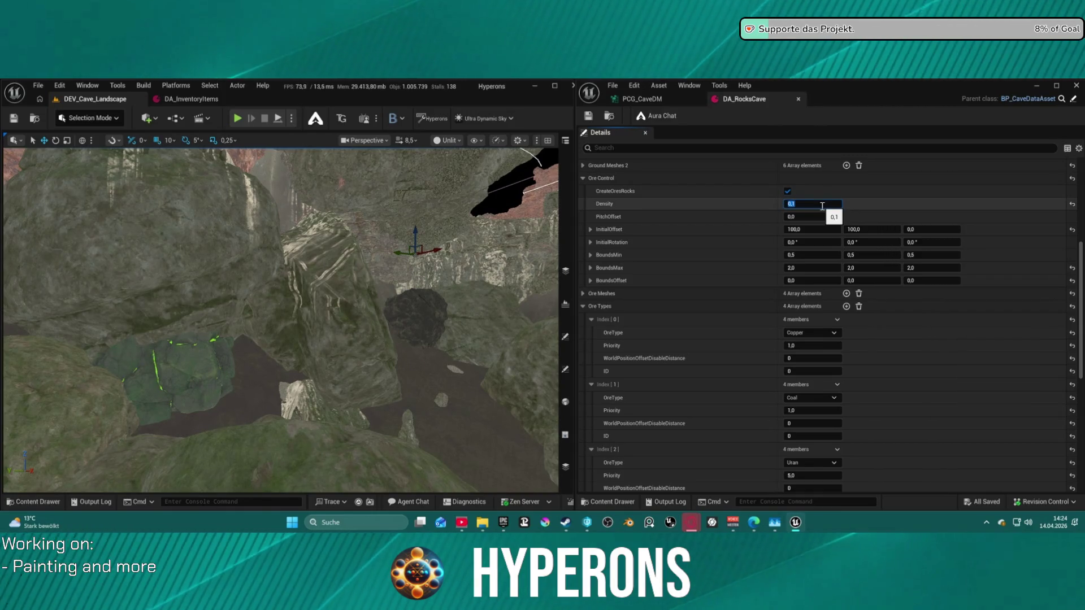
{"action": "scroll", "coordinate": [919, 485], "scroll_direction": "down", "scroll_amount": 3}
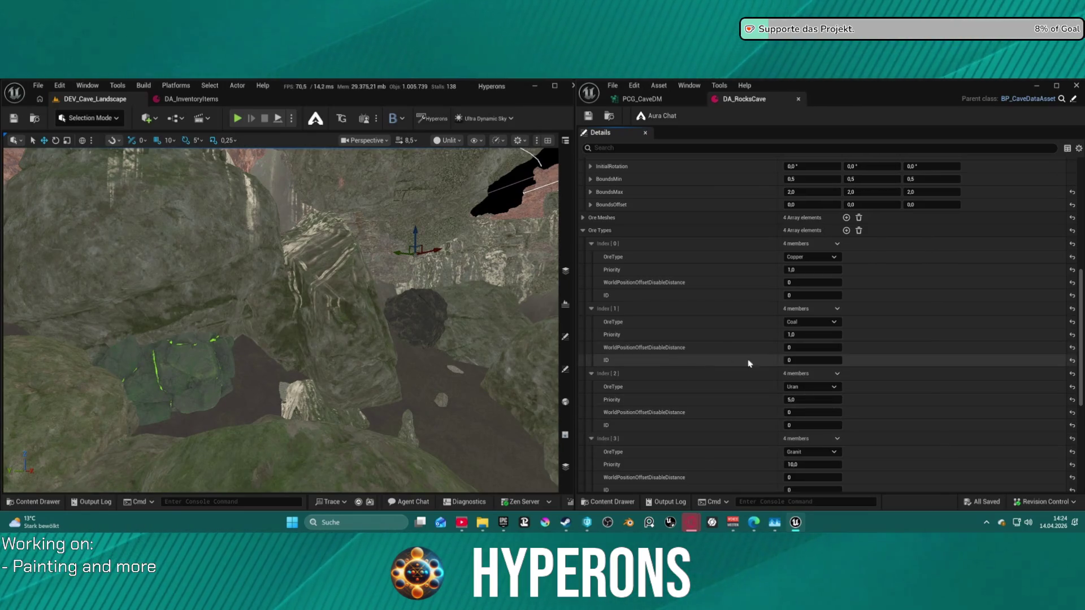
{"action": "scroll", "coordinate": [728, 247], "scroll_direction": "up", "scroll_amount": 1}
{"action": "scroll", "coordinate": [728, 247], "scroll_direction": "up", "scroll_amount": 3}
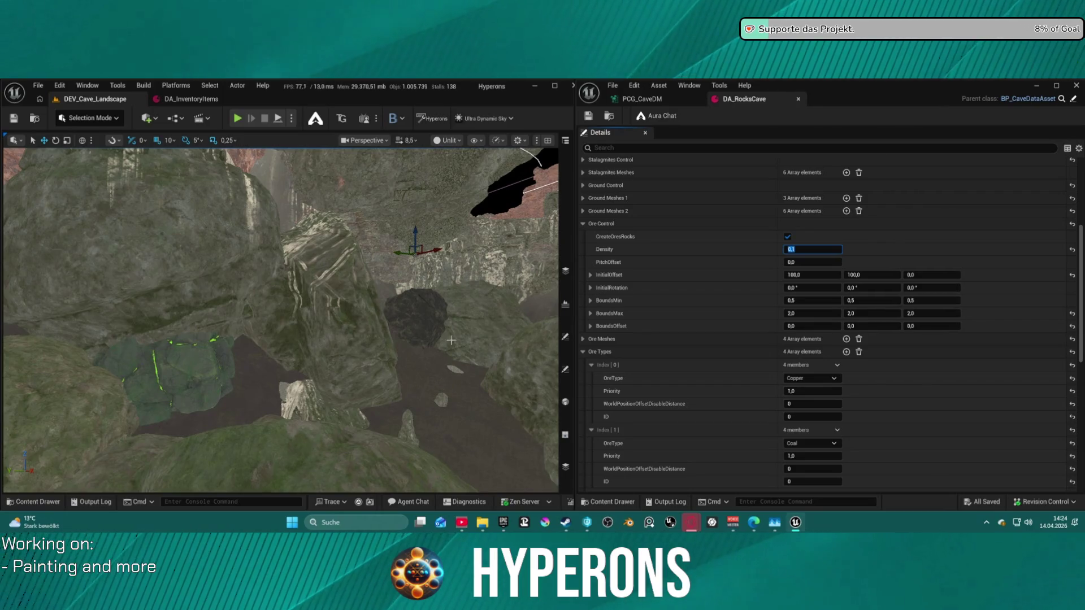
{"action": "left_click_drag", "start_coordinate": [471, 364], "coordinate": [450, 365]}
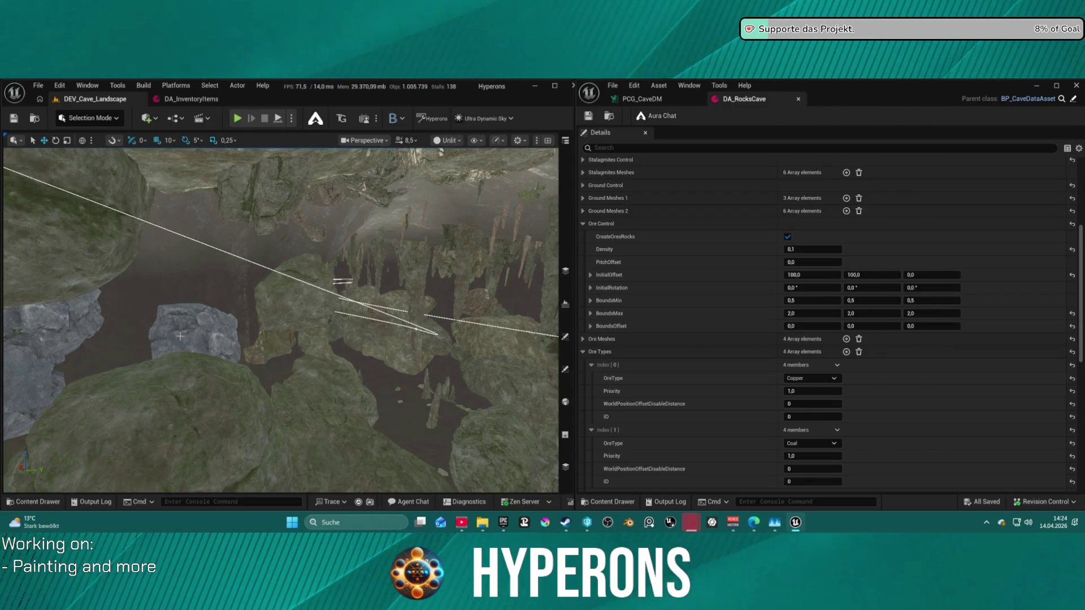
{"action": "left_click_drag", "start_coordinate": [74, 346], "coordinate": [74, 346]}
{"action": "left_click_drag", "start_coordinate": [287, 366], "coordinate": [288, 366]}
{"action": "left_click_drag", "start_coordinate": [421, 346], "coordinate": [420, 346]}
{"action": "key", "text": "s"}
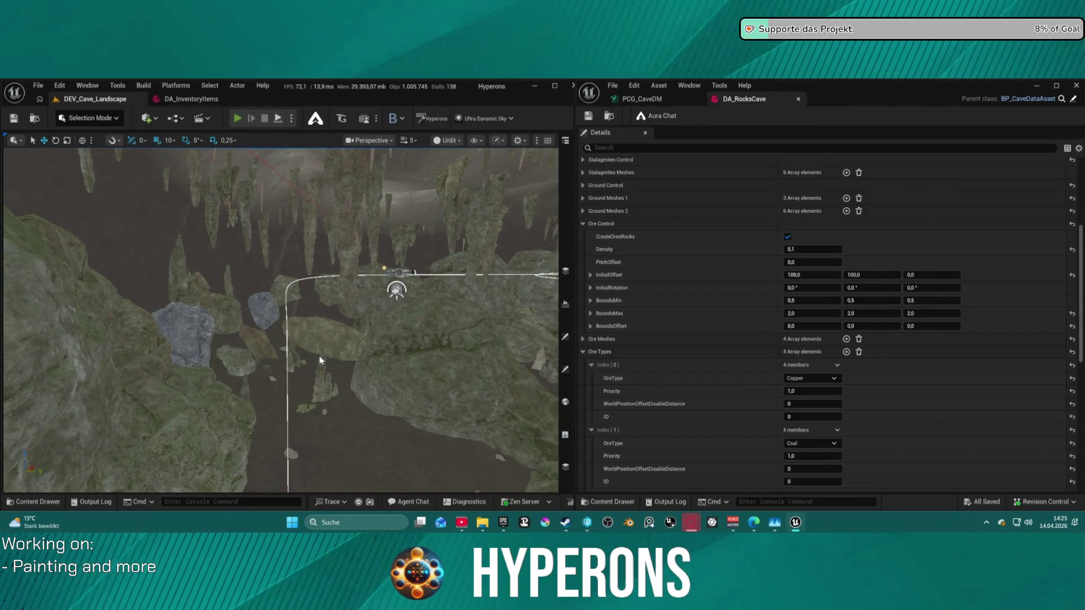
Start a play-in-editor session and equip the Harvester from the inventory
{"action": "key", "text": "alt+p"}
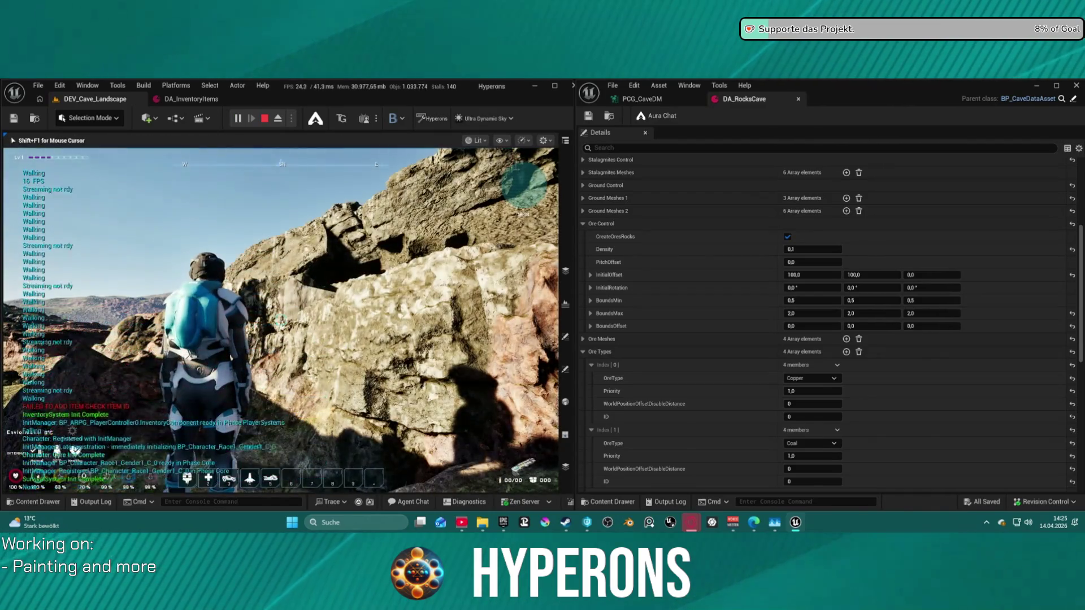
{"action": "key", "text": "i"}
{"action": "left_click", "coordinate": [525, 285]}
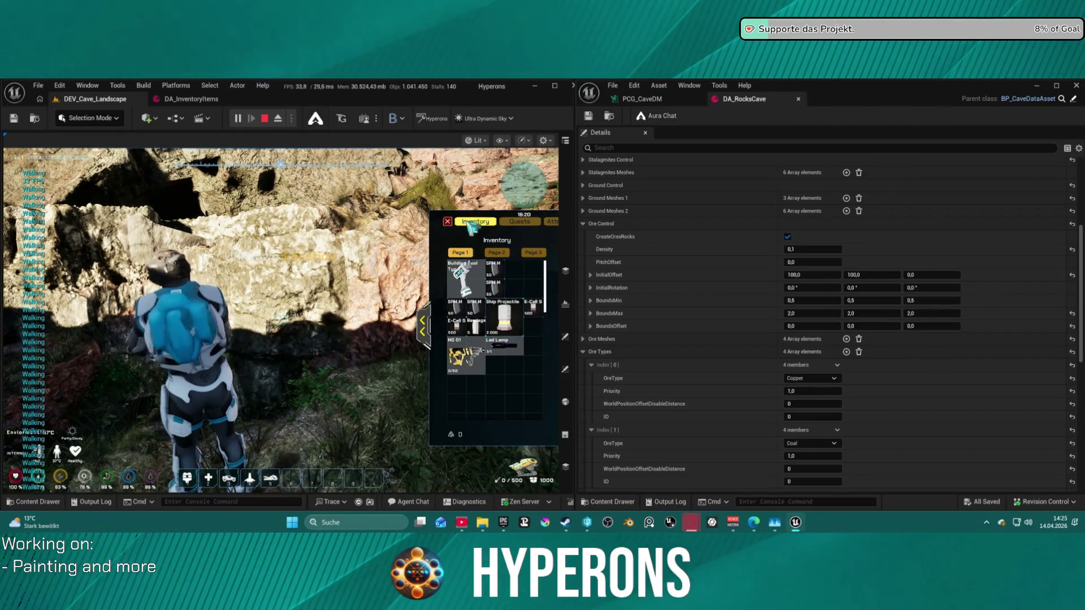
{"action": "key", "text": "i"}
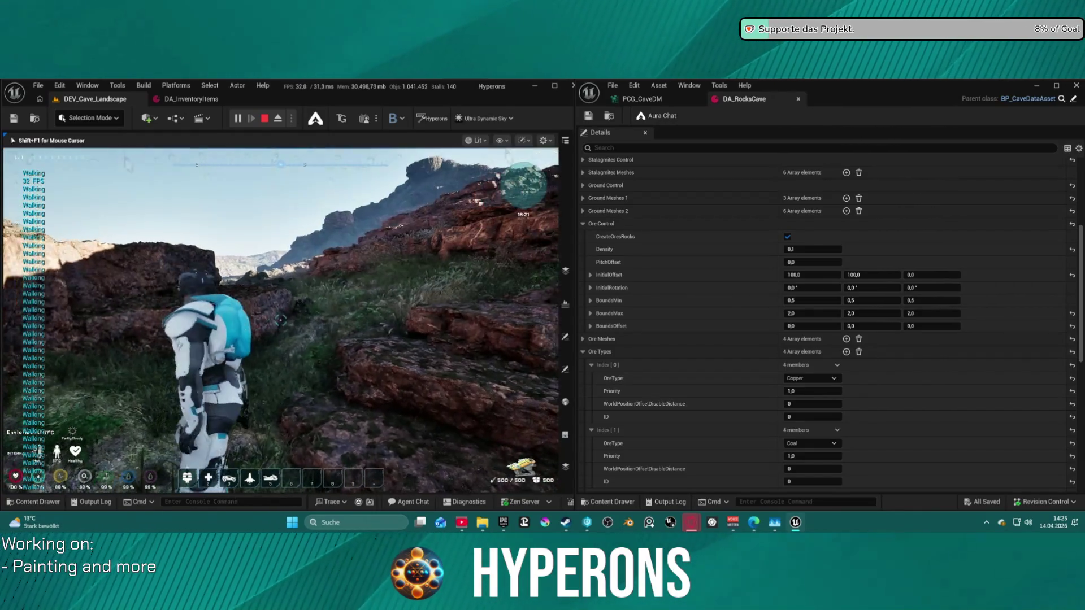
Walk up the grassy slope to a glowing ore rock and mine it with the Harvester beam
{"action": "key", "text": "w"}
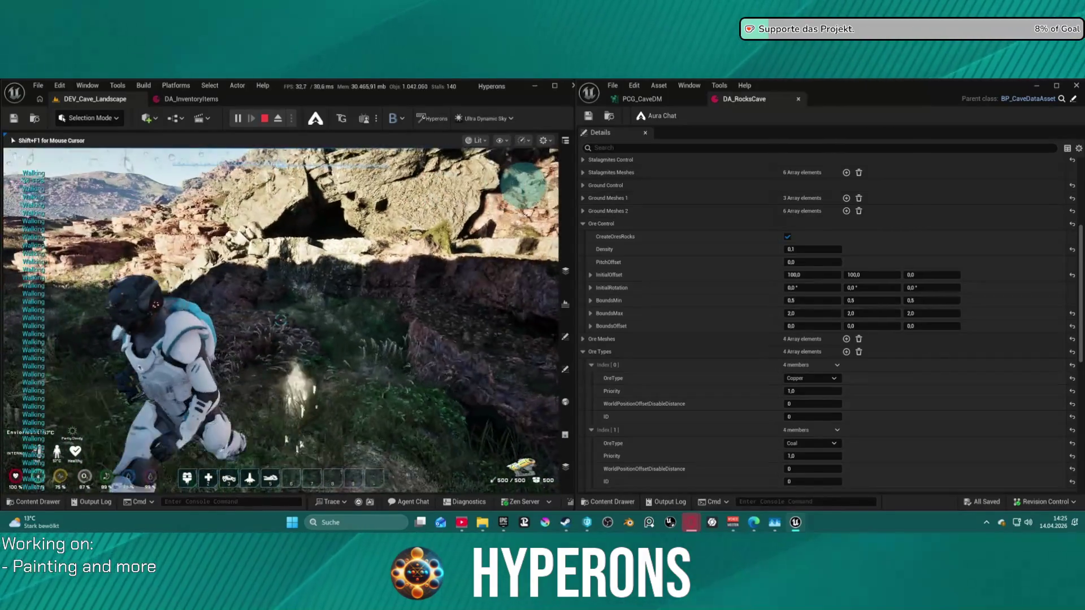
{"action": "key", "text": "w"}
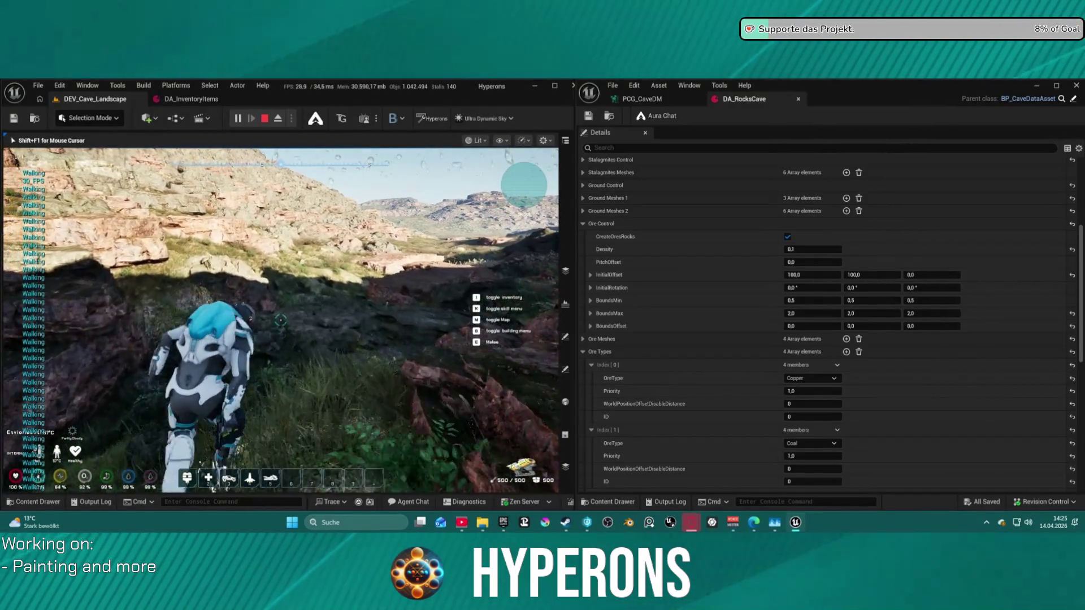
{"action": "key", "text": "space"}
{"action": "key", "text": "w"}
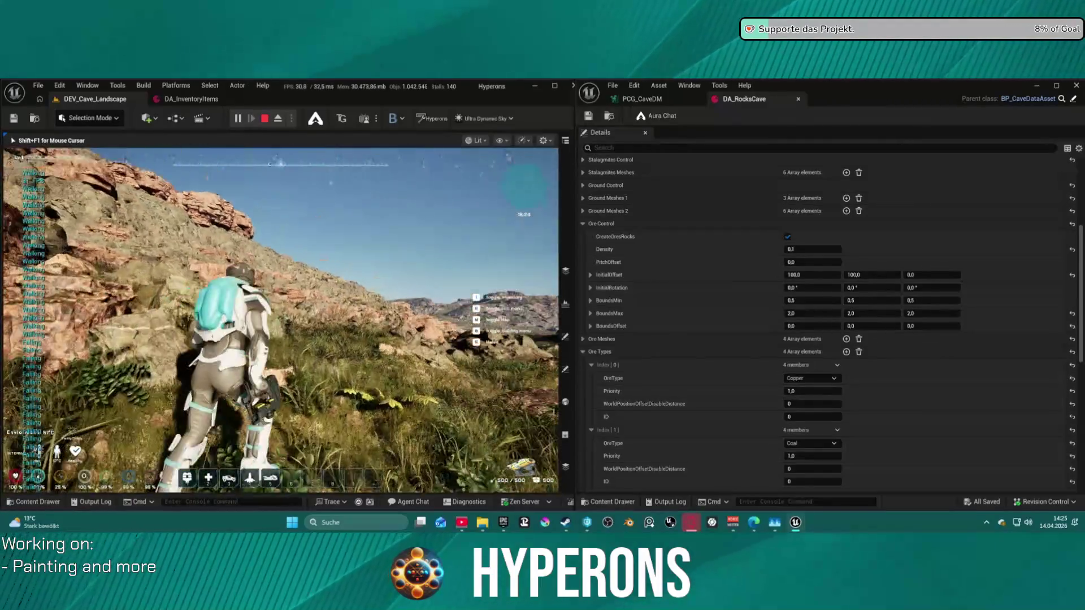
{"action": "key", "text": "w"}
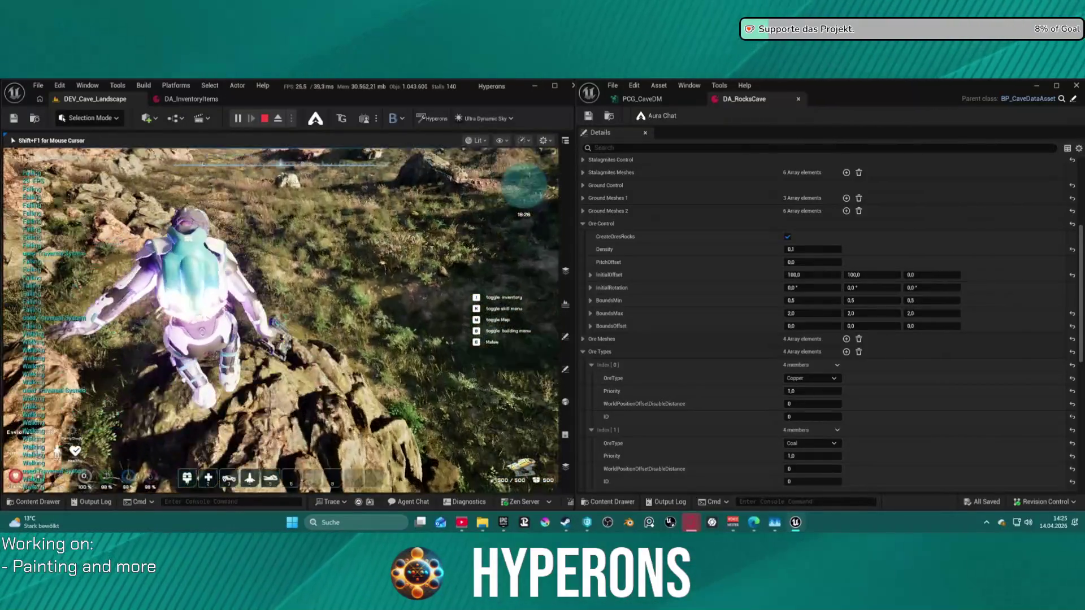
{"action": "key", "text": "w"}
{"action": "key", "text": "w"}
{"action": "key", "text": "w"}
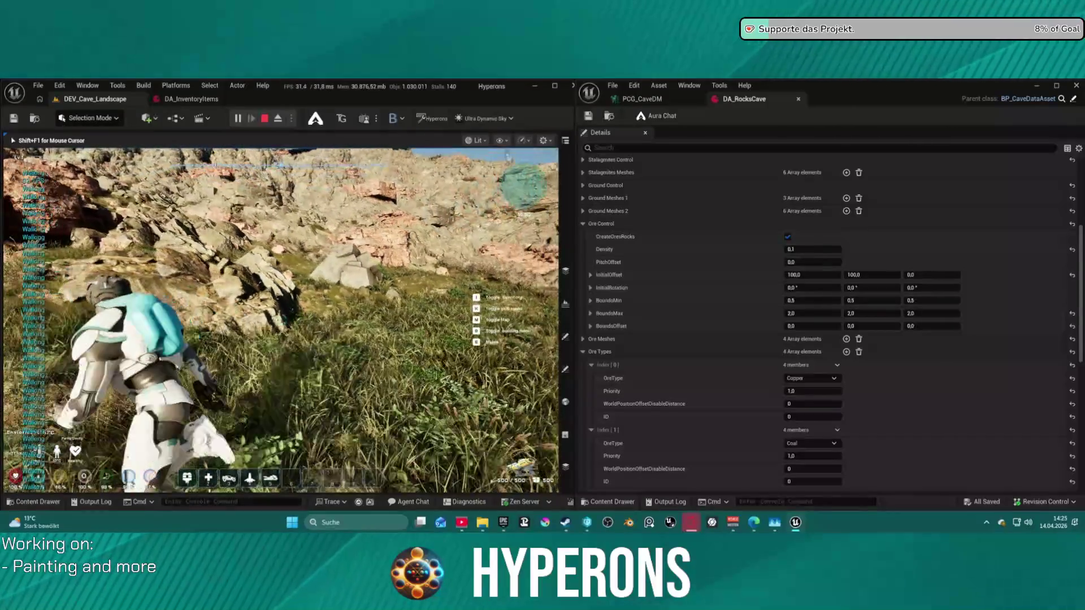
{"action": "key", "text": "w"}
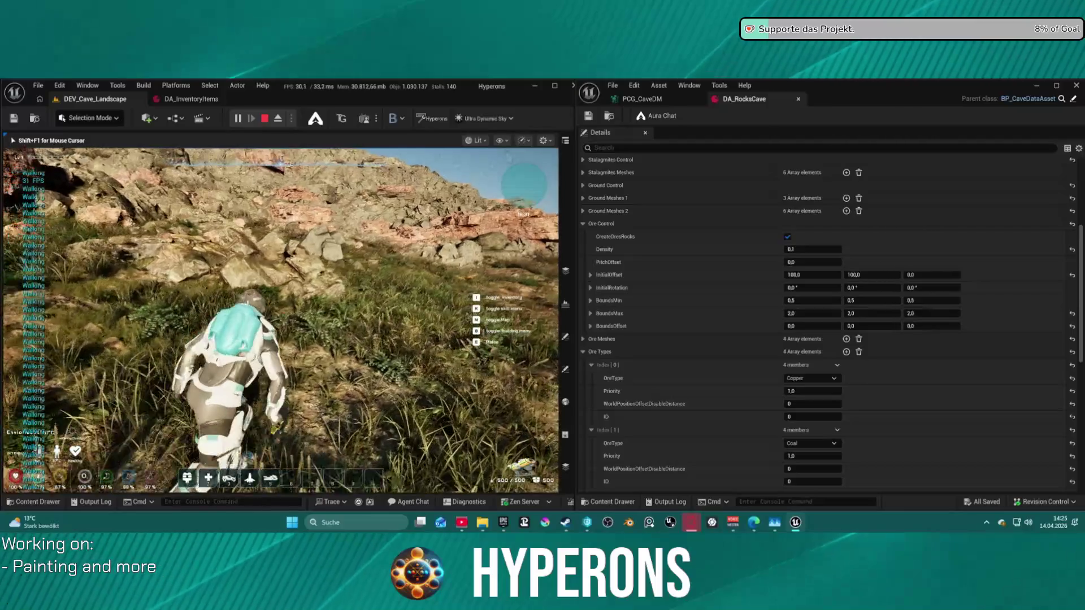
{"action": "key", "text": "w"}
{"action": "key", "text": "w"}
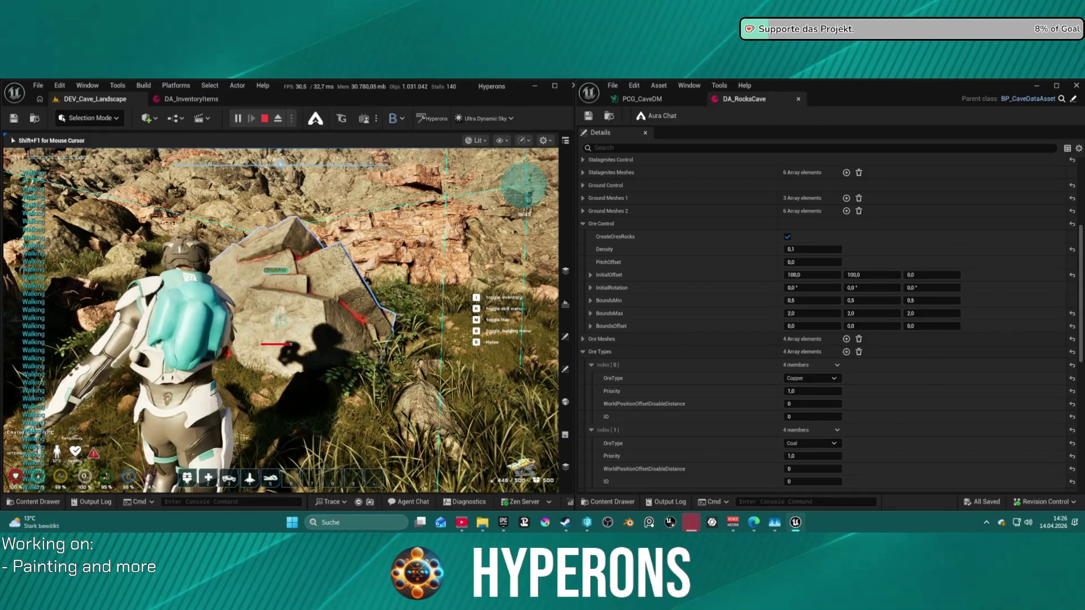
{"action": "left_click", "coordinate": [280, 321]}
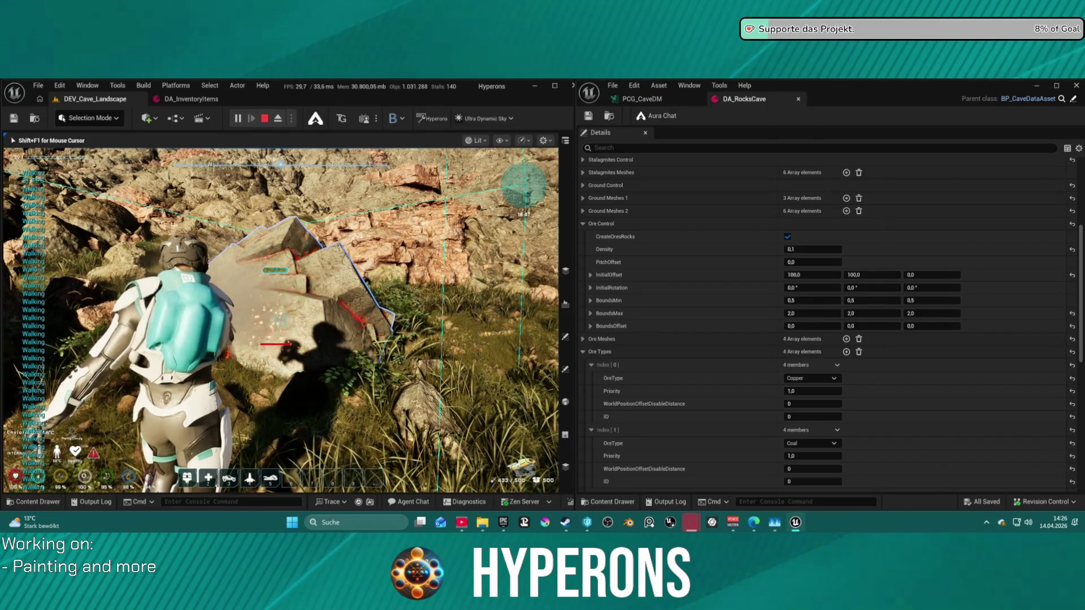
{"action": "left_click", "coordinate": [281, 320]}
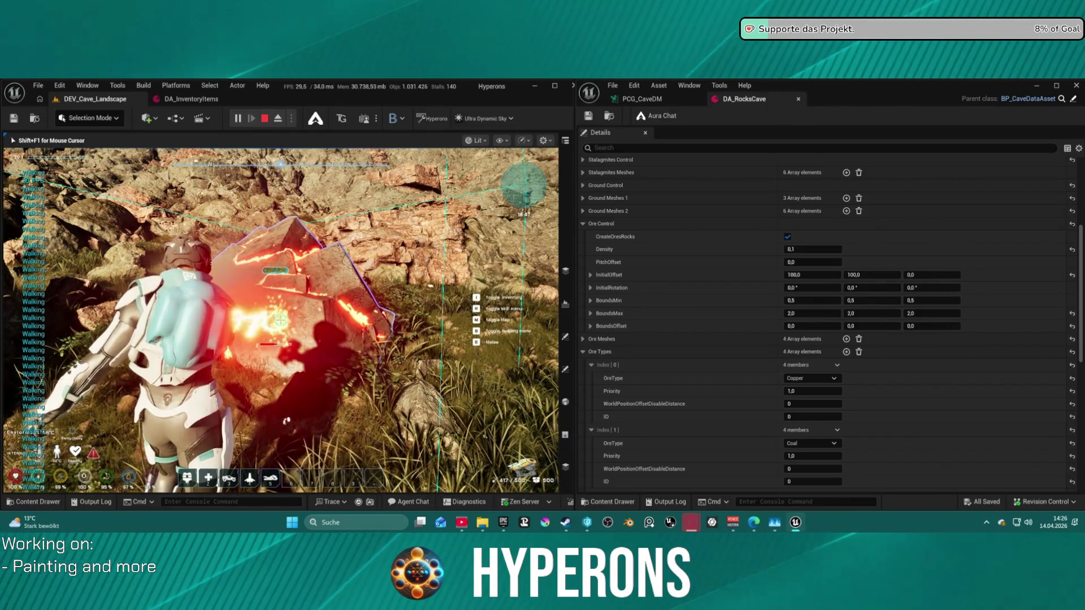